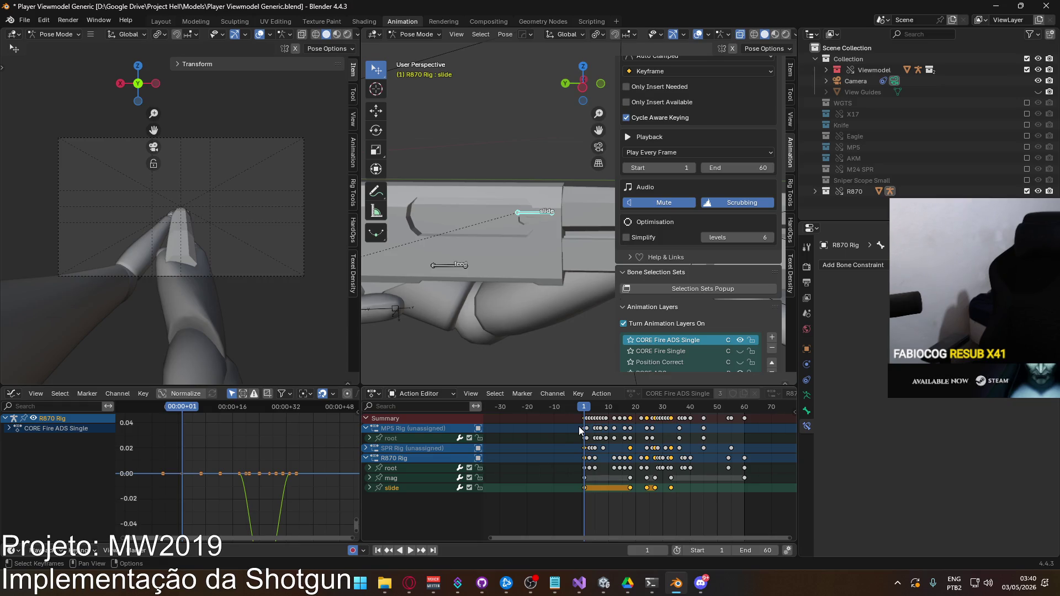
Preview the CORE Fire ADS Single and POSE ADS layers, then leave both muted
left_click(581, 428)
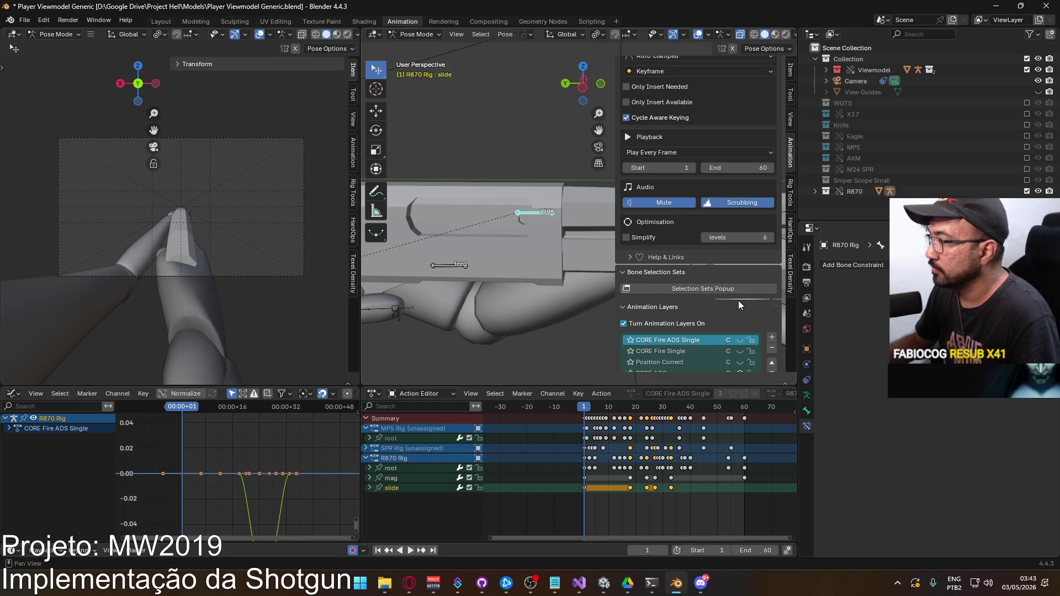
scroll(738, 300, "down", 4)
left_click(740, 285)
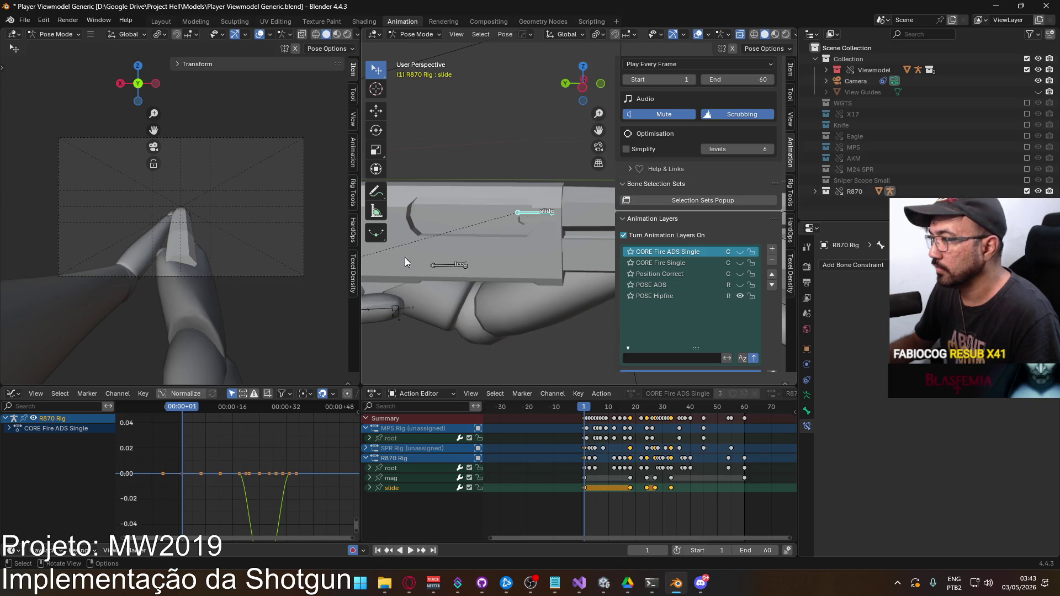
scroll(470, 260, "down", 5)
left_click(489, 244)
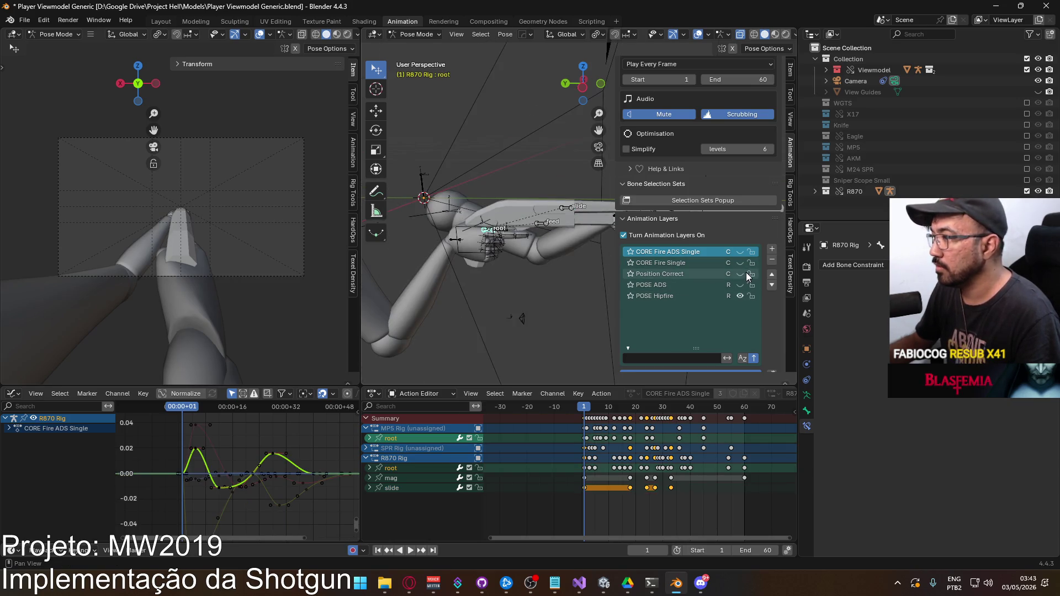
left_click(739, 253)
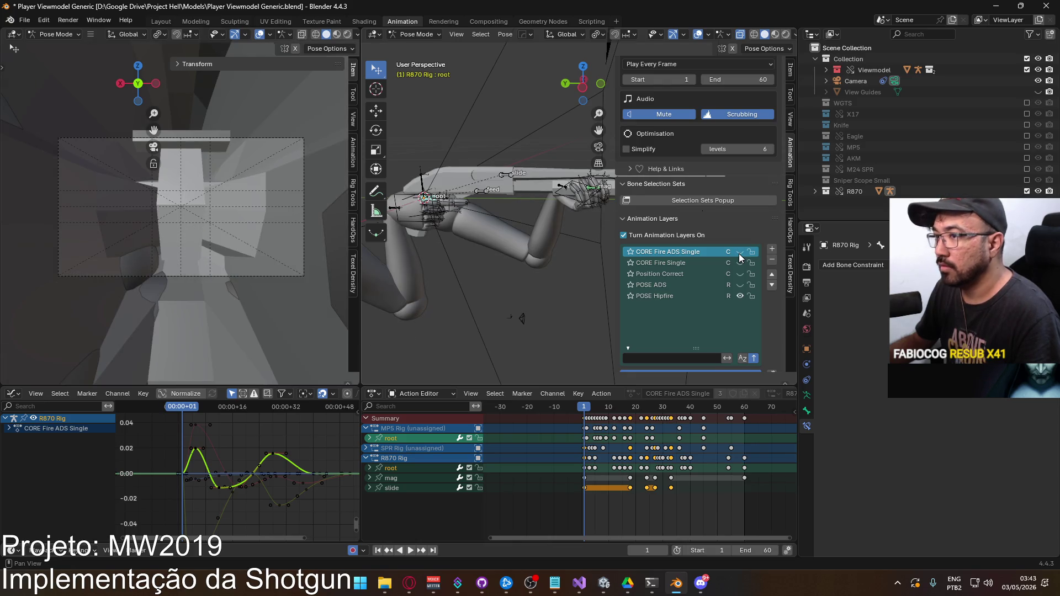
left_click(740, 253)
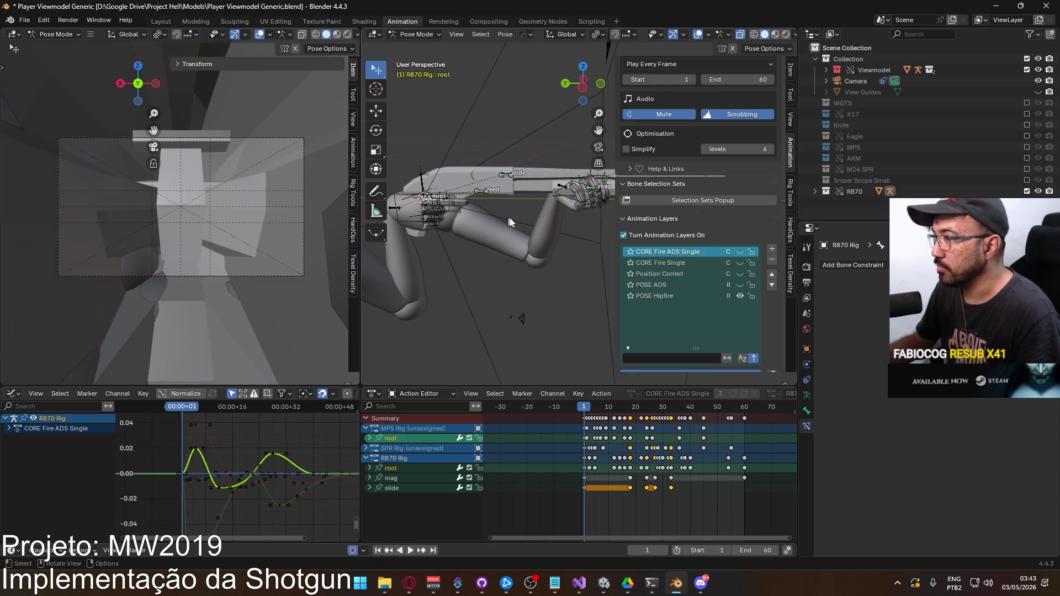
left_click(740, 285)
left_click(740, 285)
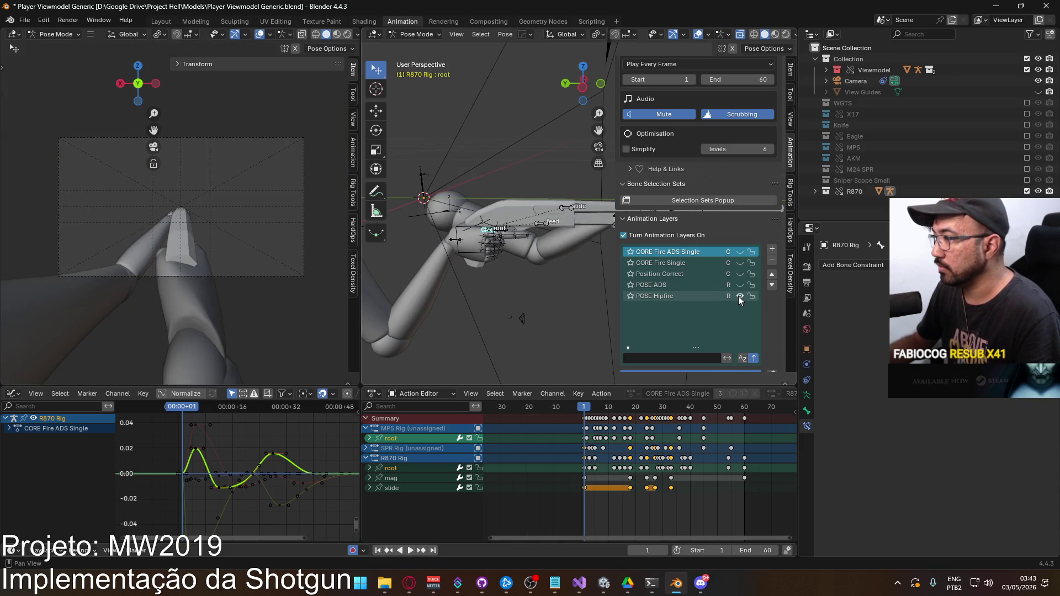
Make POSE Hipfire the active animation layer and return to the start frame
left_click(668, 297)
left_click_drag(585, 411, 586, 408)
scroll(772, 343, "down", 5)
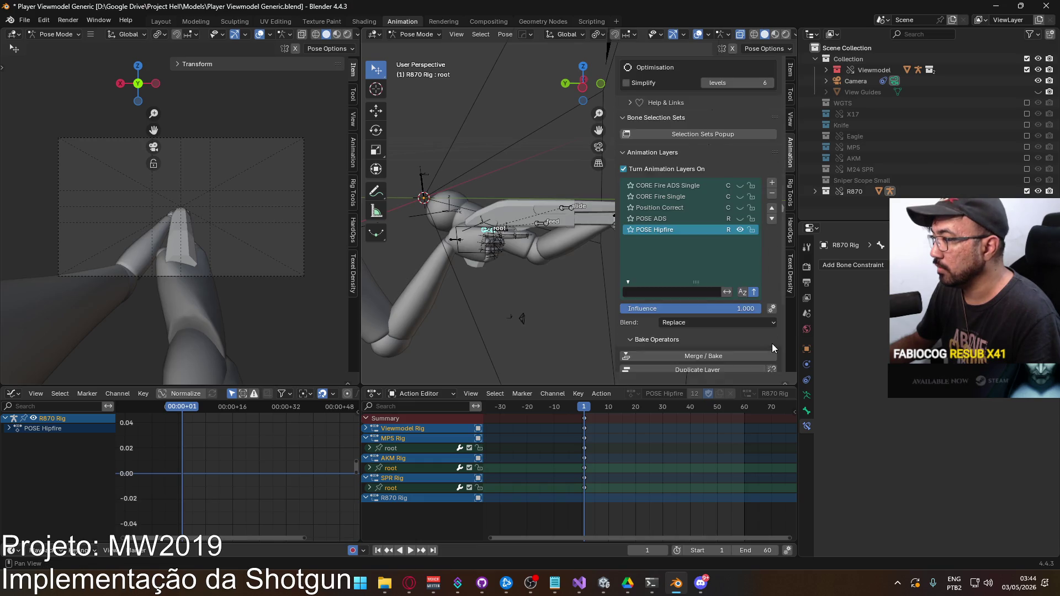
Key the R870 root, paste the MP5 root's frame-1 keys onto it, and activate Position Correct
scroll(755, 336, "down", 4)
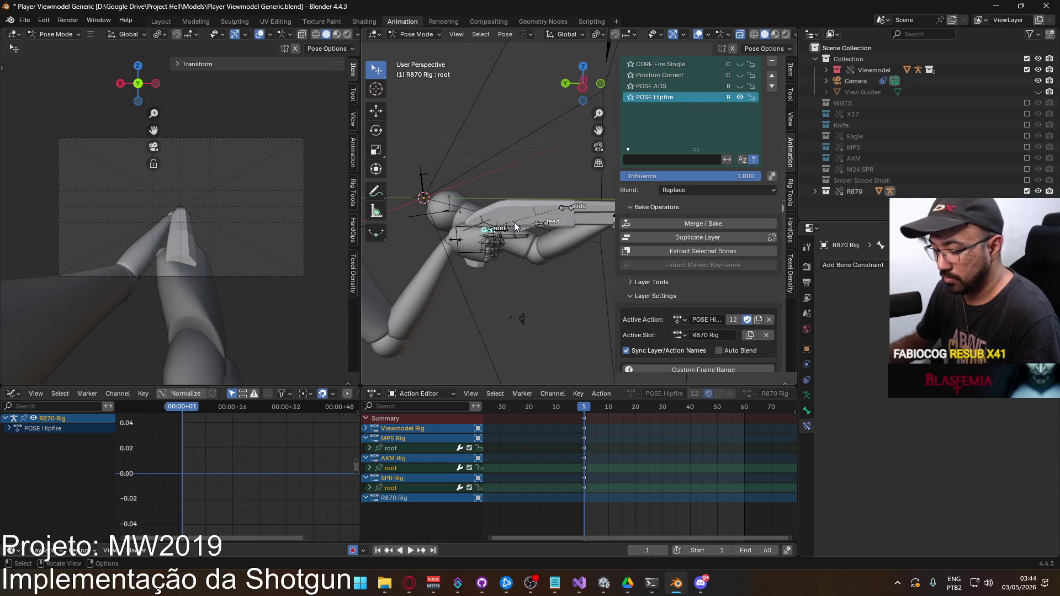
key("i")
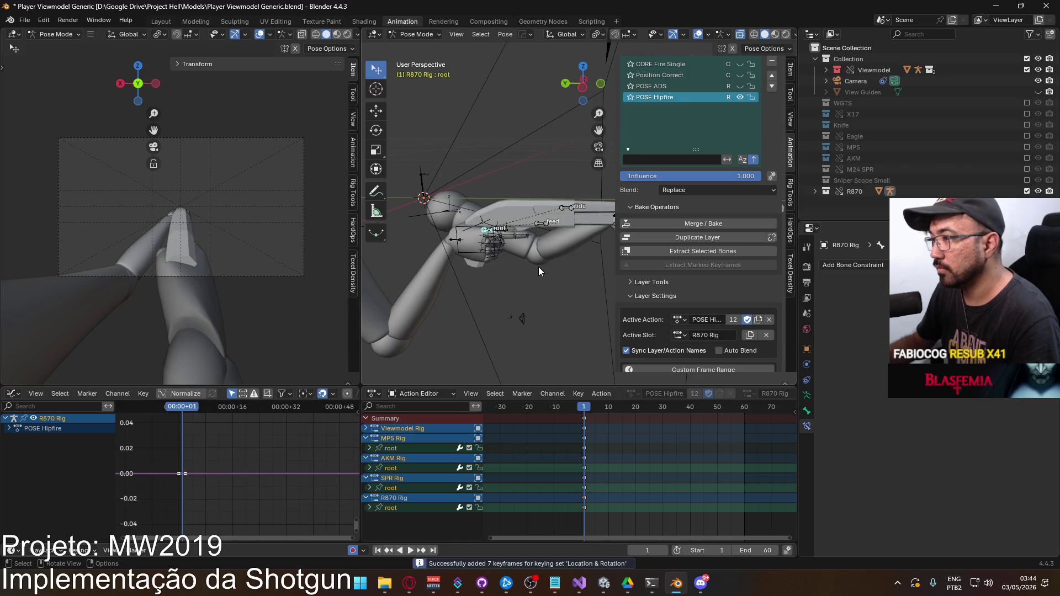
left_click(389, 450)
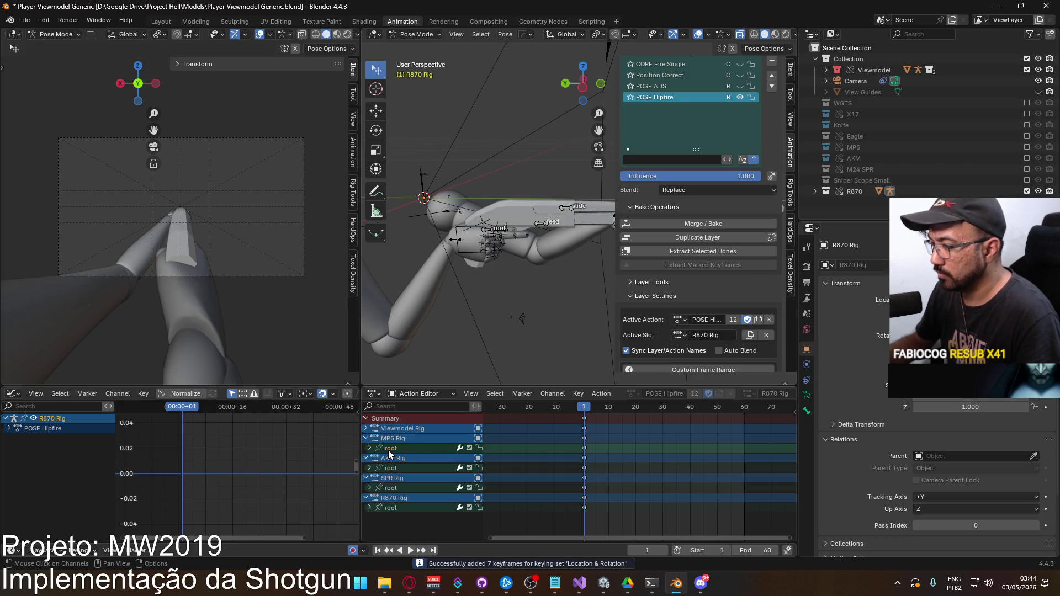
left_click(589, 449)
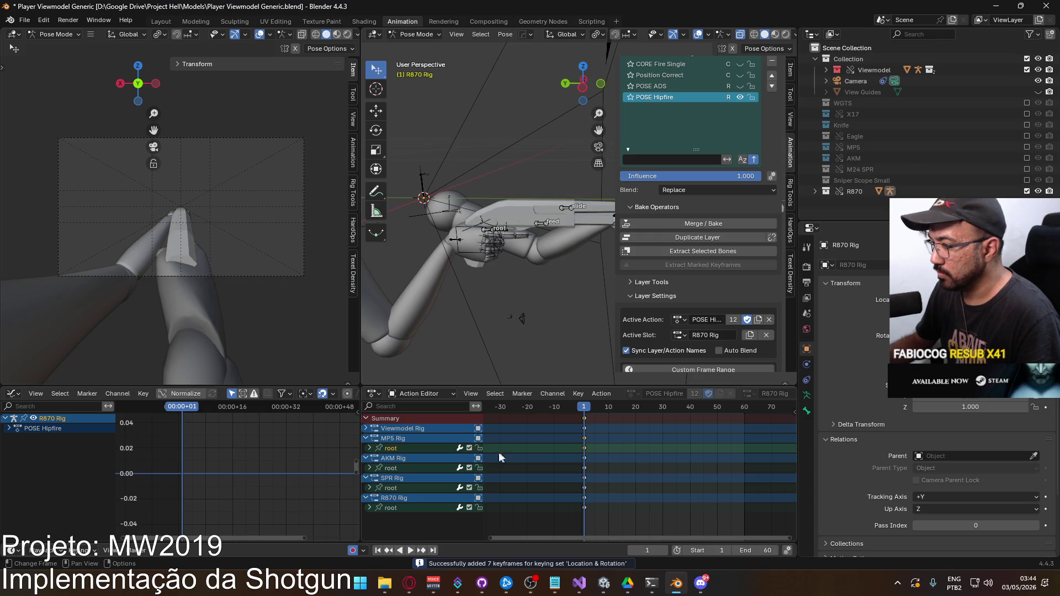
left_click(398, 510)
key("ctrl+v")
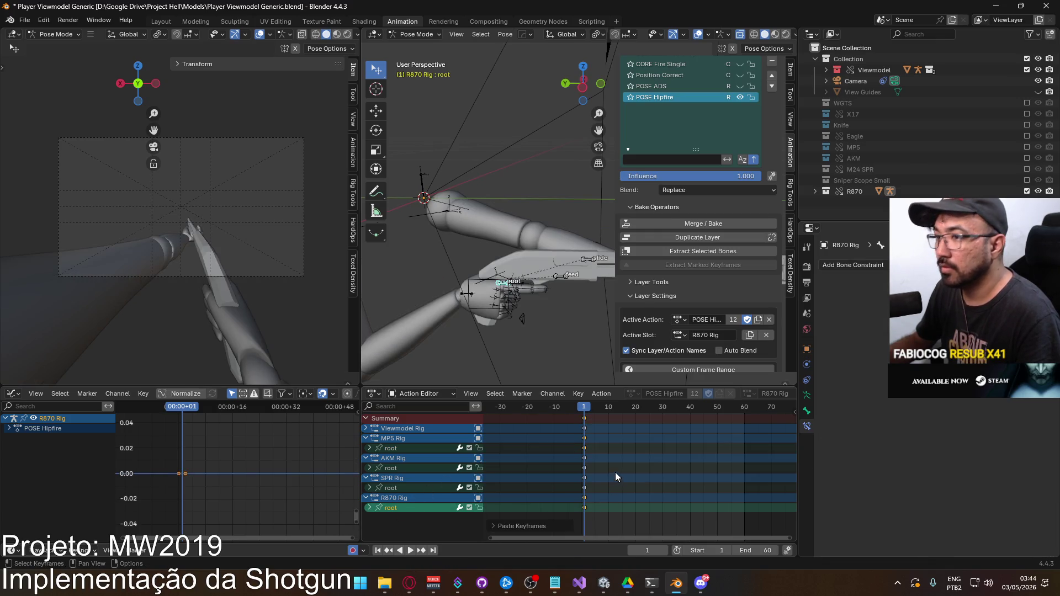
left_click(740, 75)
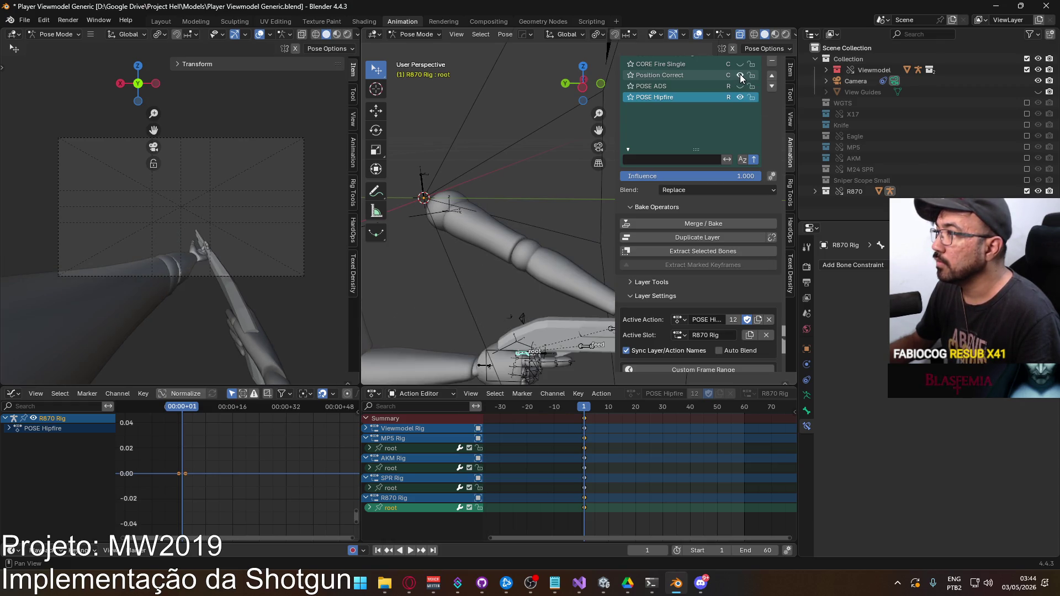
left_click(695, 77)
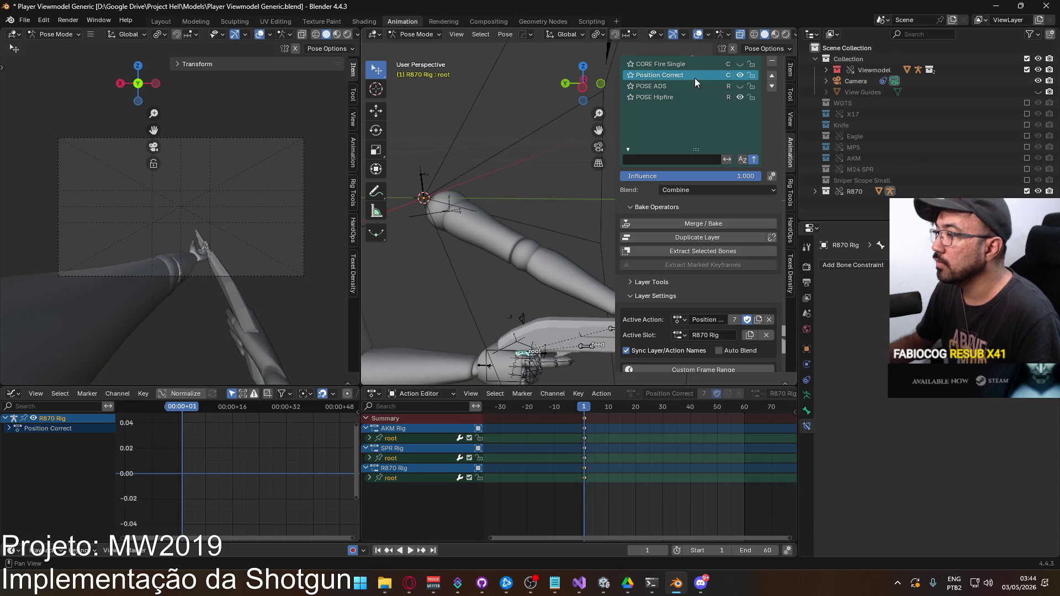
Move the R870 root bone vertically along Z
left_click(499, 503)
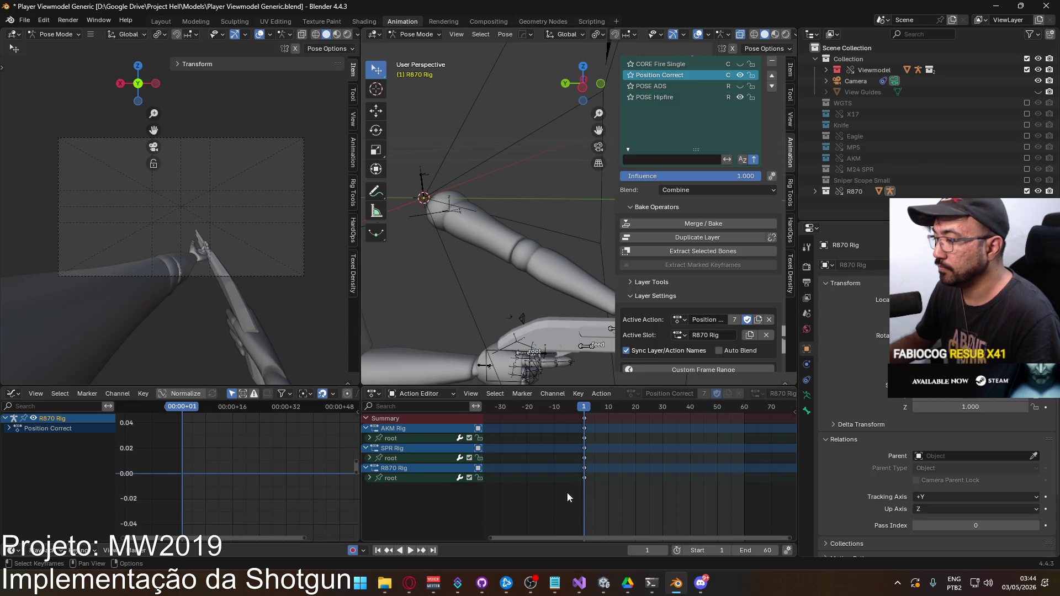
left_click(524, 353)
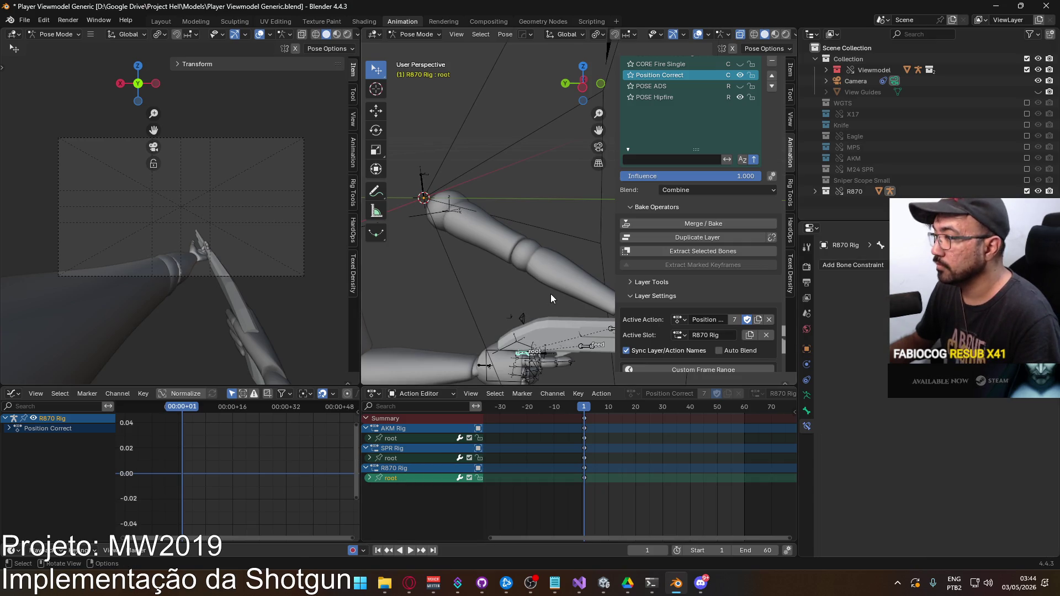
key("g")
key("z")
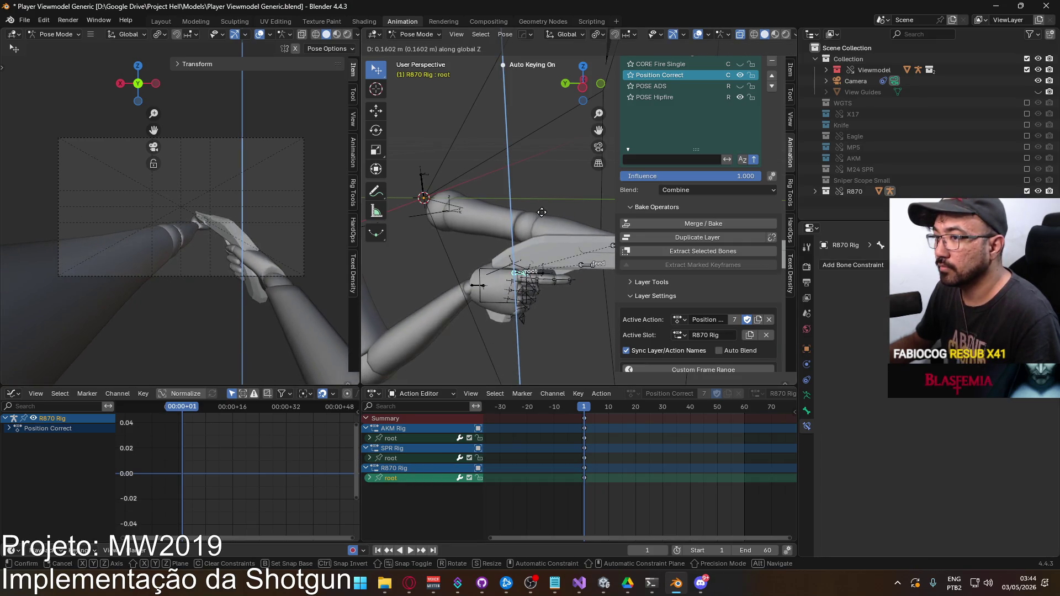
left_click(535, 238)
Cancel a Y-axis move, undo the root adjustment, and re-enable Position Correct
key("g")
key("y")
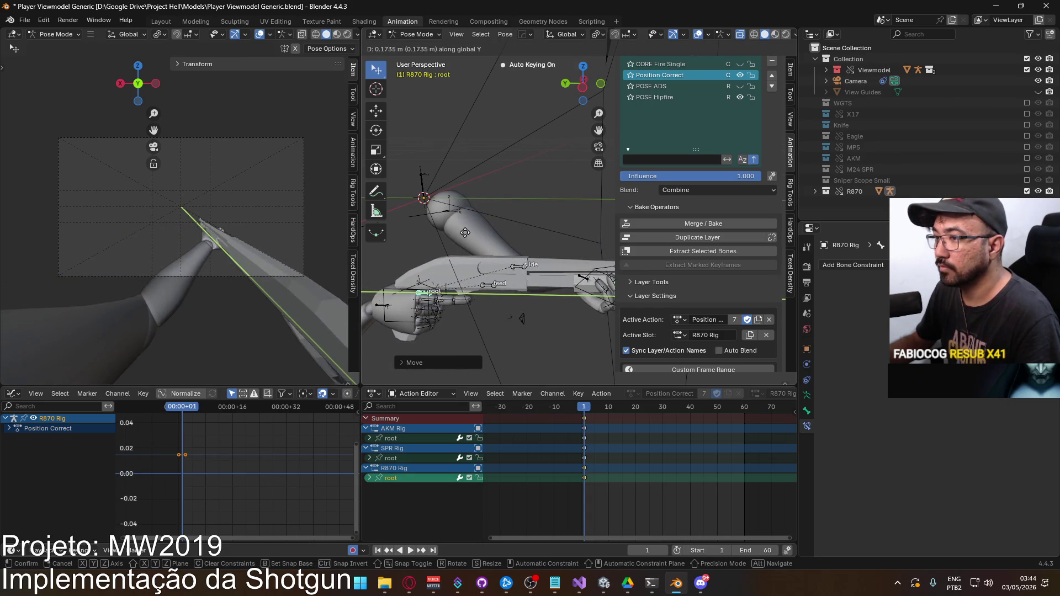
right_click(479, 243)
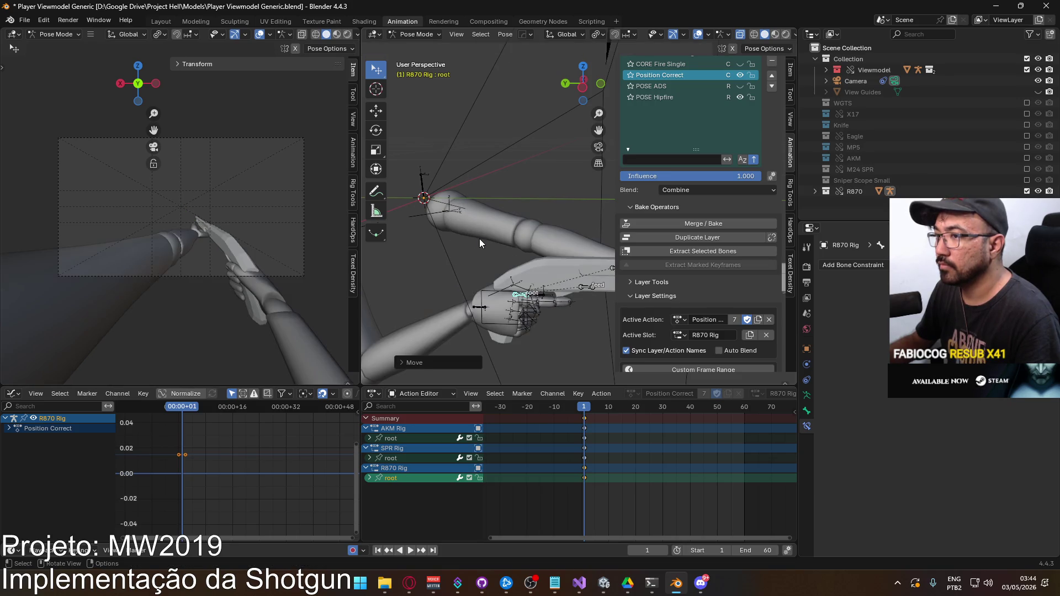
key("ctrl+z")
key("ctrl+z")
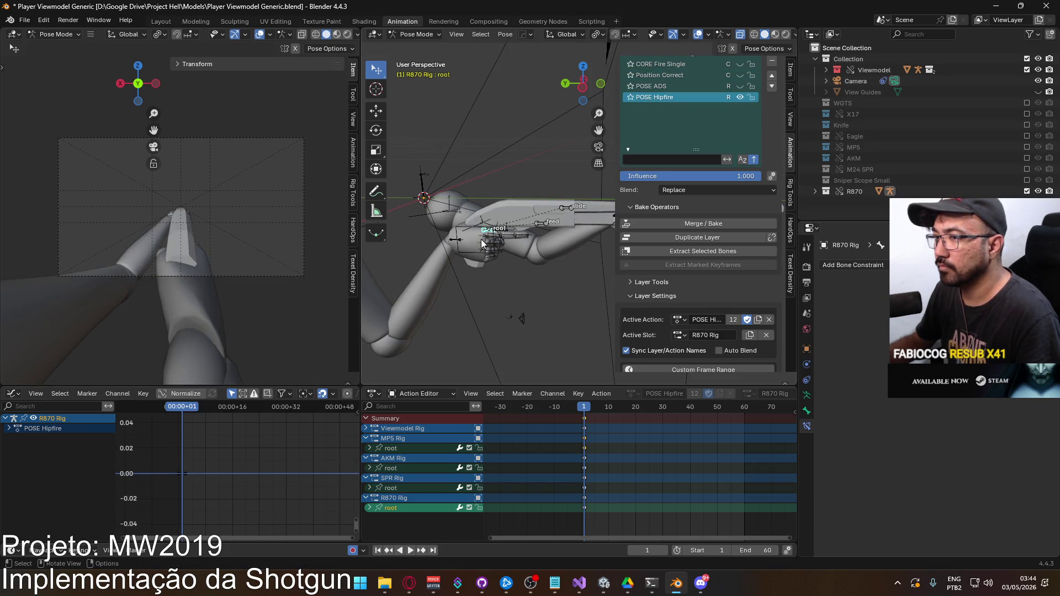
scroll(718, 133, "up", 3)
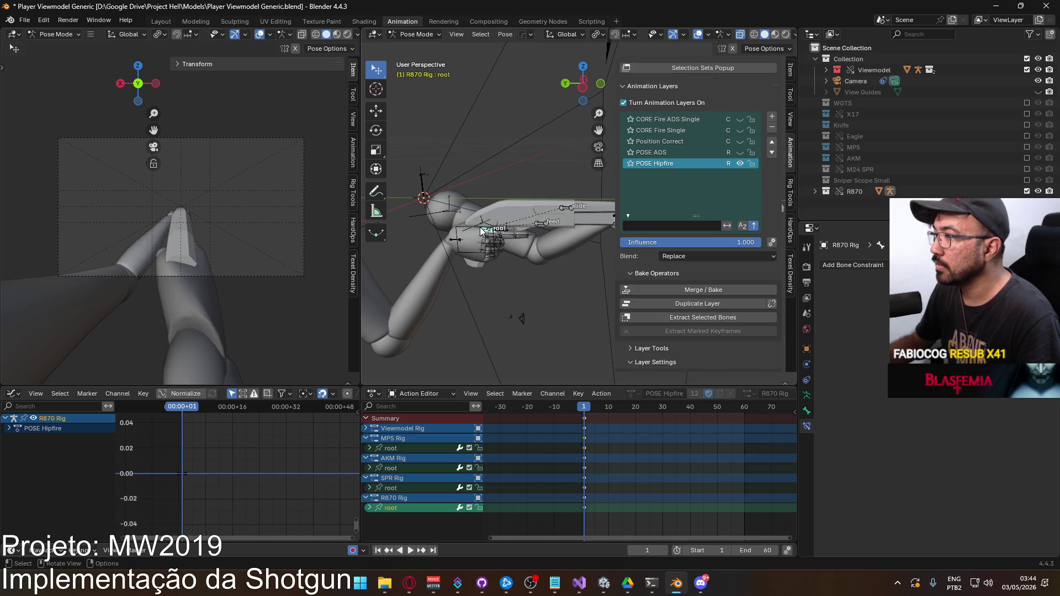
left_click(740, 142)
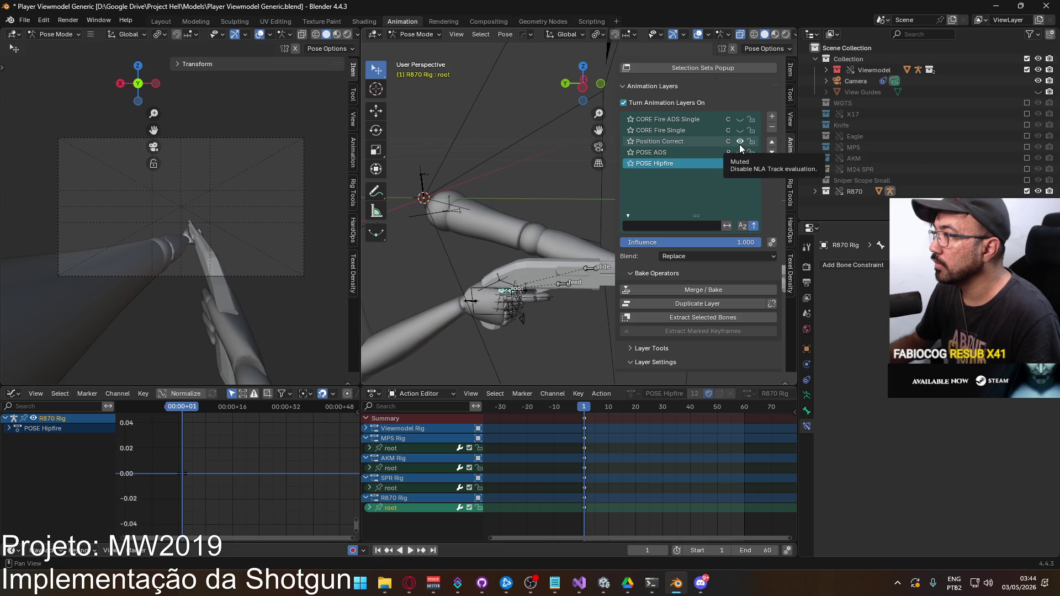
Mute Position Correct and paste the copied keys onto the R870 root channel
left_click(740, 142)
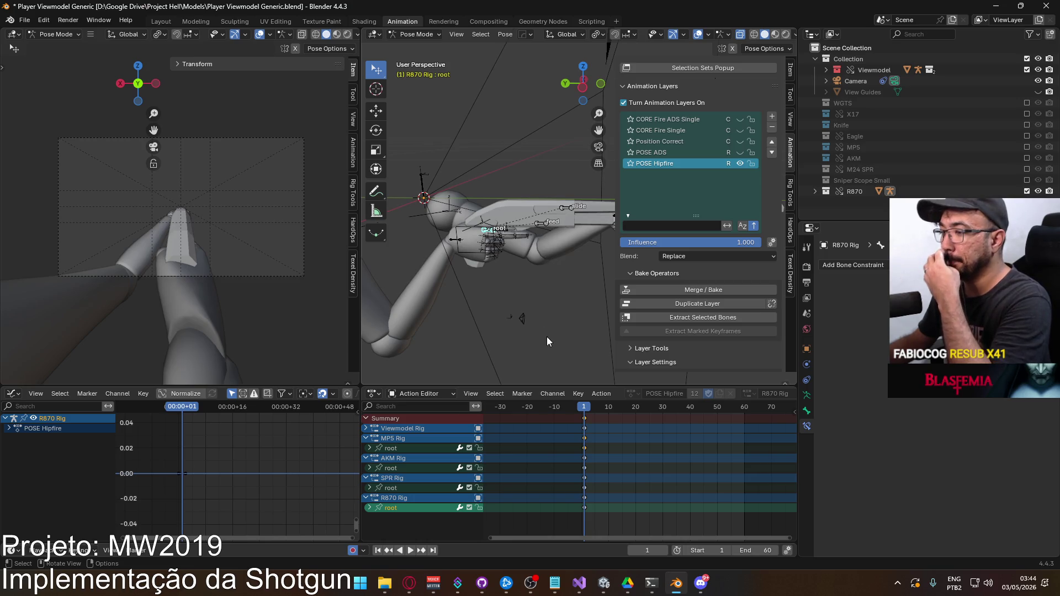
left_click(604, 447)
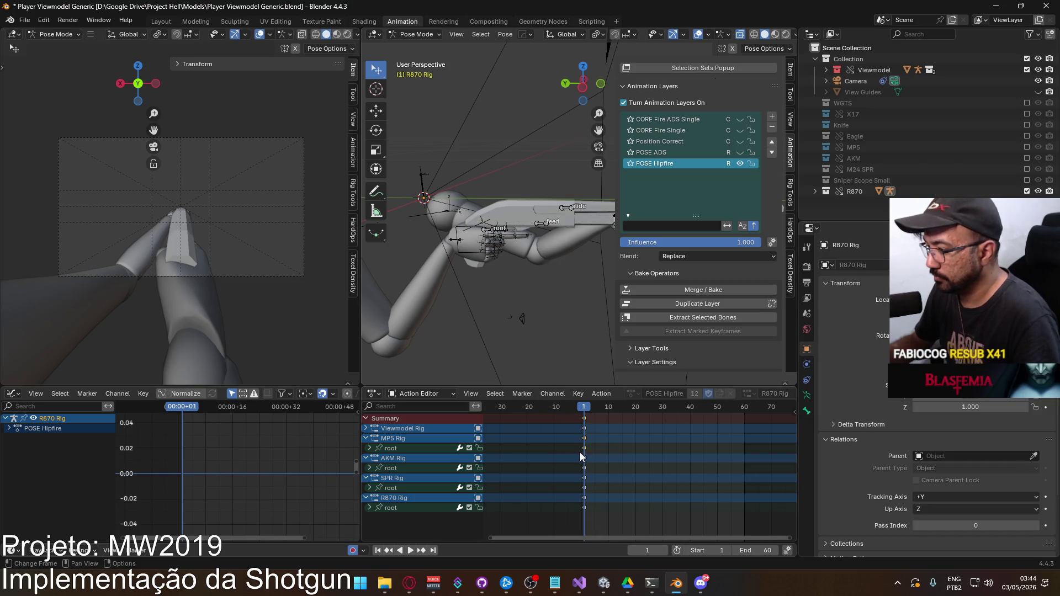
left_click(399, 510)
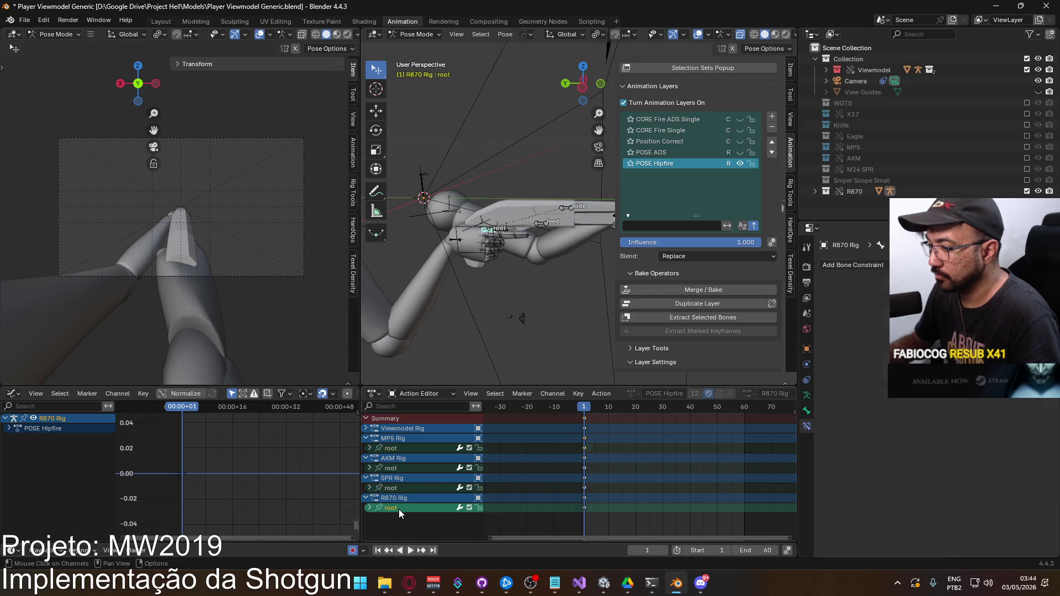
key("ctrl+v")
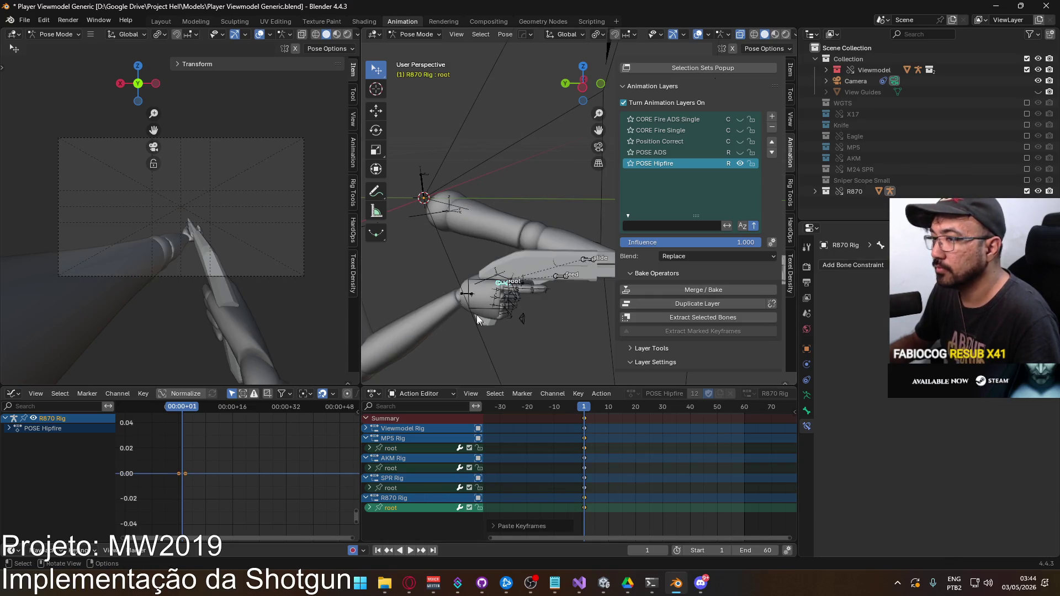
Re-enable Position Correct, then box-select and delete the R870 root keyframes
left_click(739, 142)
left_click(593, 519)
left_click_drag(592, 519, 582, 508)
key("Delete")
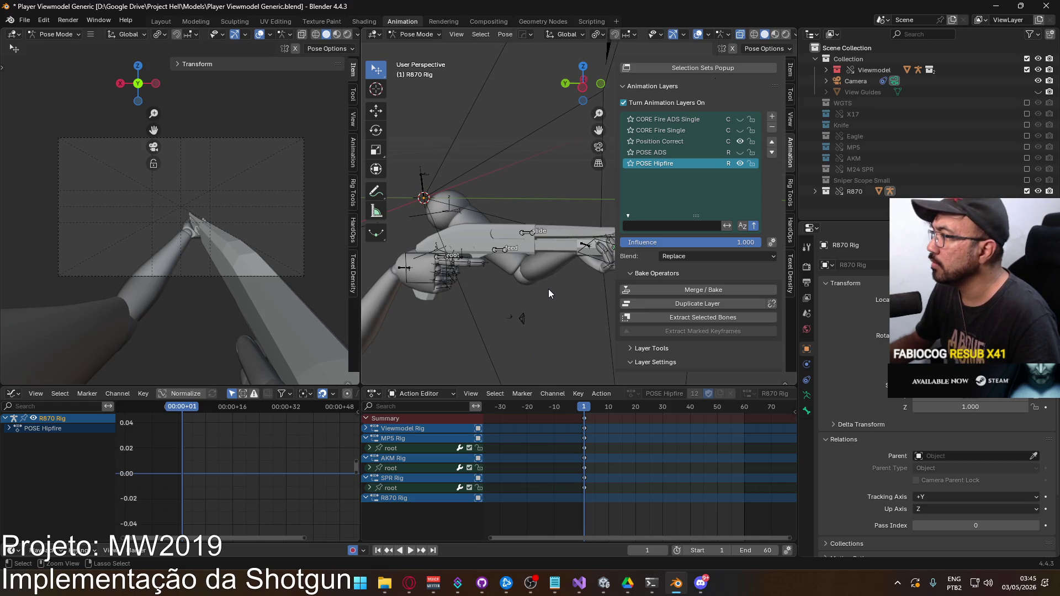
key("ctrl+z")
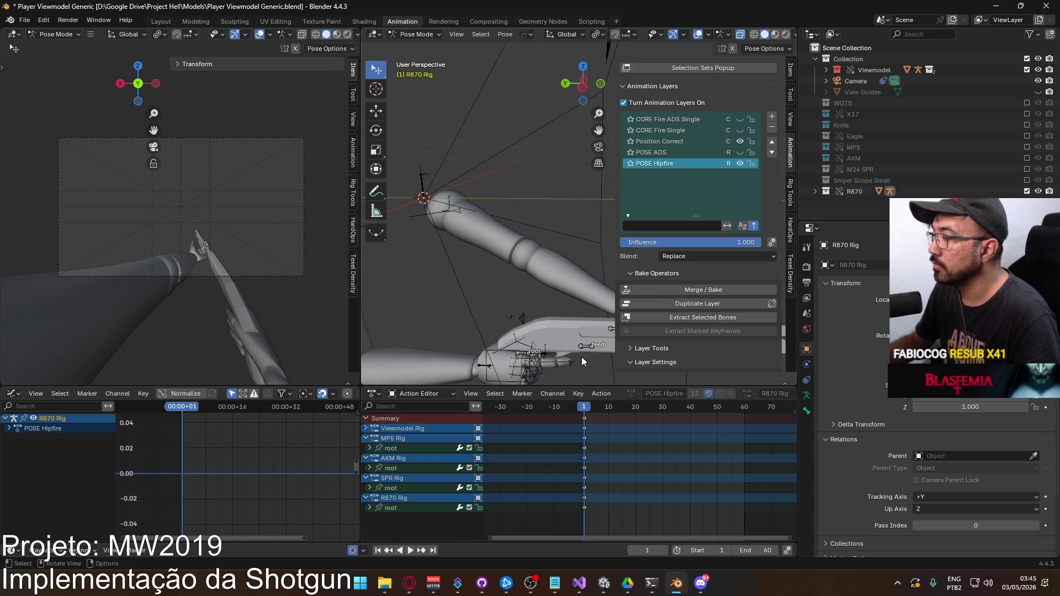
key("Delete")
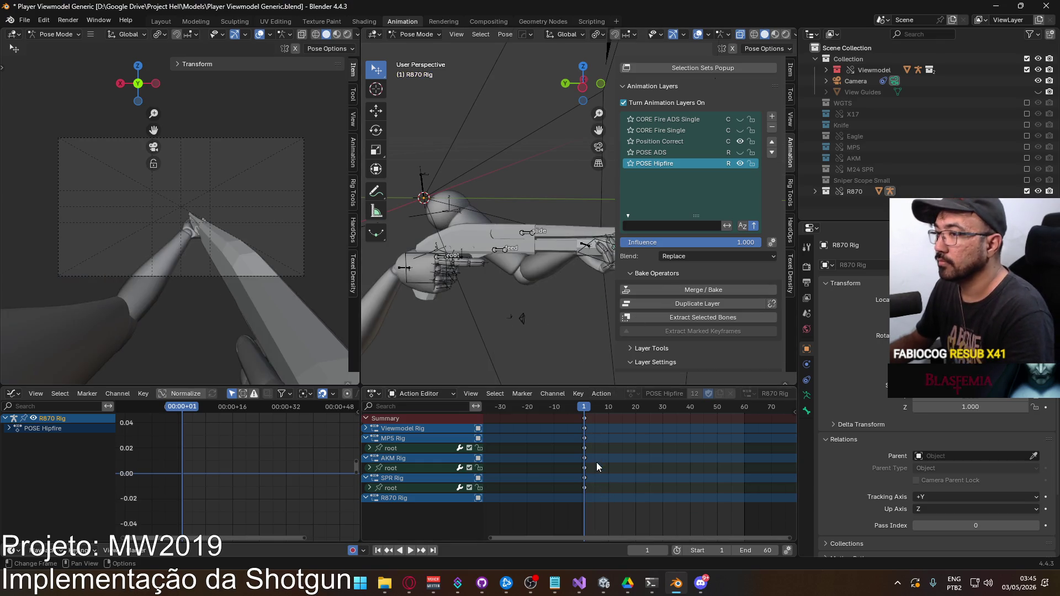
left_click(436, 258)
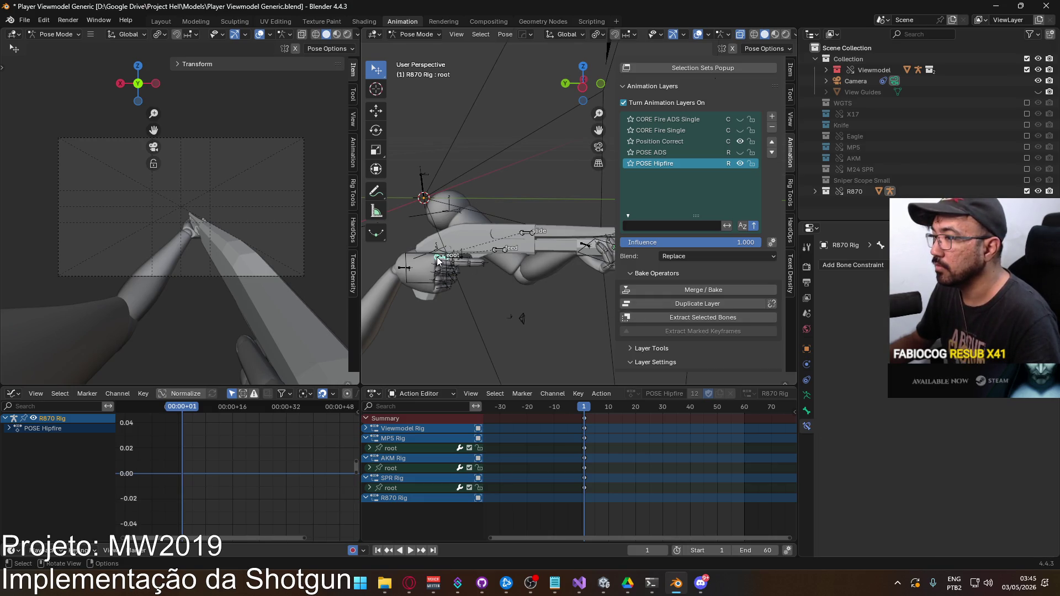
Copy the root bone's world coordinates through the Quick Favorites menu
key("q")
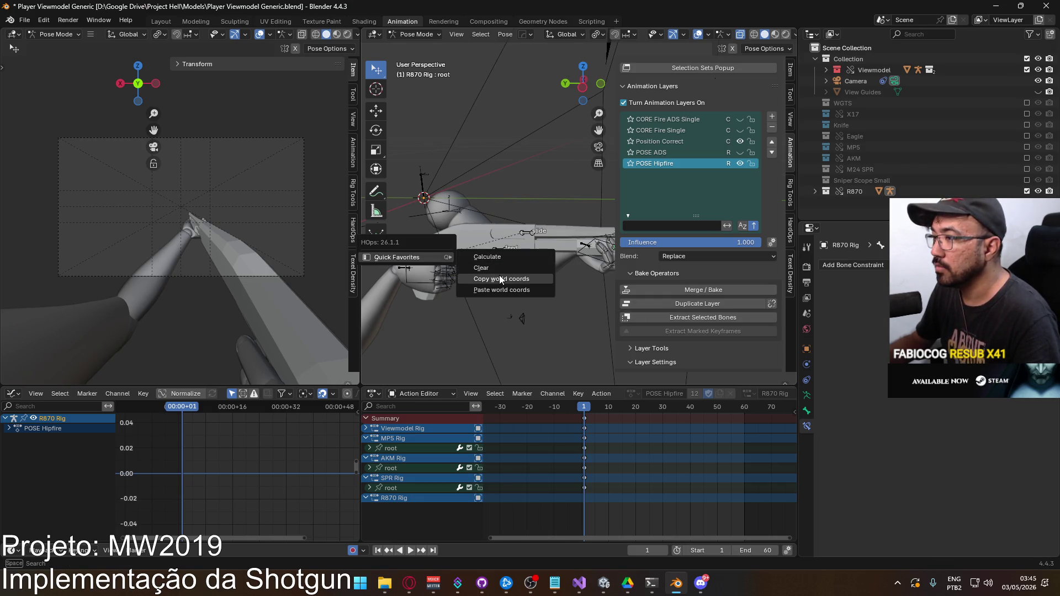
left_click(501, 279)
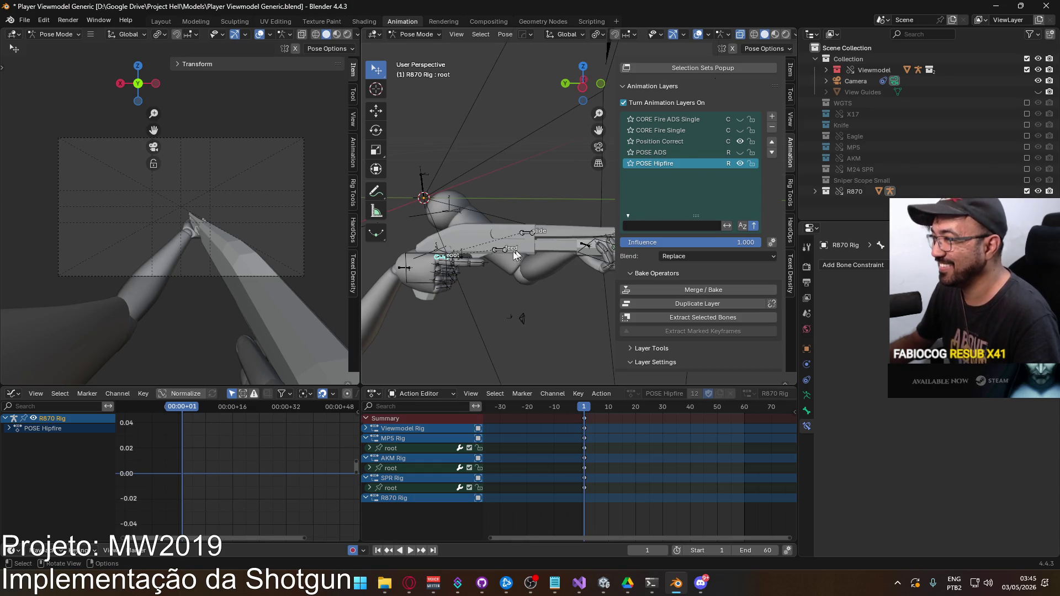
key("q")
mouse_move(461, 254)
left_click(536, 261)
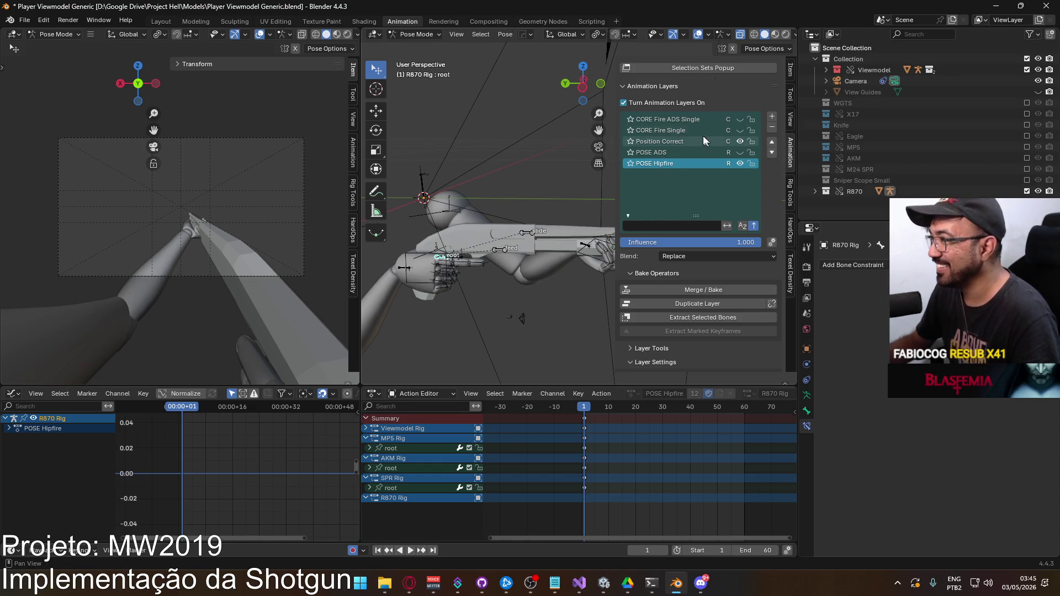
Turn off the Position Correct layer's effect and make POSE Hipfire the active layer
left_click(684, 141)
left_click(740, 141)
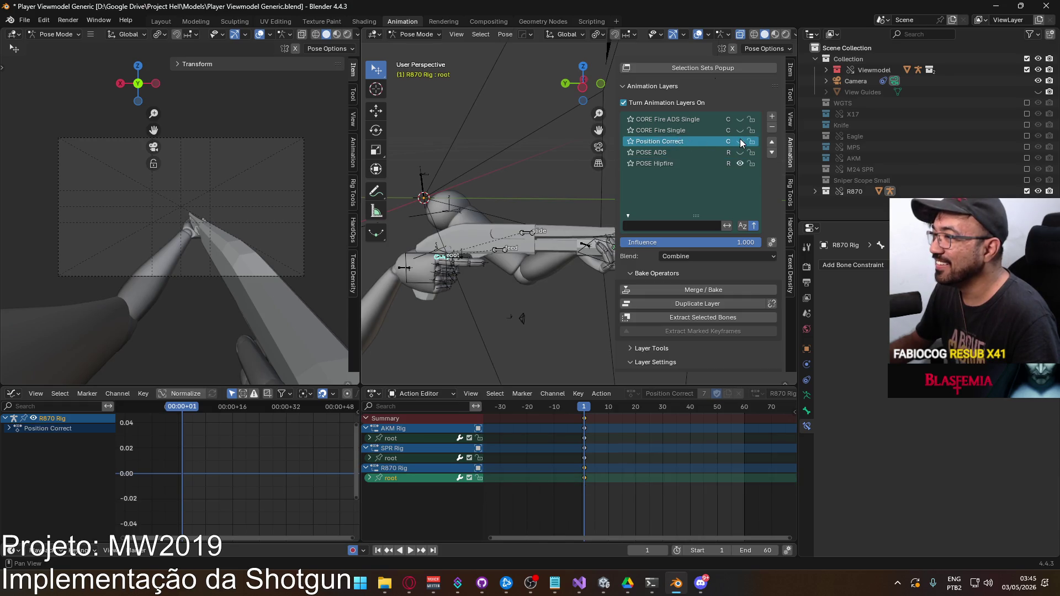
left_click(670, 163)
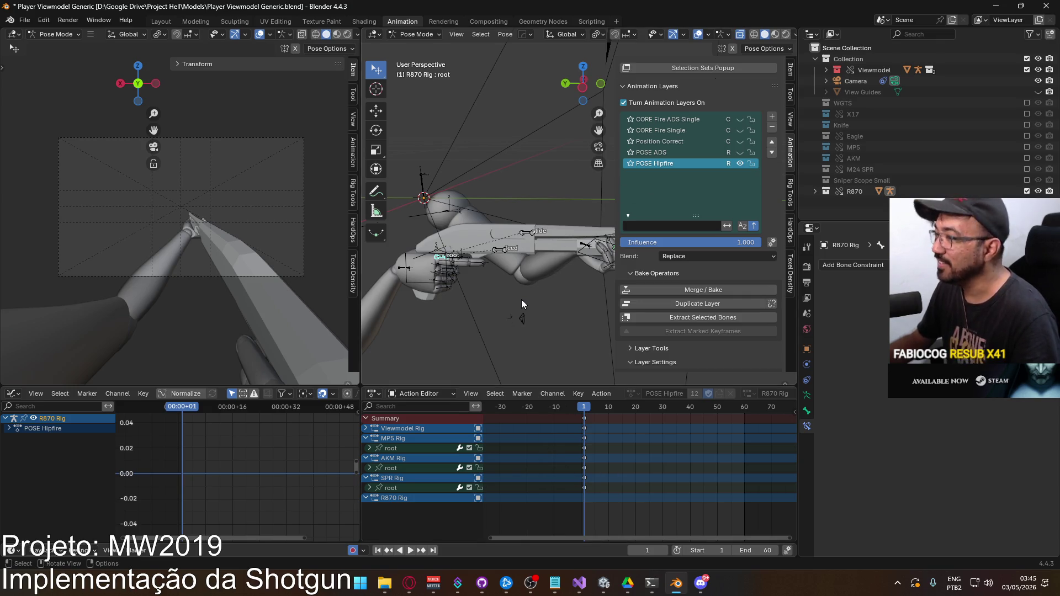
Key the root's location and rotation and paste the frame-1 keyframes onto the R870 root
key("i")
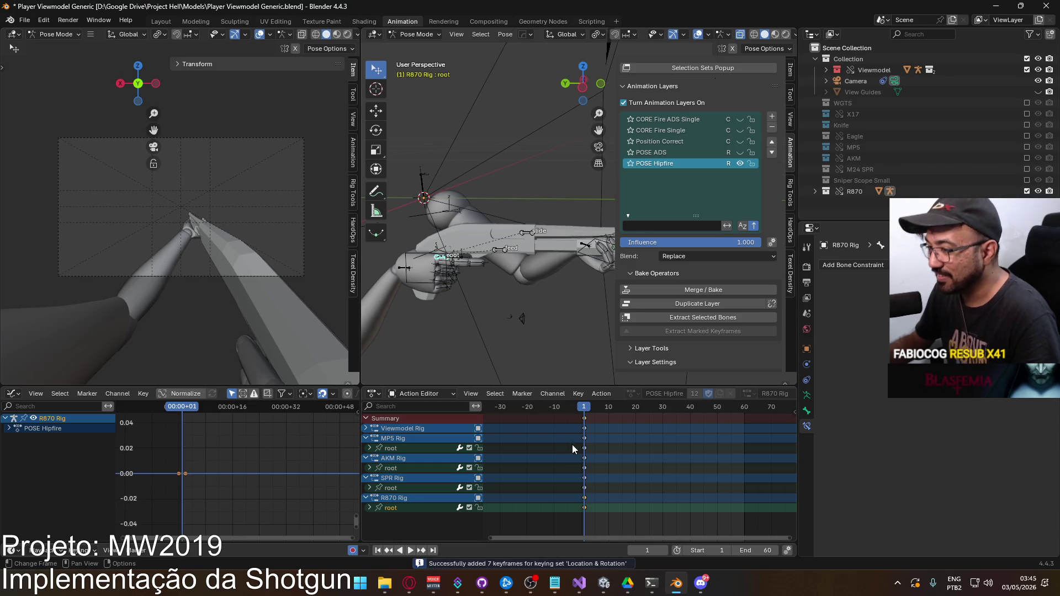
left_click(585, 438)
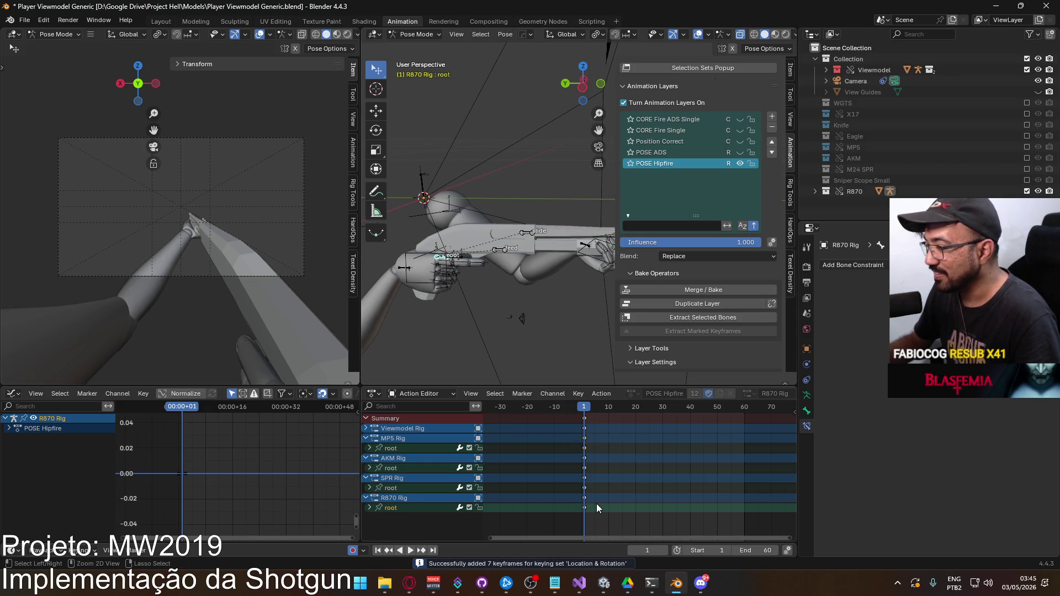
left_click(391, 508)
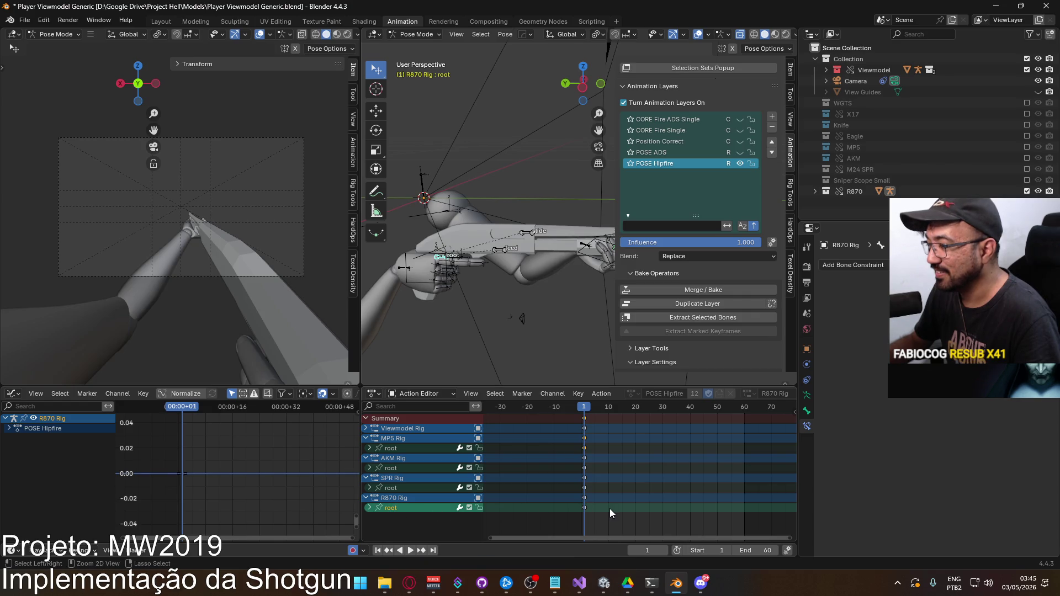
key("ctrl+v")
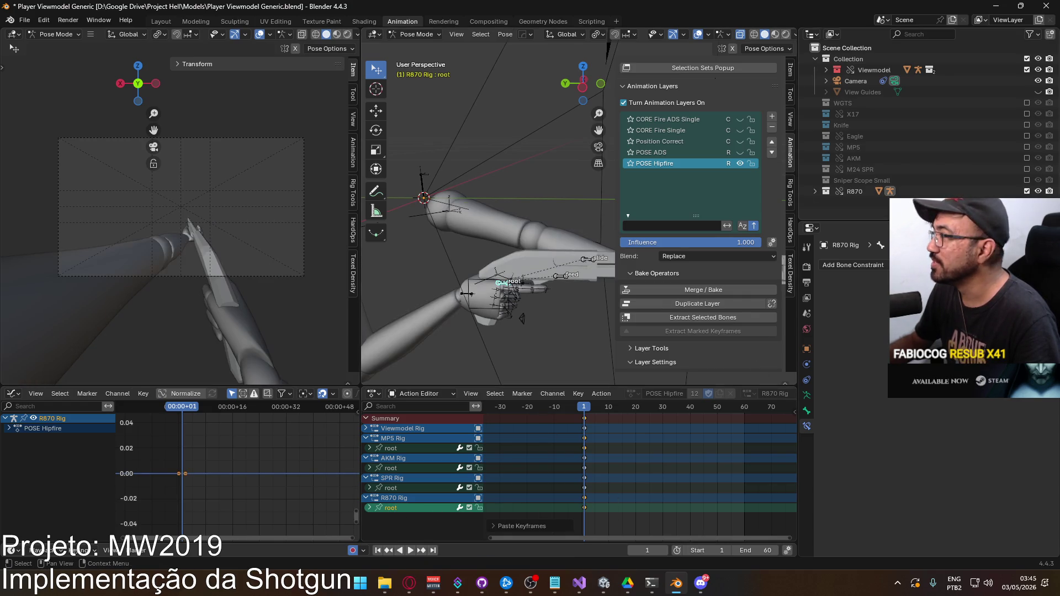
Hide the MP5 gun and paste the saved world coordinates onto the root on Position Correct
left_click(1028, 147)
left_click(1029, 147)
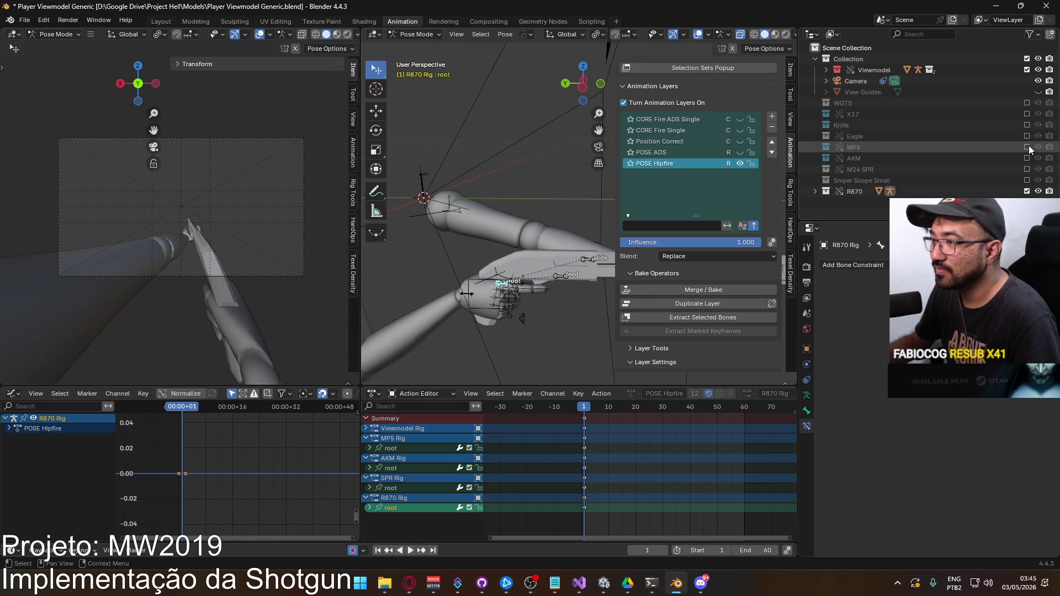
left_click(1028, 147)
left_click(1028, 147)
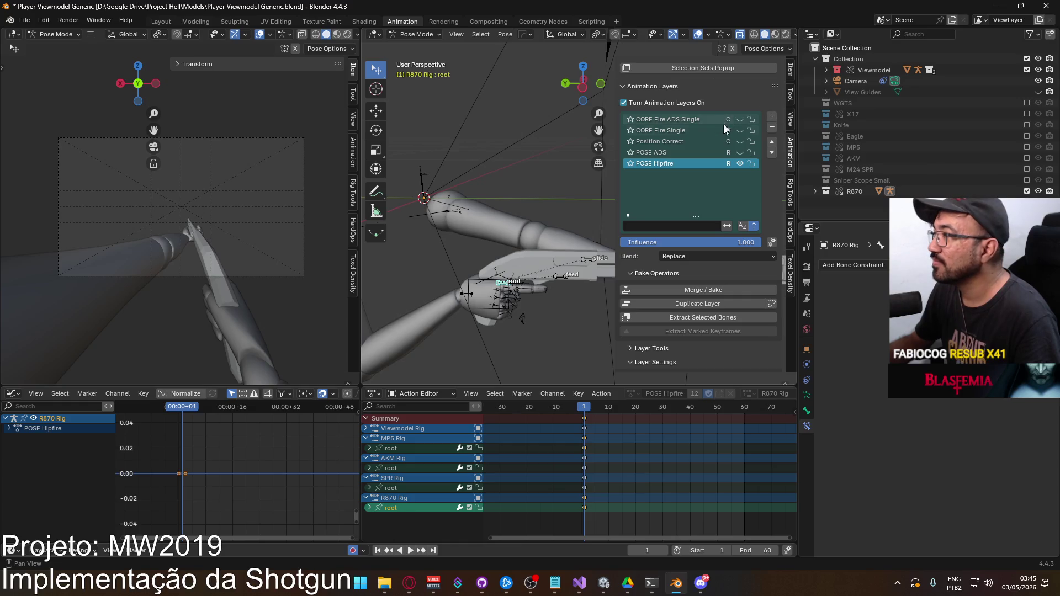
left_click(690, 141)
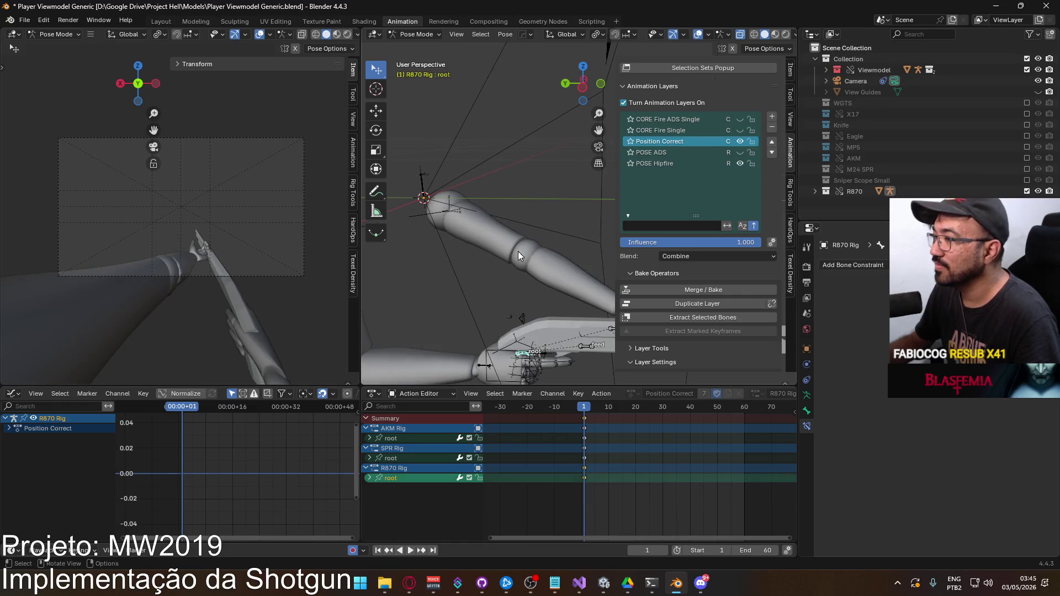
key("q")
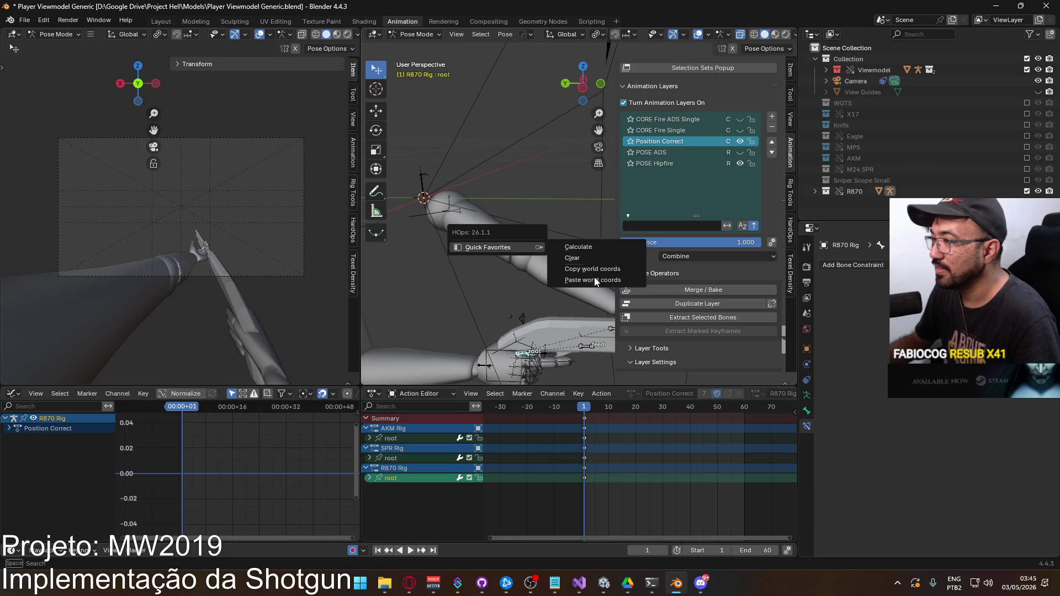
left_click(593, 280)
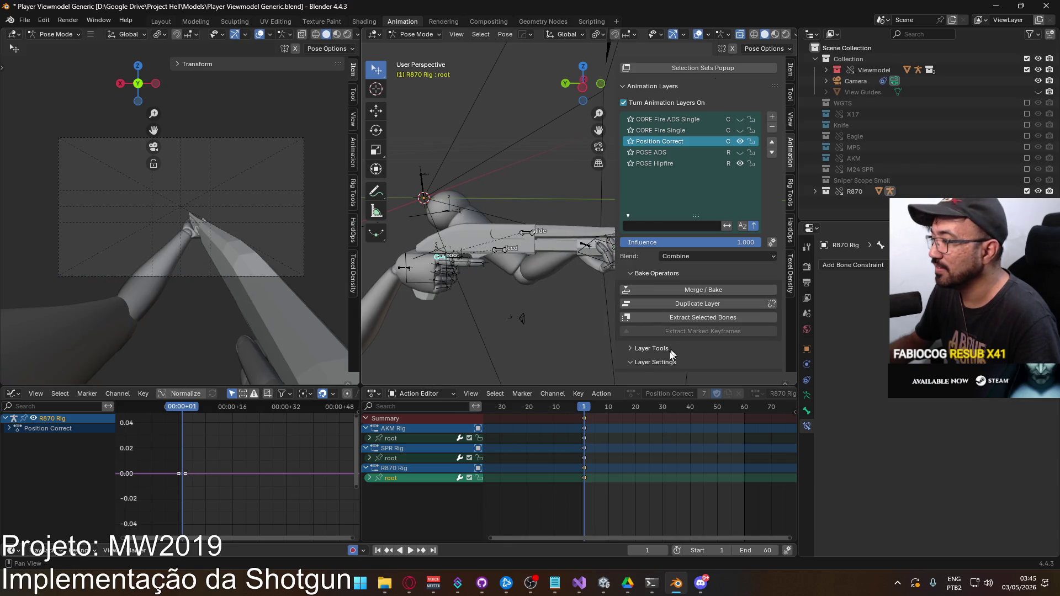
Scrub to check the pose, then enable CORE Fire Single and make it active
left_click_drag(602, 407, 583, 407)
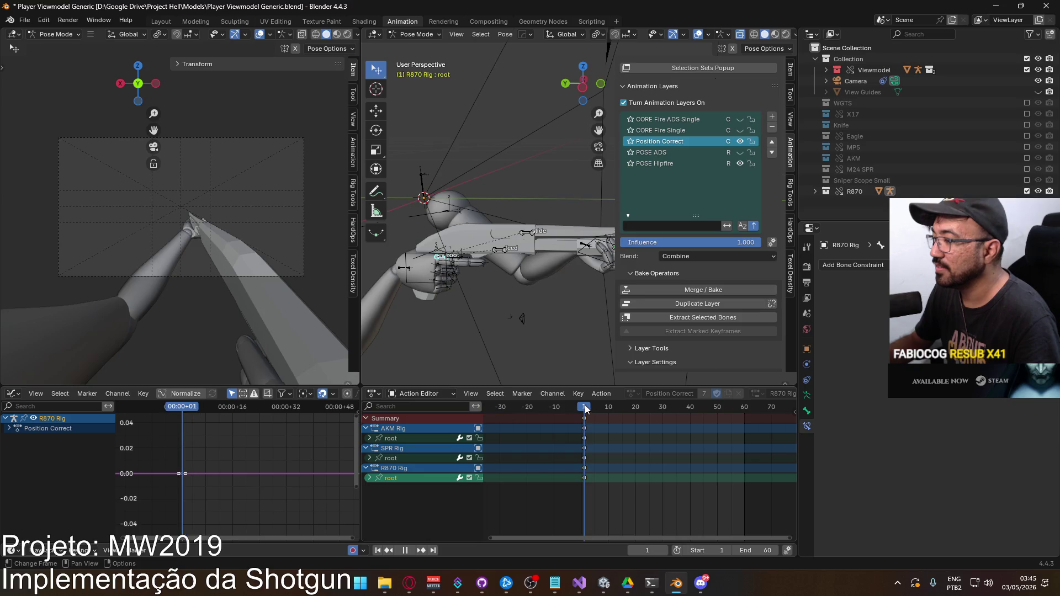
left_click(740, 141)
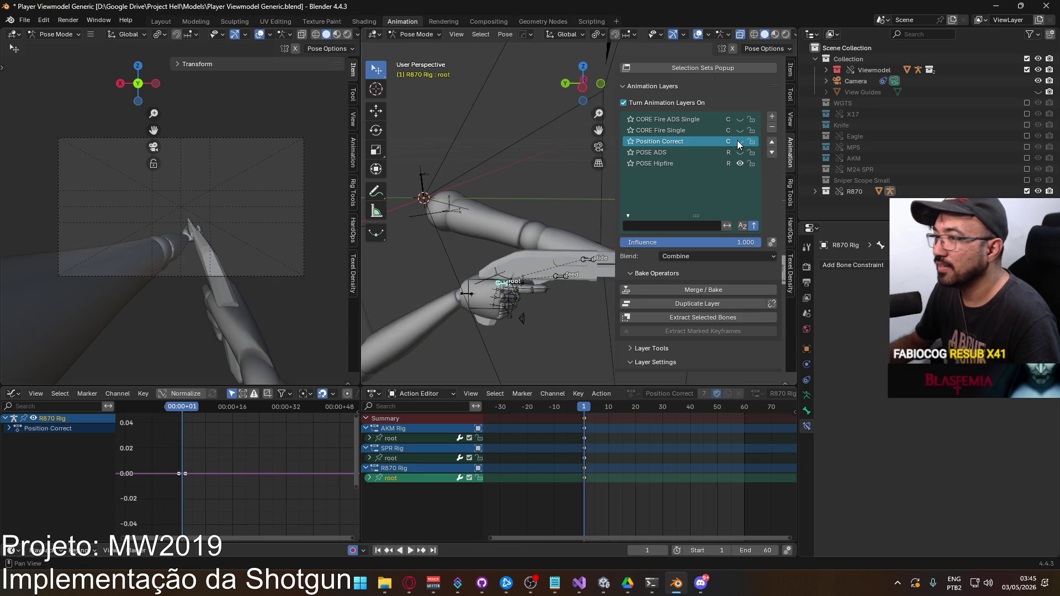
left_click(740, 141)
left_click(736, 130)
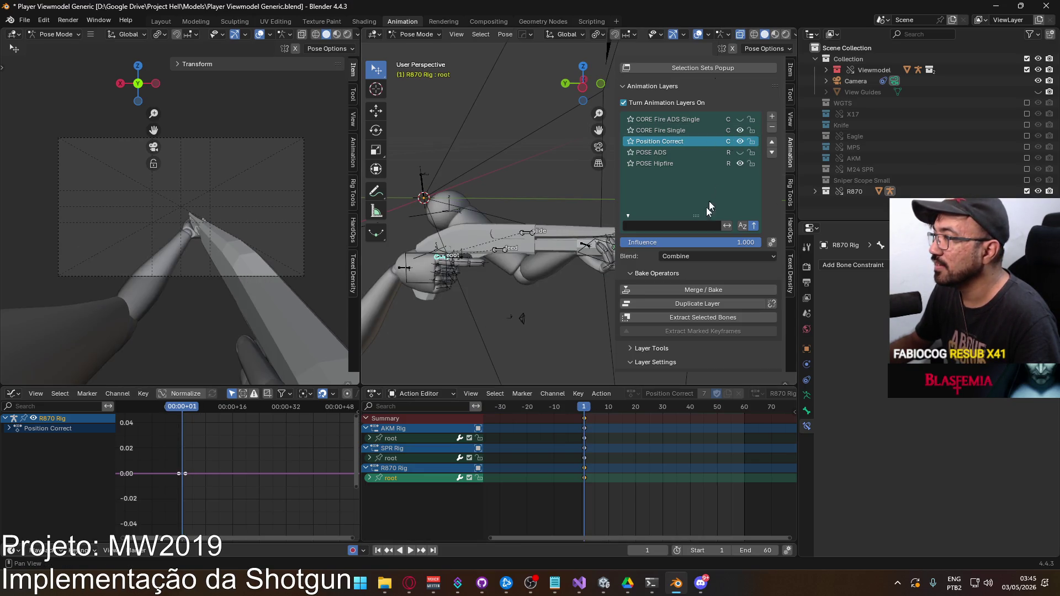
left_click(688, 128)
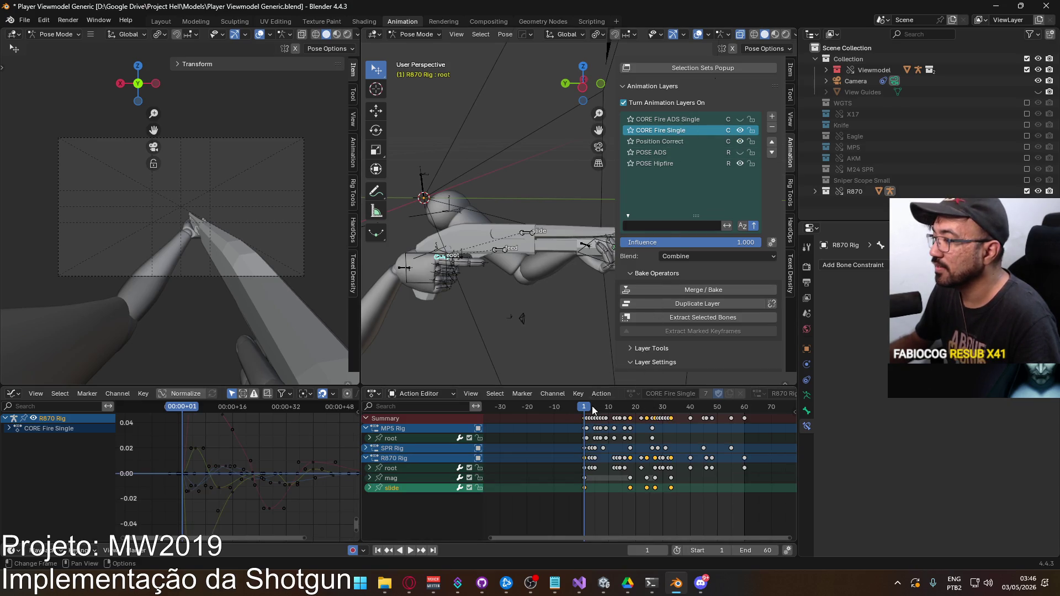
Play the fire animation with CORE Fire Single on, then again with it muted
key("space")
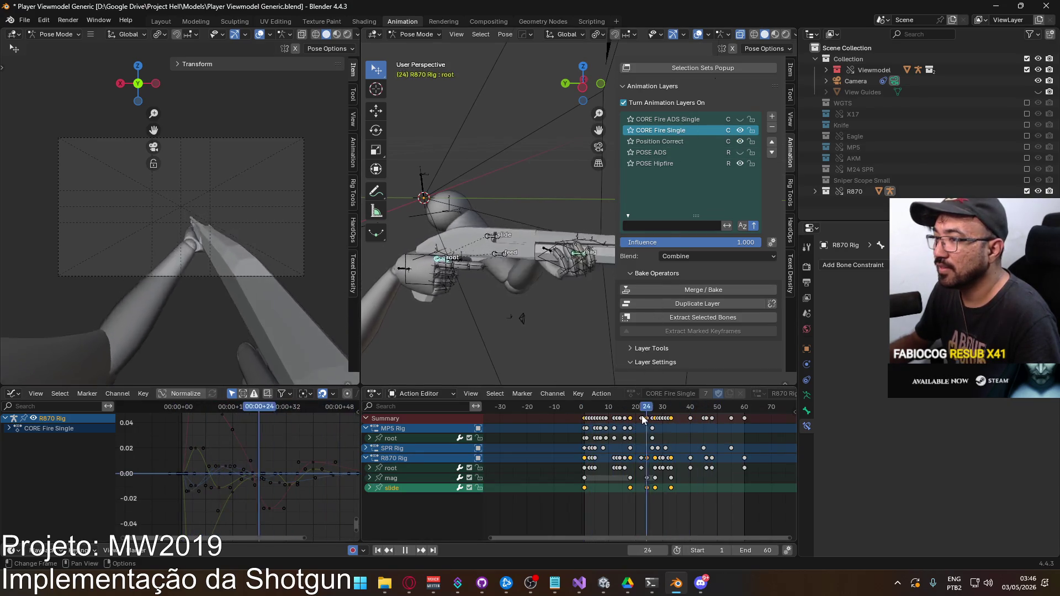
key("Escape")
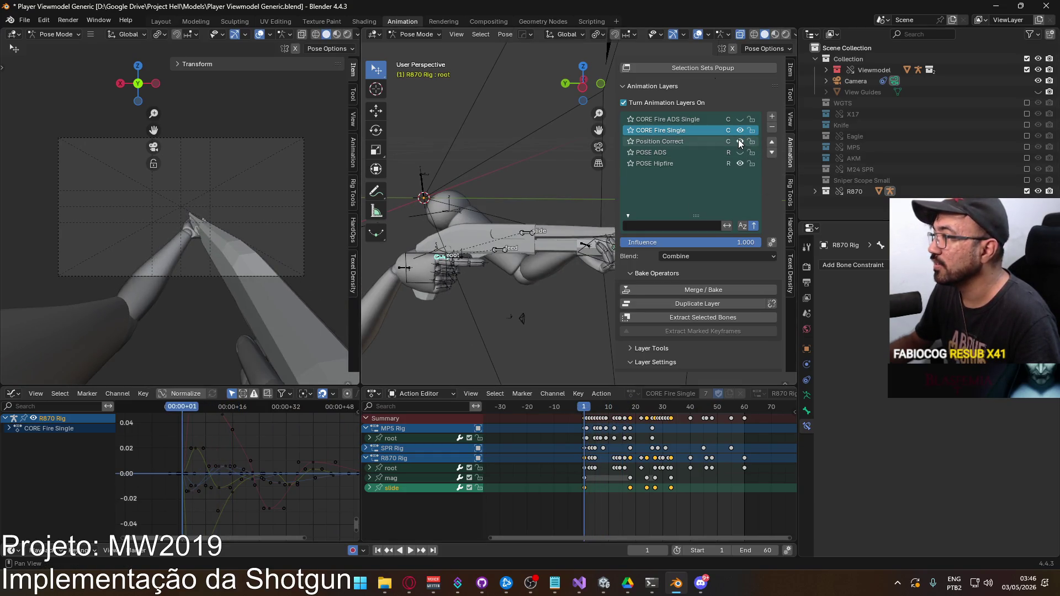
left_click(739, 133)
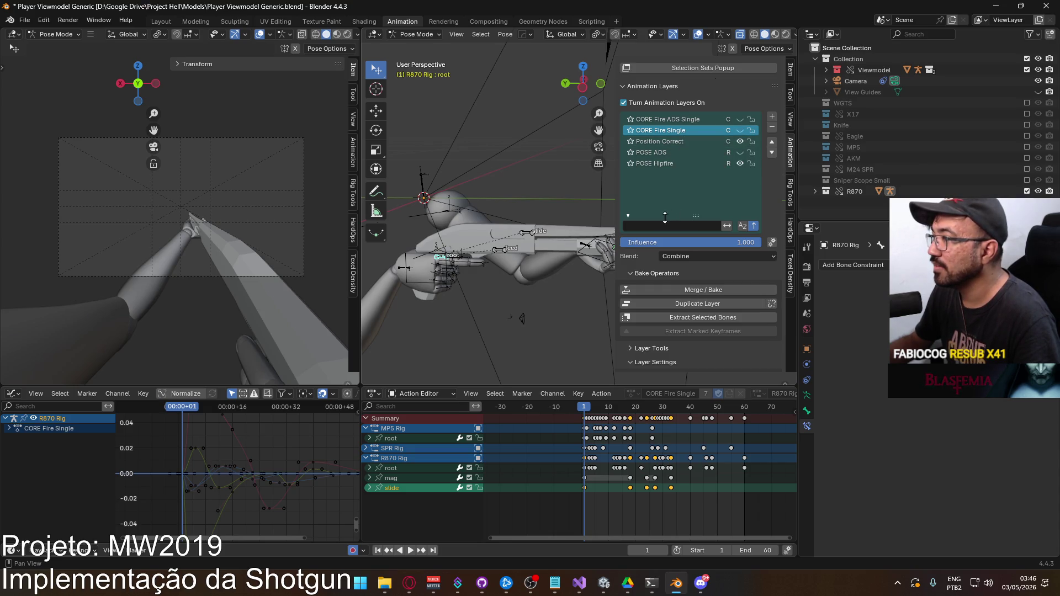
key("space")
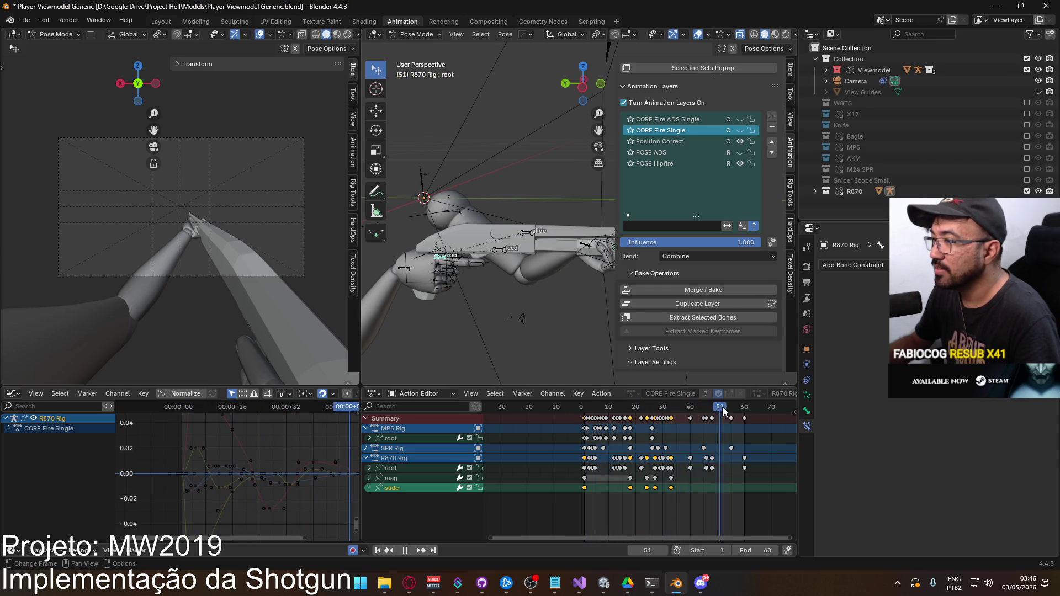
key("Escape")
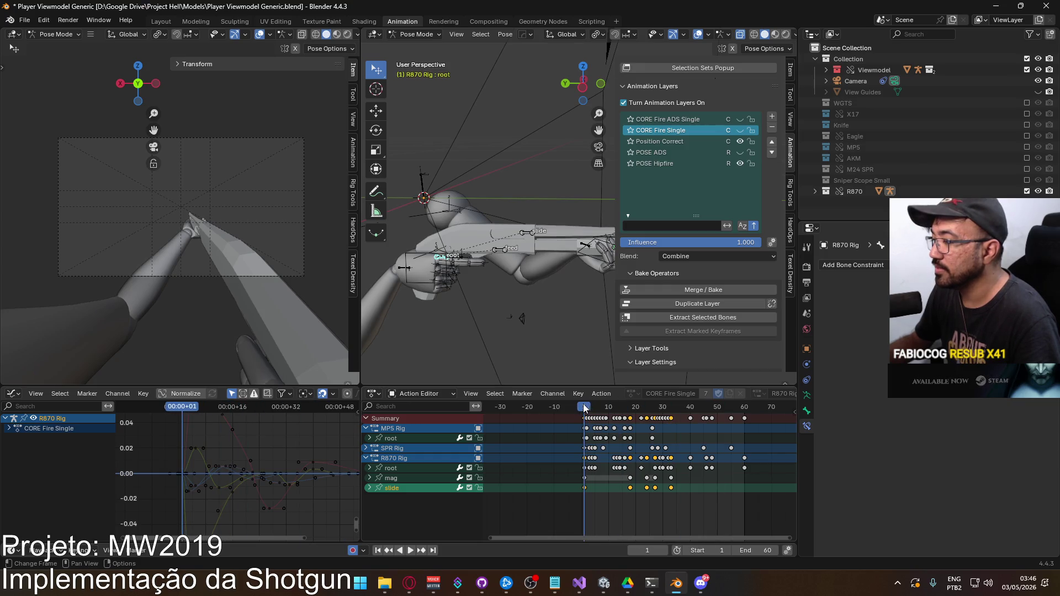
Select CORE Fire ADS Single, save the file, and add a new Anim_Layer layer
left_click(662, 119)
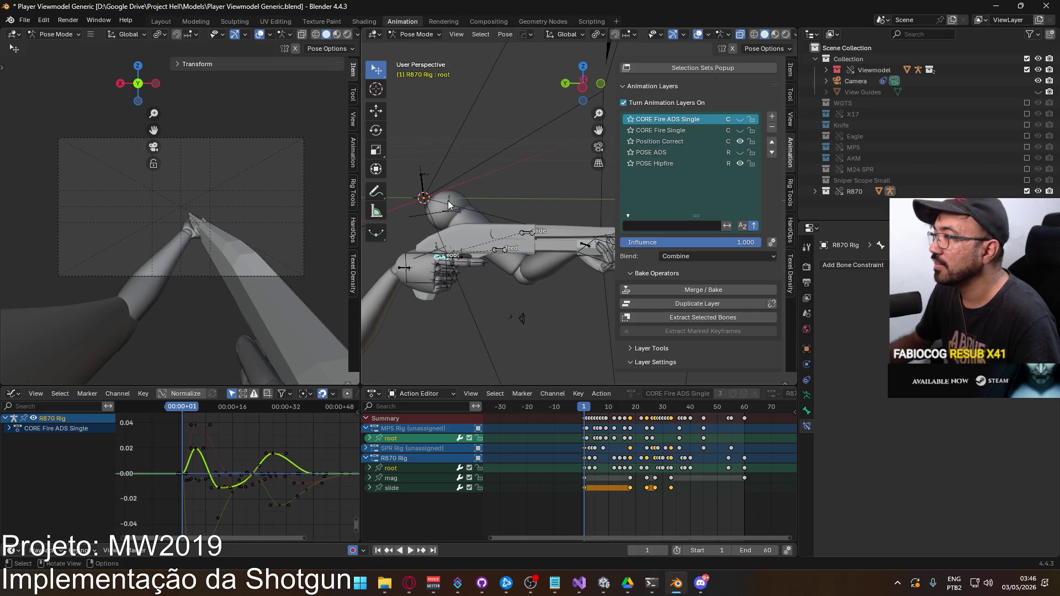
key("ctrl+s")
left_click(772, 116)
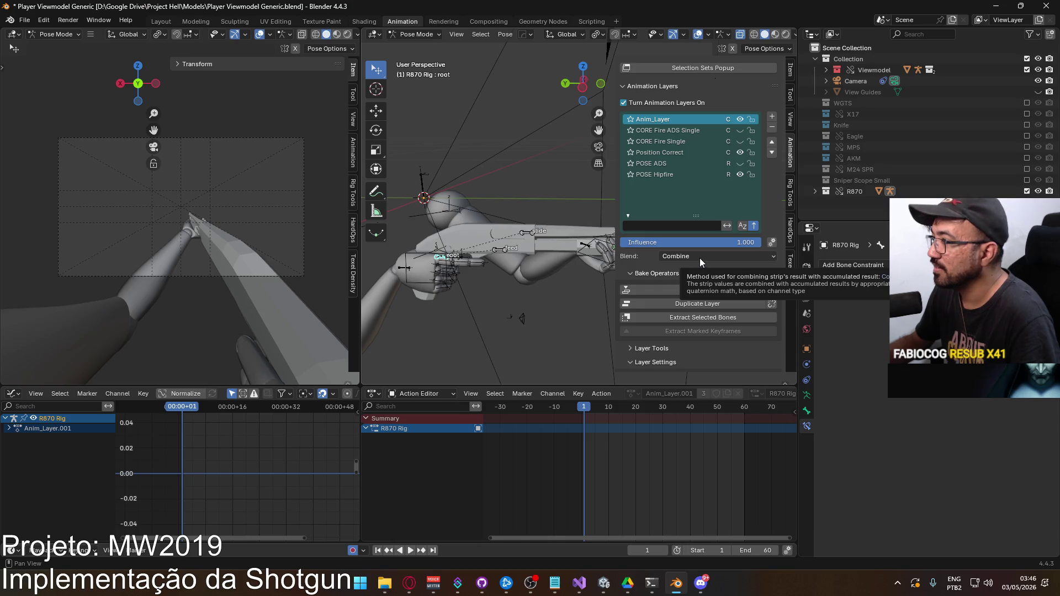
Start renaming the layer's active action and browse the existing actions list
left_click(716, 257)
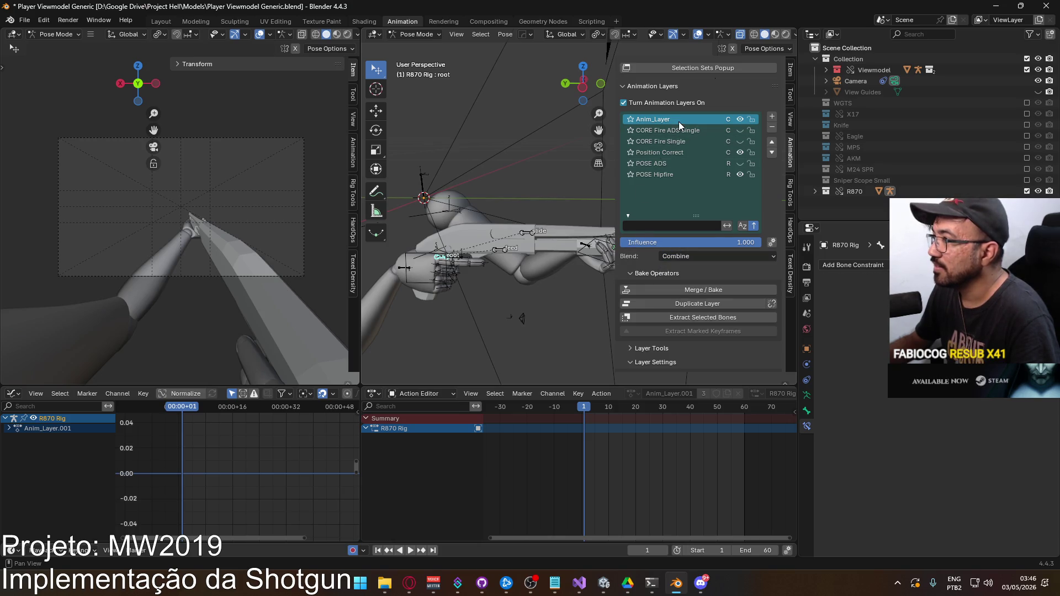
scroll(727, 290, "down", 3)
scroll(727, 293, "down", 1)
left_click(709, 297)
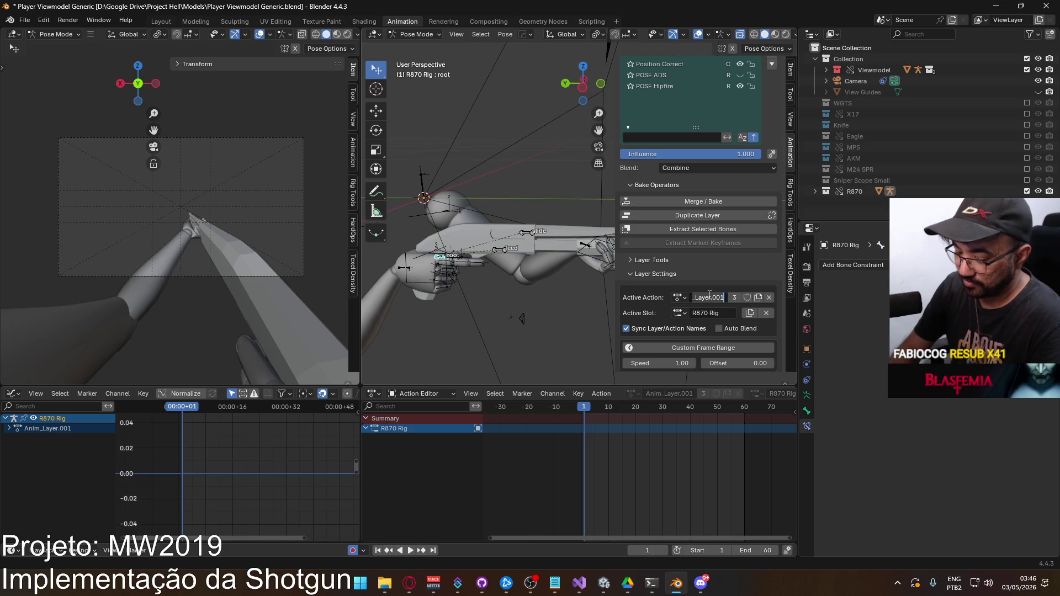
left_click(678, 298)
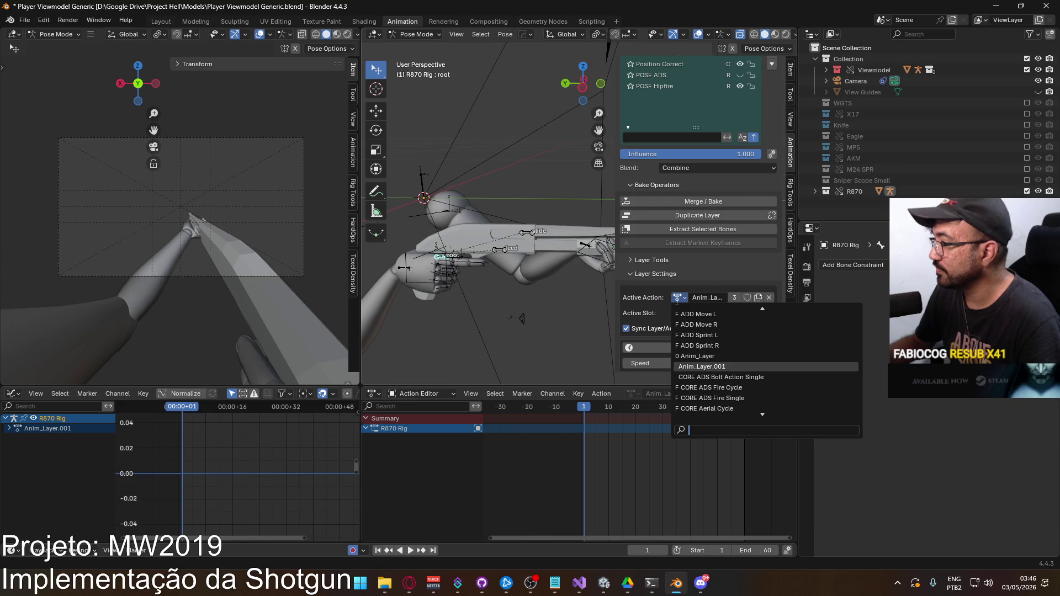
scroll(732, 352, "down", 10)
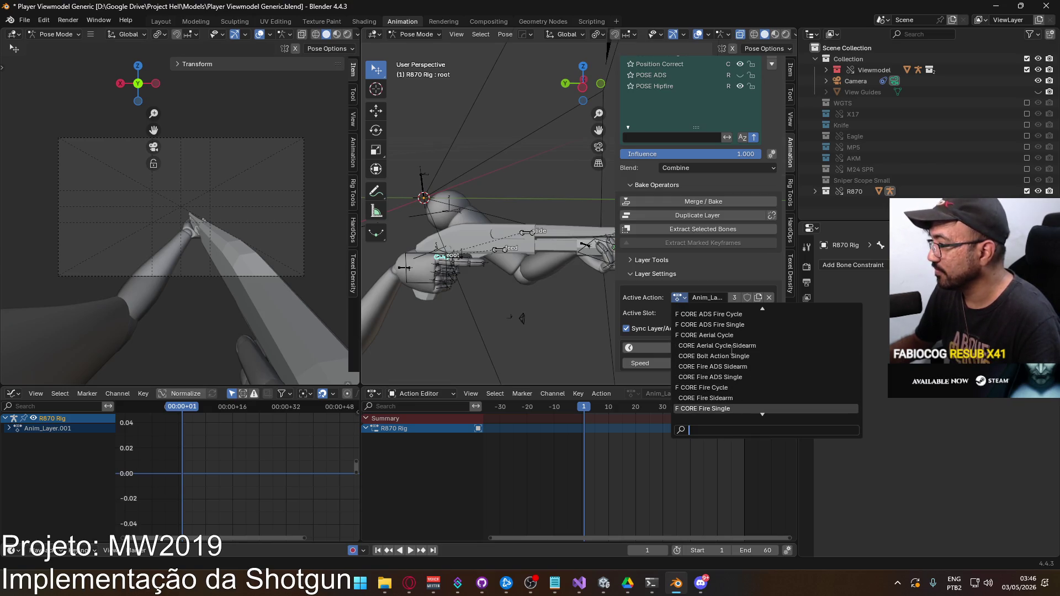
left_click(708, 297)
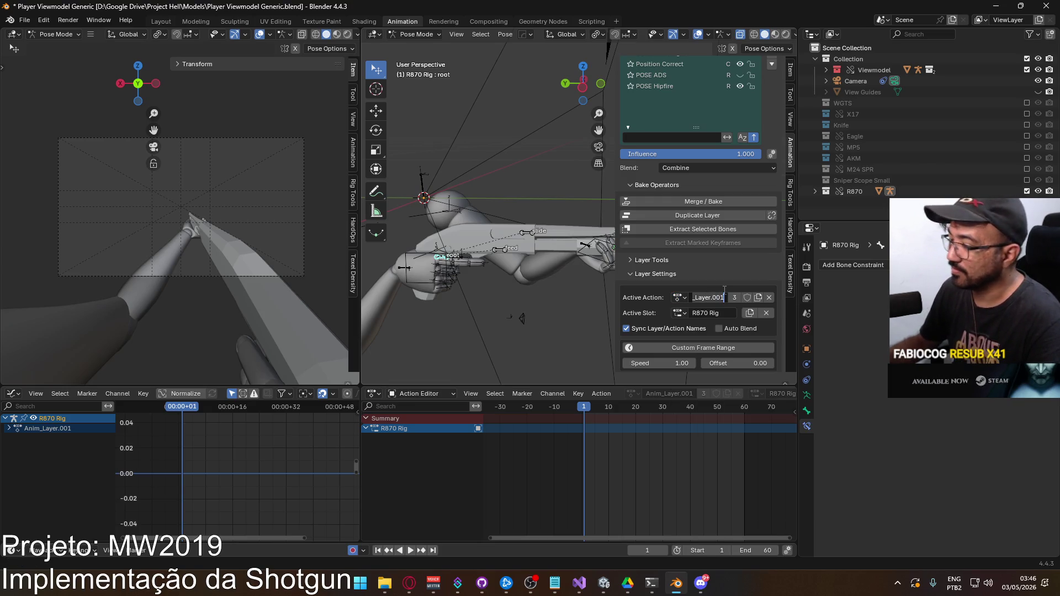
type("CORE R")
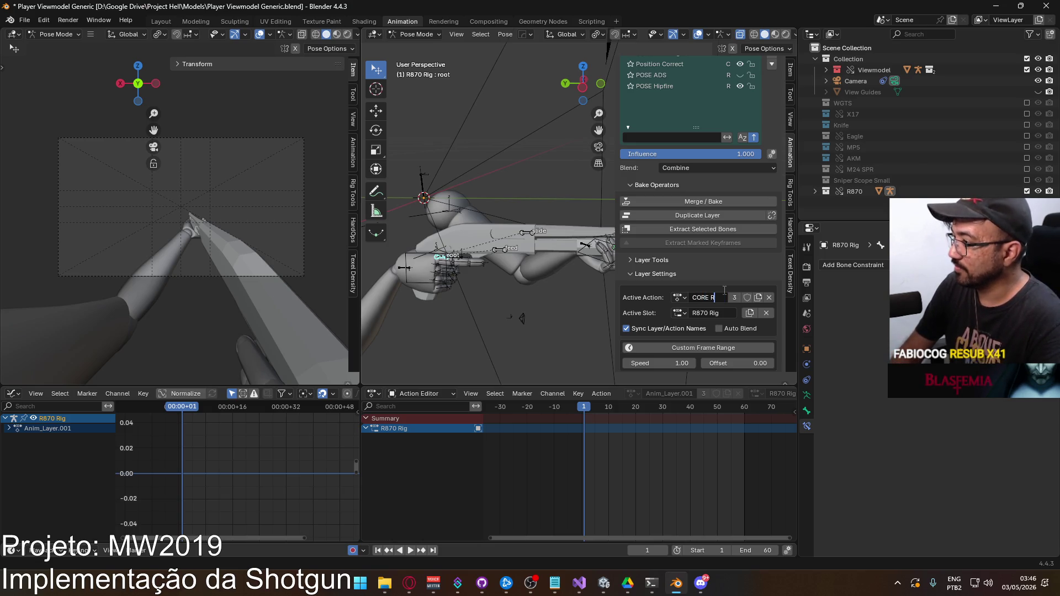
type("0")
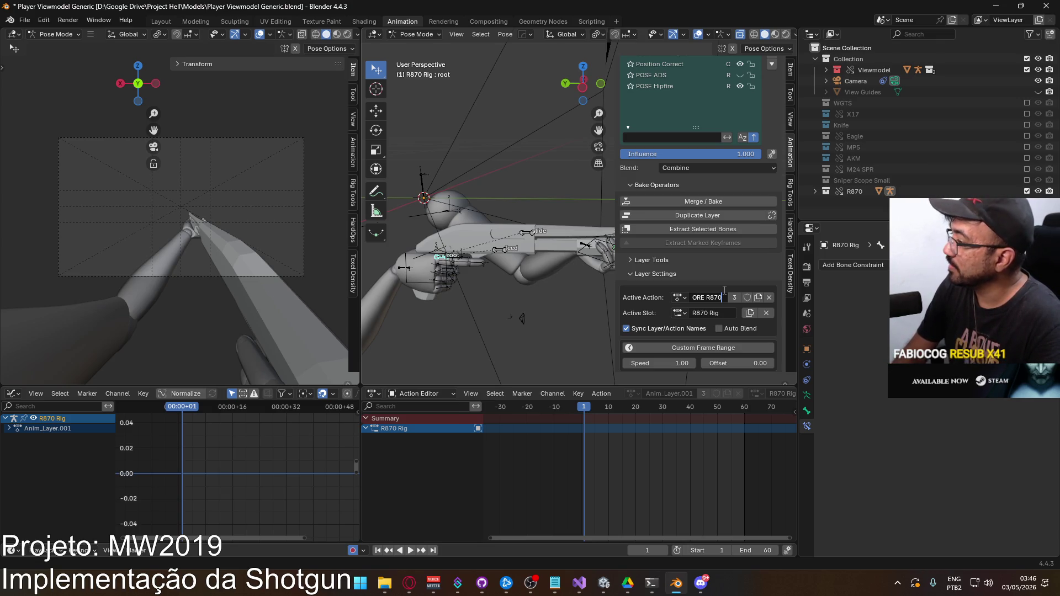
left_click(678, 298)
left_click(678, 298)
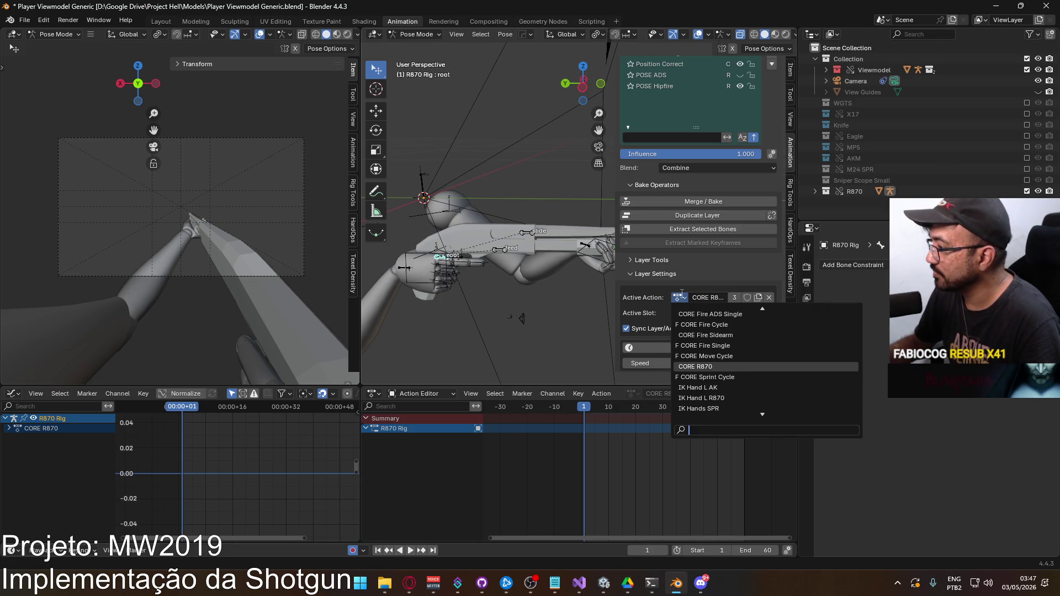
key("Escape")
Name the active action CORE R870@Reload
double_click(728, 297)
left_click(722, 298)
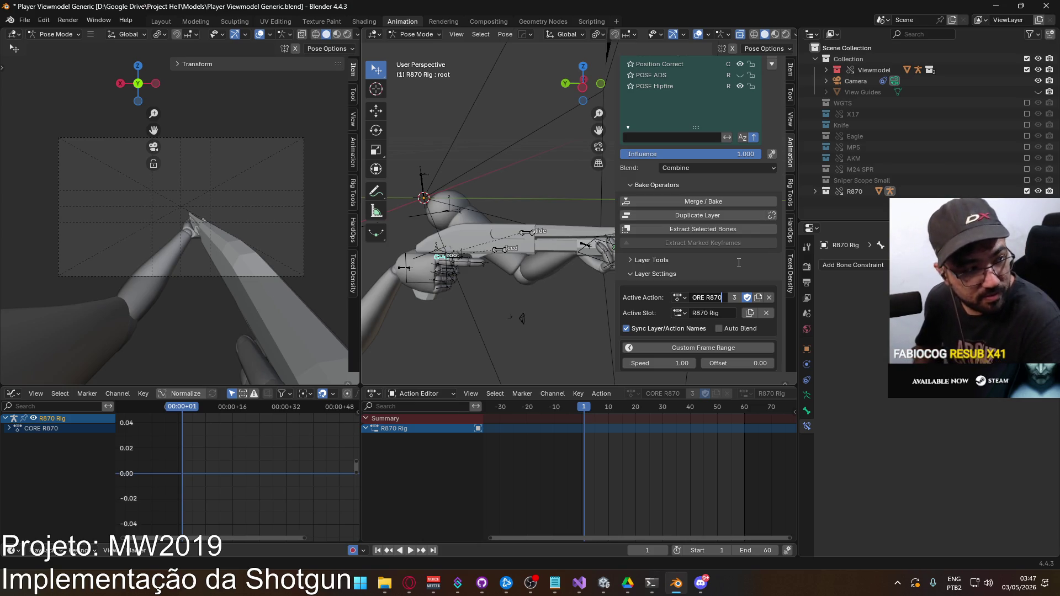
type("@")
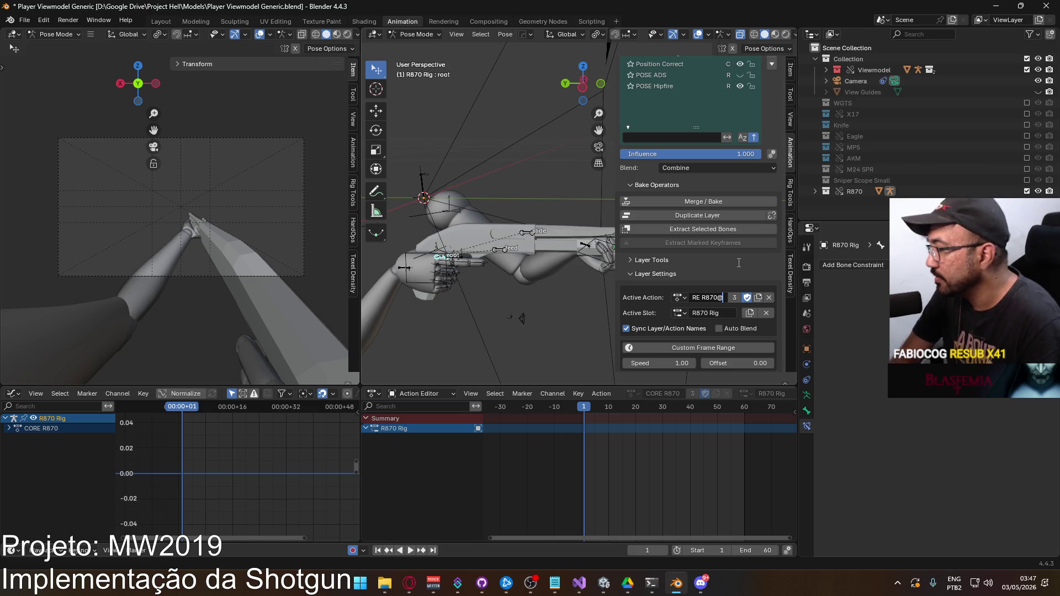
type("Reload")
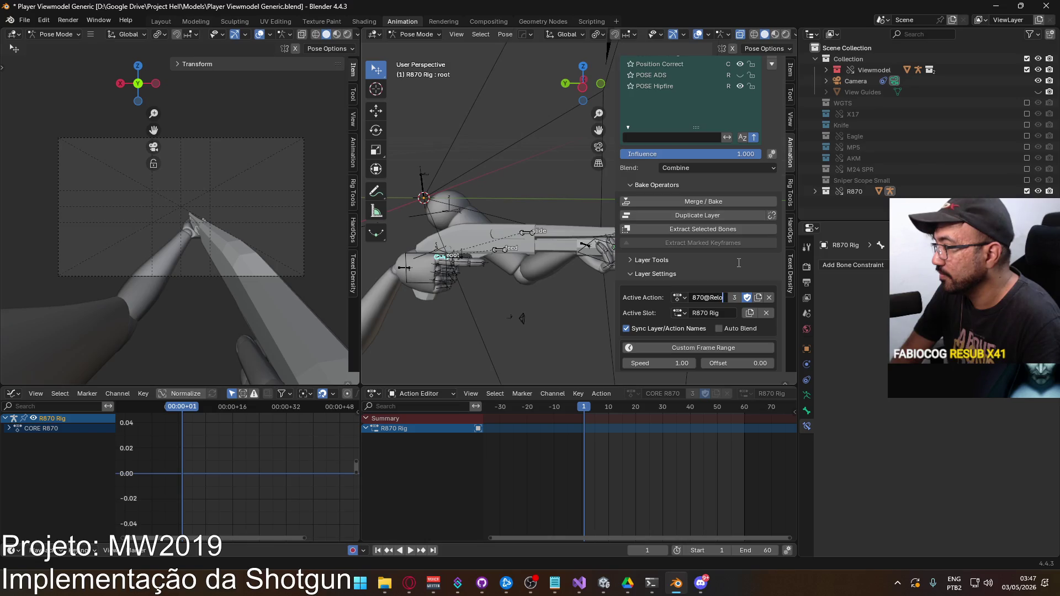
key("Return")
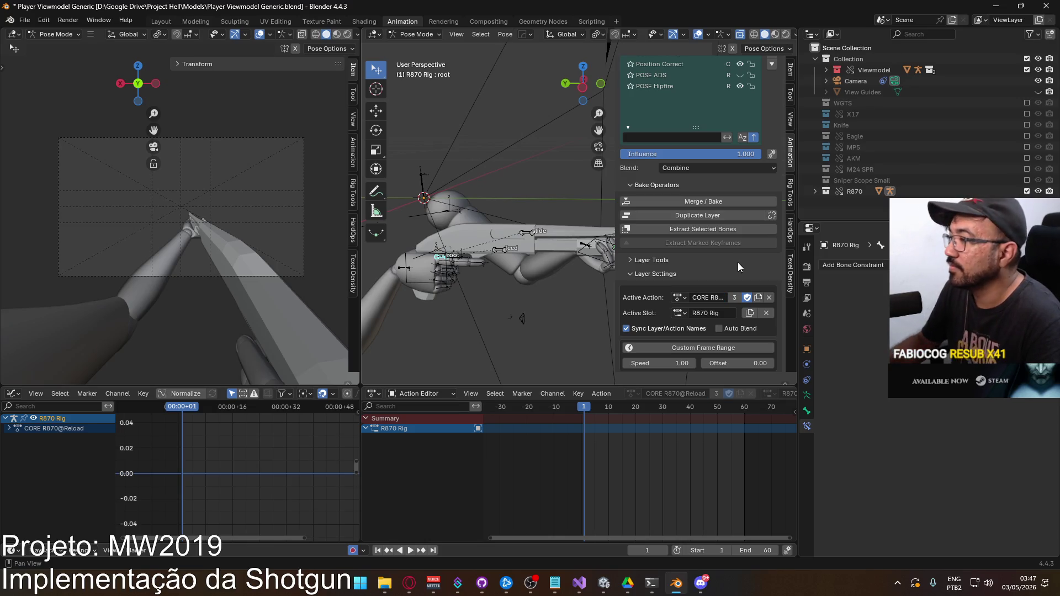
Key the root bone's location and rotation, then select the Viewmodel Rig in Object Mode
mouse_move(616, 229)
left_mouse_down()
mouse_move(506, 236)
mouse_move(607, 238)
left_mouse_up()
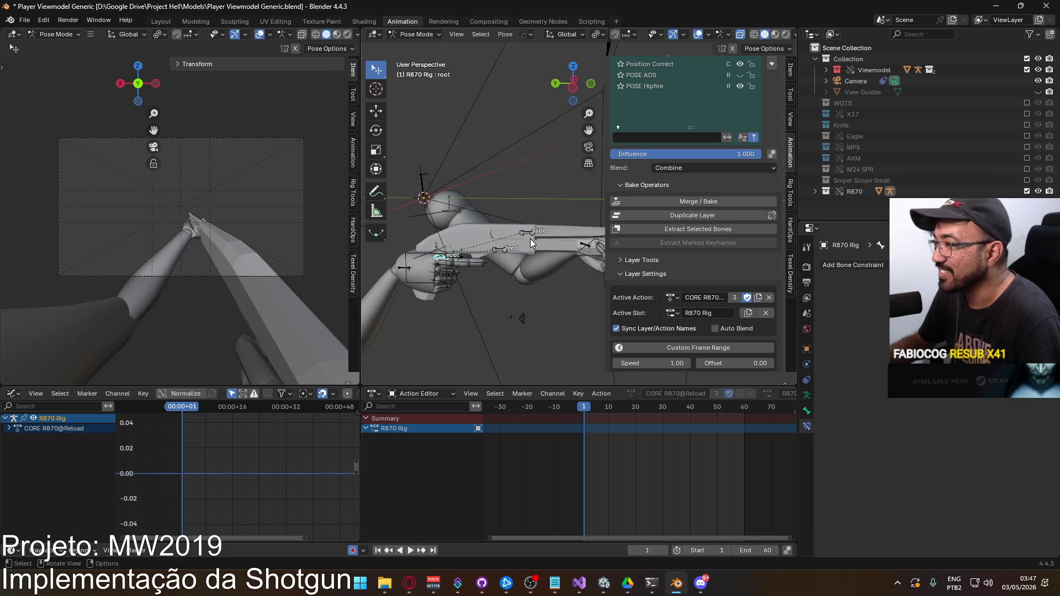
key("i")
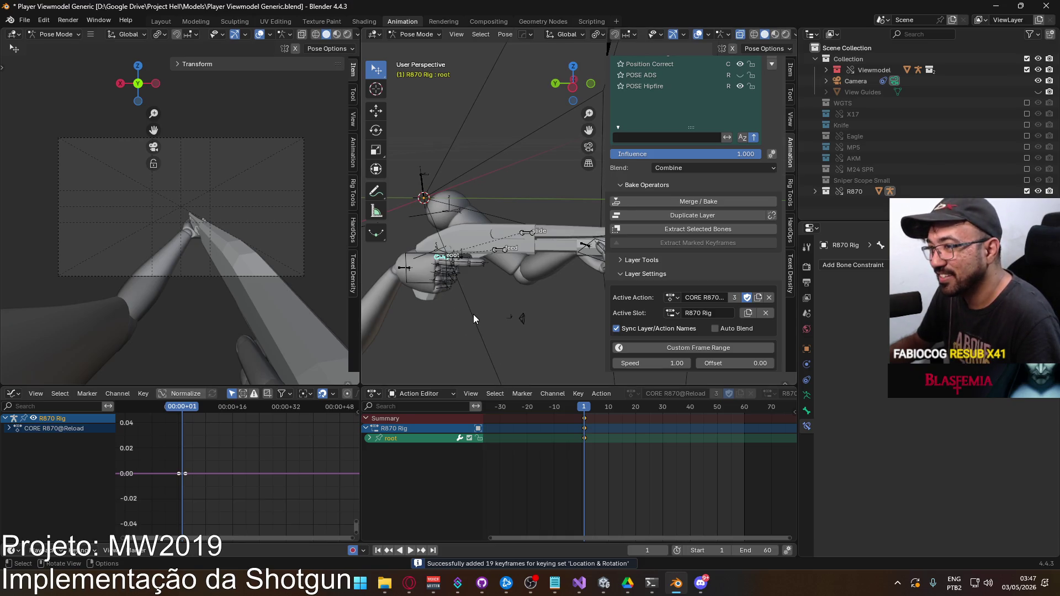
left_click(425, 34)
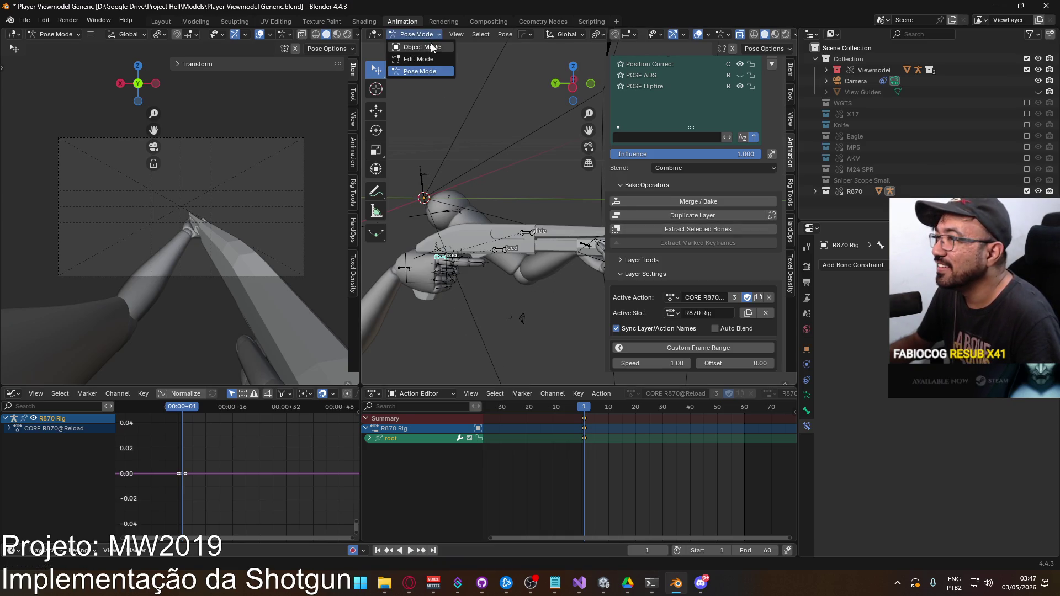
left_click(431, 47)
left_click(418, 251)
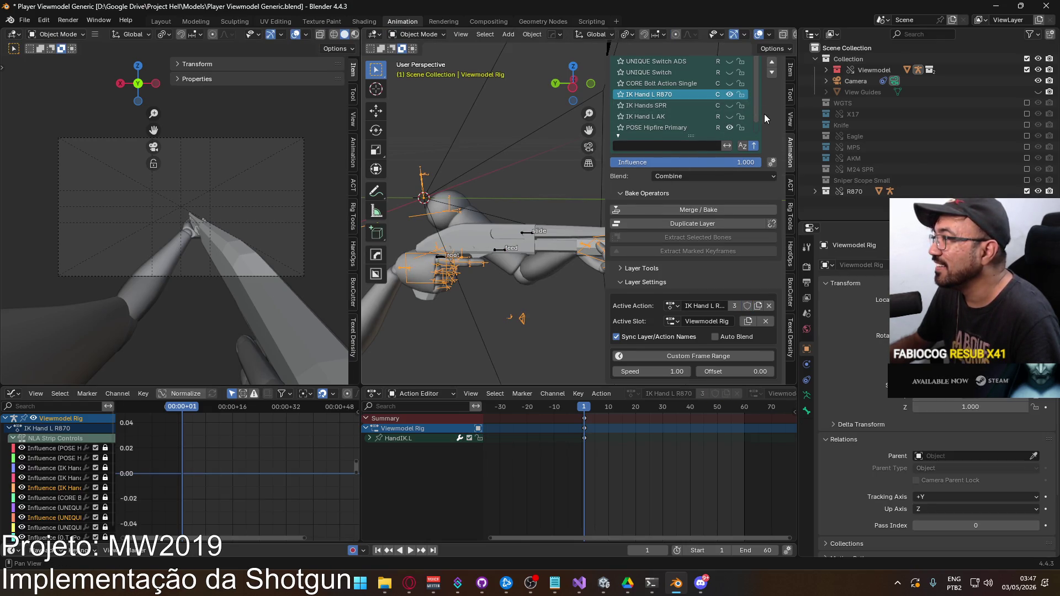
Add a layer above UNIQUE Melee Knife on the Viewmodel Rig and name it UNIQUE R870 Reload
scroll(765, 116, "up", 4)
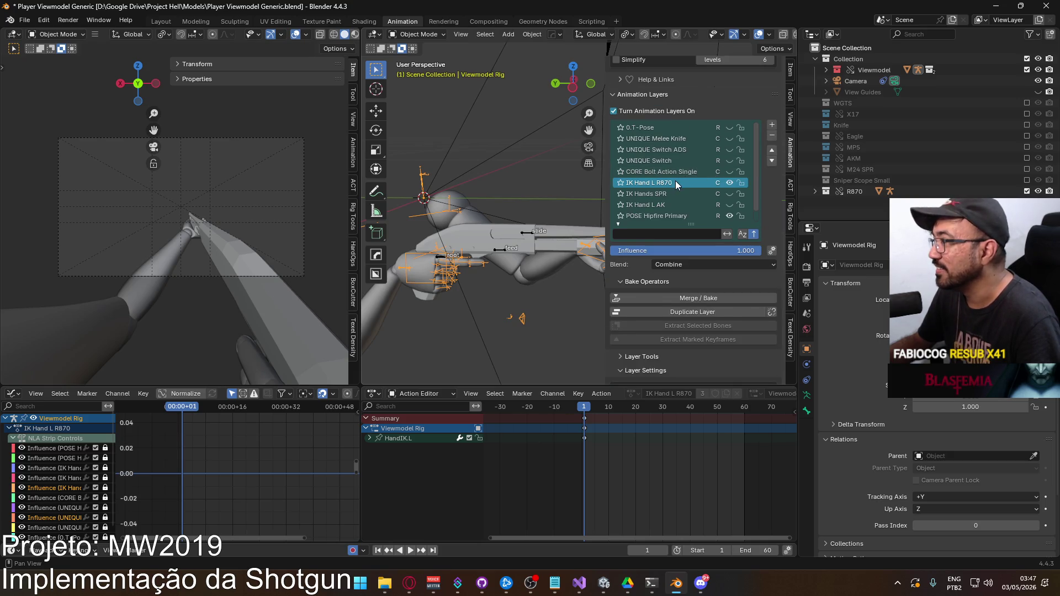
left_click(664, 138)
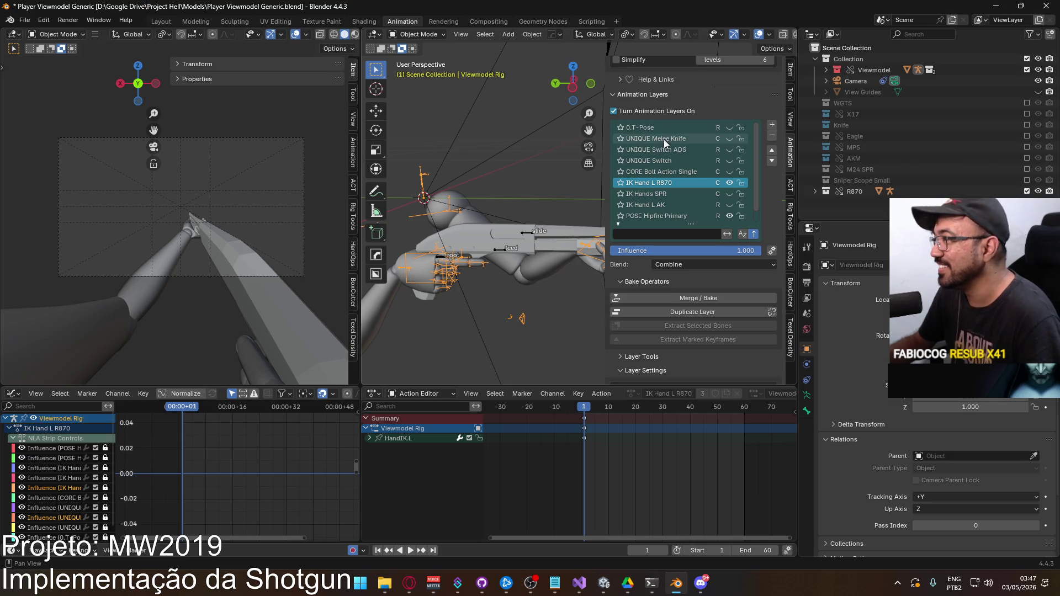
left_click(772, 125)
double_click(669, 138)
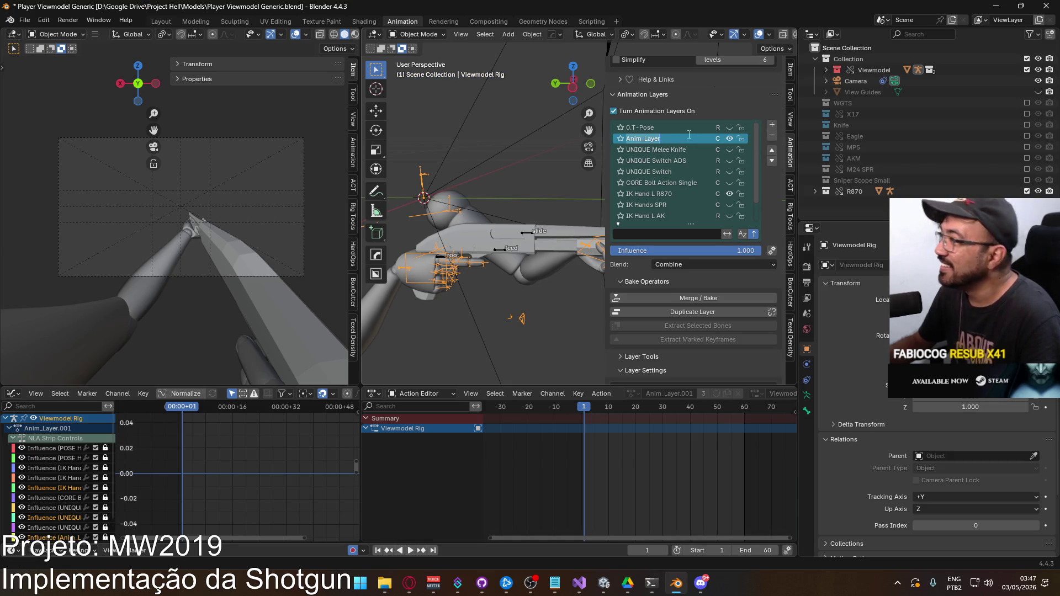
type("UNIQUE")
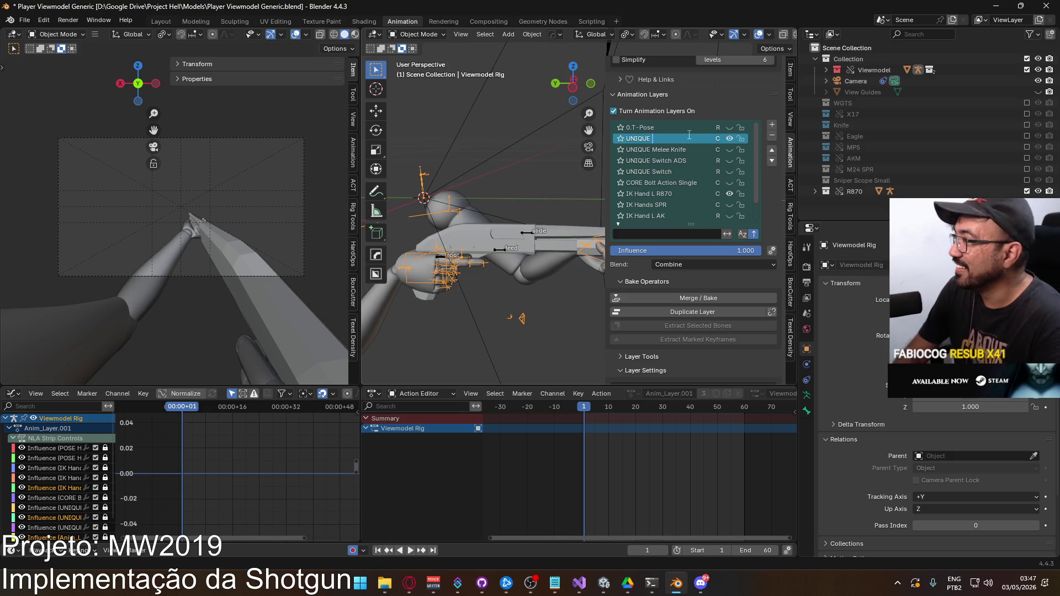
type("870 Reload")
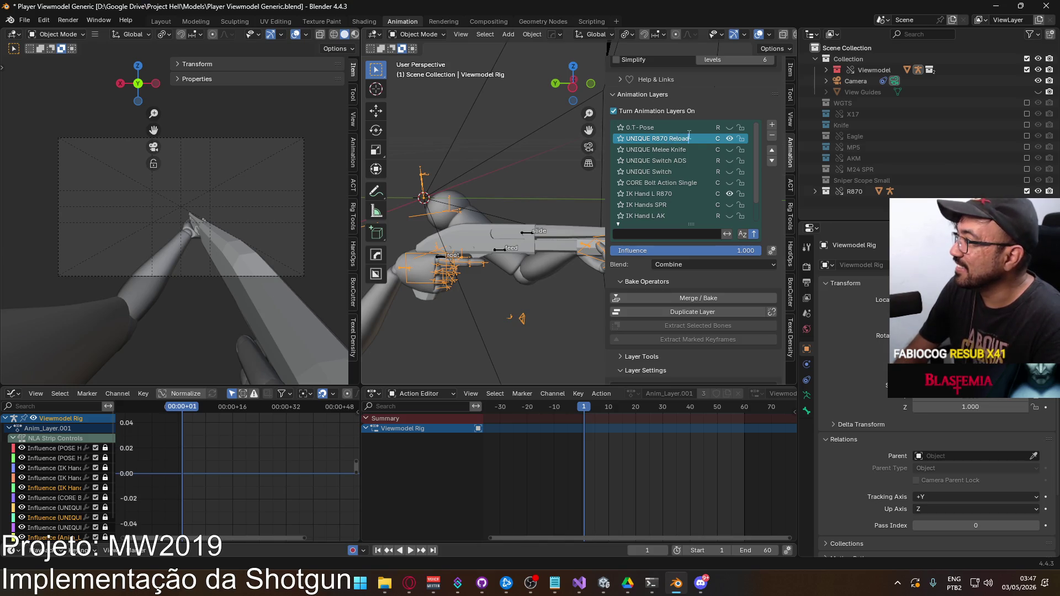
key("Return")
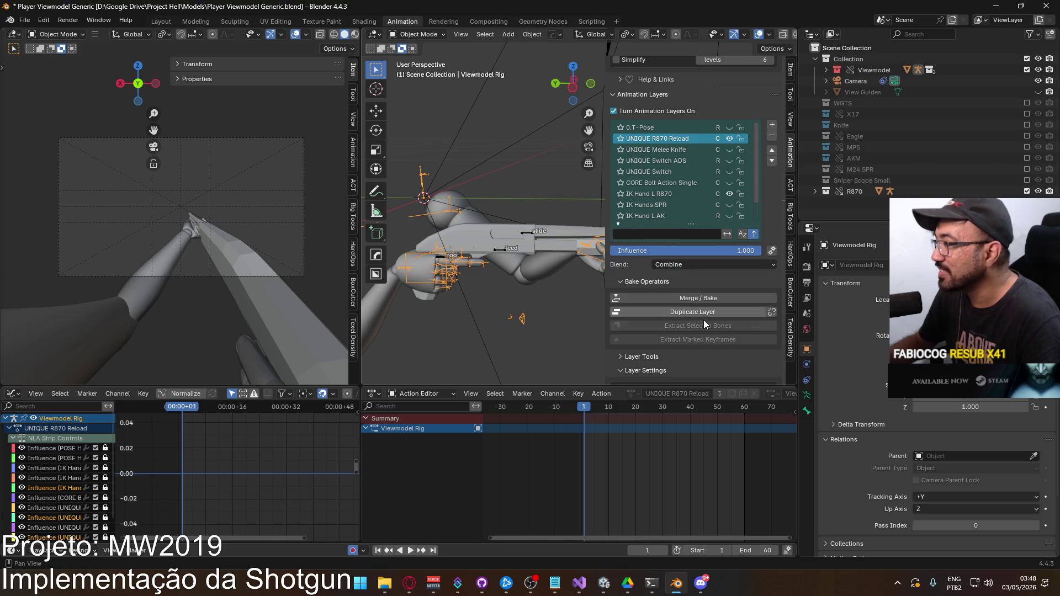
In Pose Mode, key every arm and finger bone at frame 1, then move to frame 10
left_click(400, 35)
left_click(436, 78)
middle_click_drag(420, 259, 478, 268)
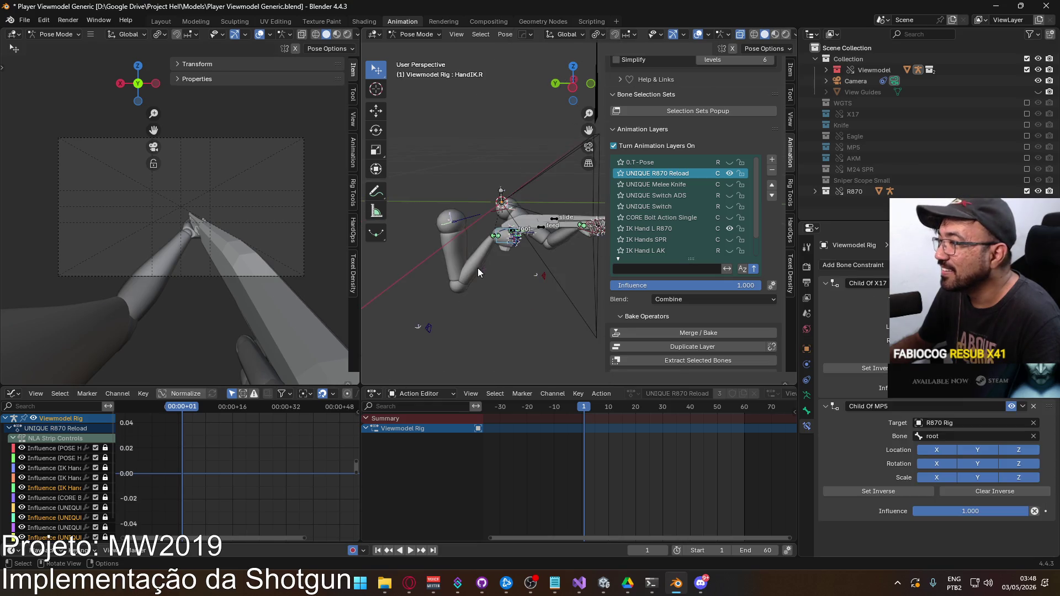
scroll(501, 272, "up", 2)
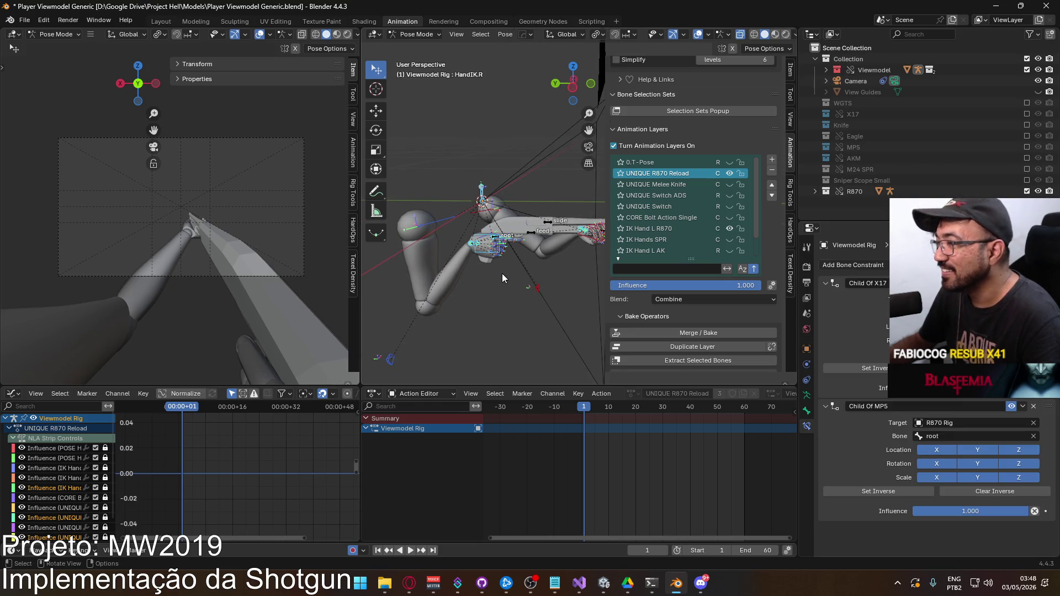
key("i")
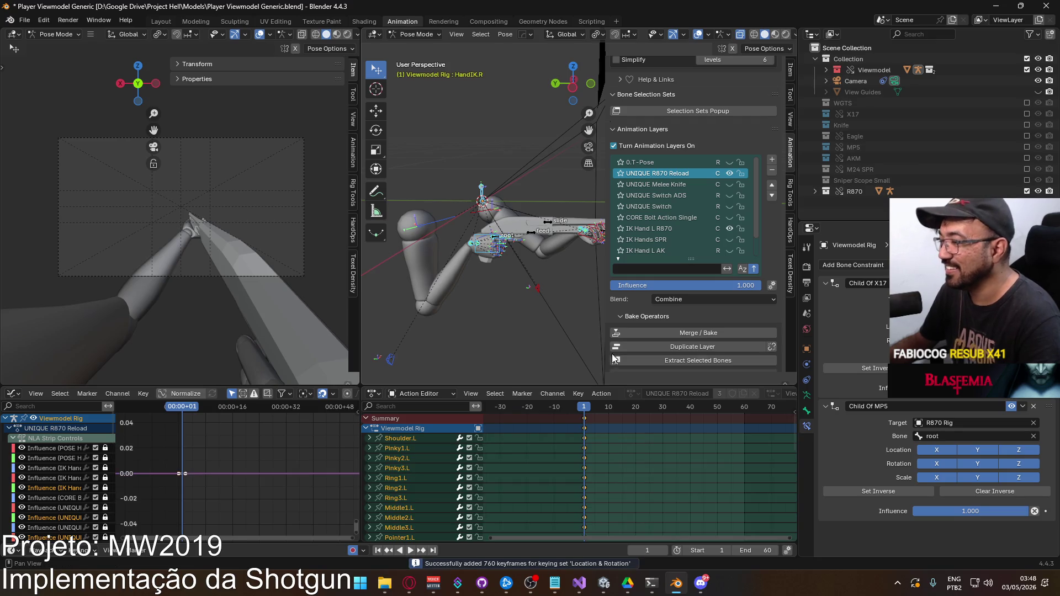
left_click(590, 408)
left_click_drag(589, 407, 608, 407)
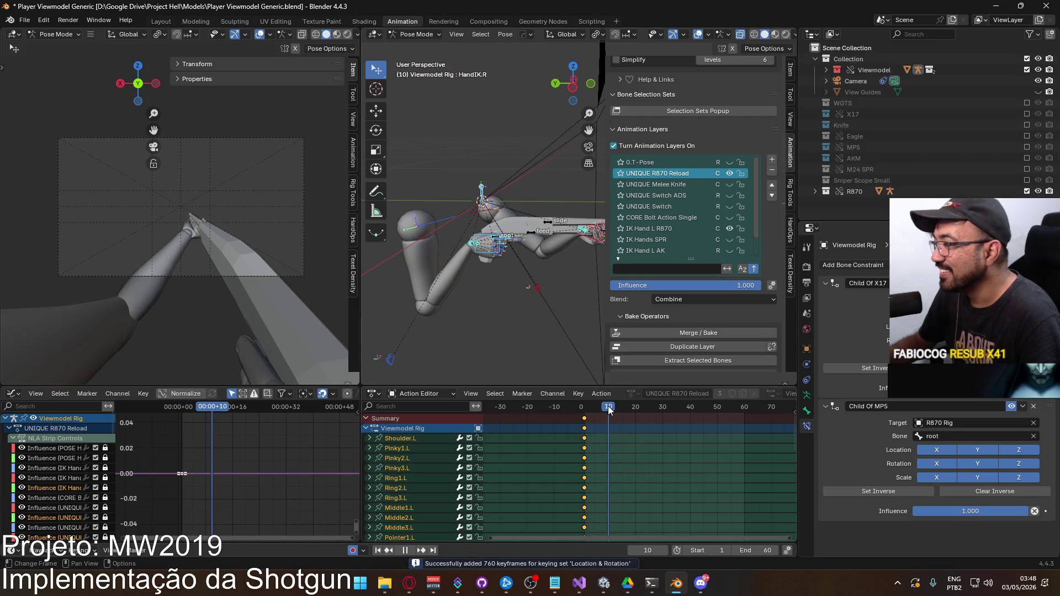
Select both the R870 Rig and Viewmodel Rig and enter Pose Mode on them together
left_click(417, 34)
left_click(414, 47)
left_click(519, 243)
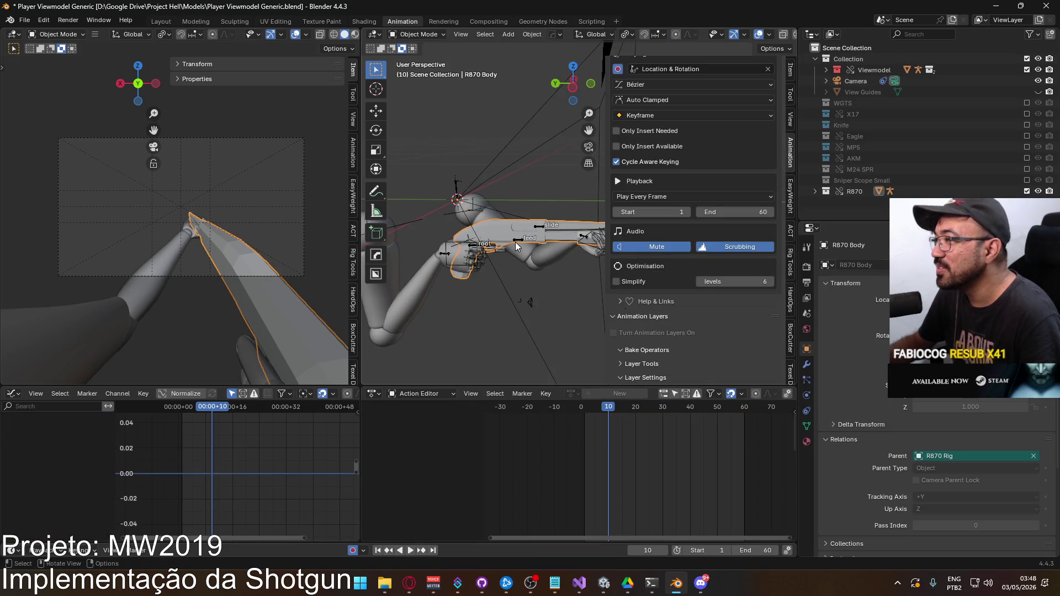
left_click(451, 247)
left_click(417, 34)
left_click(414, 73)
scroll(470, 270, "up", 1)
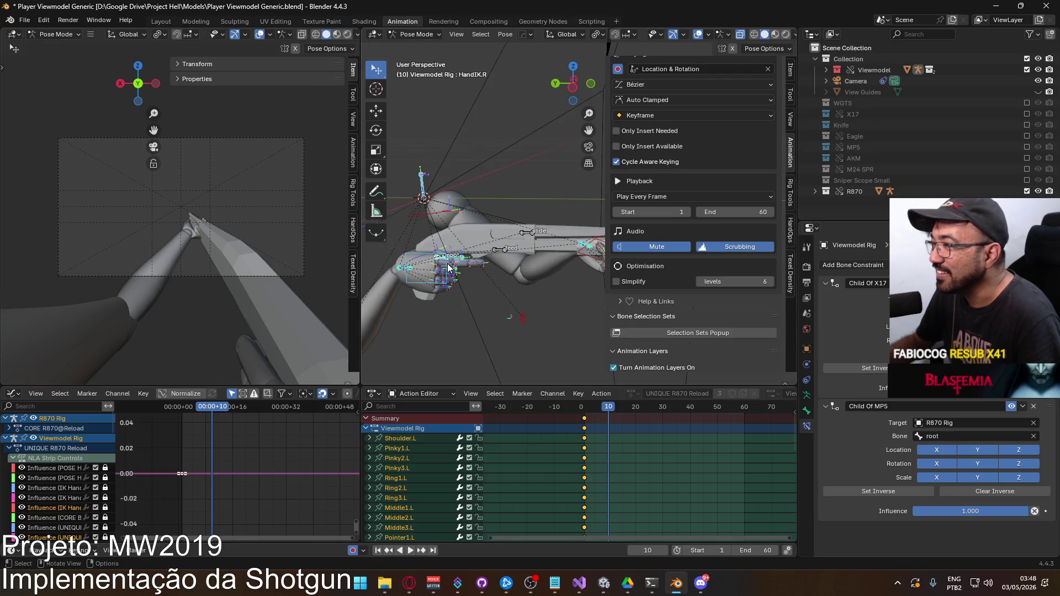
Select the R870 rig's root bone and adjust the current frame on the timeline
left_click(445, 260)
left_click(423, 256)
left_click(448, 265)
left_click(440, 259)
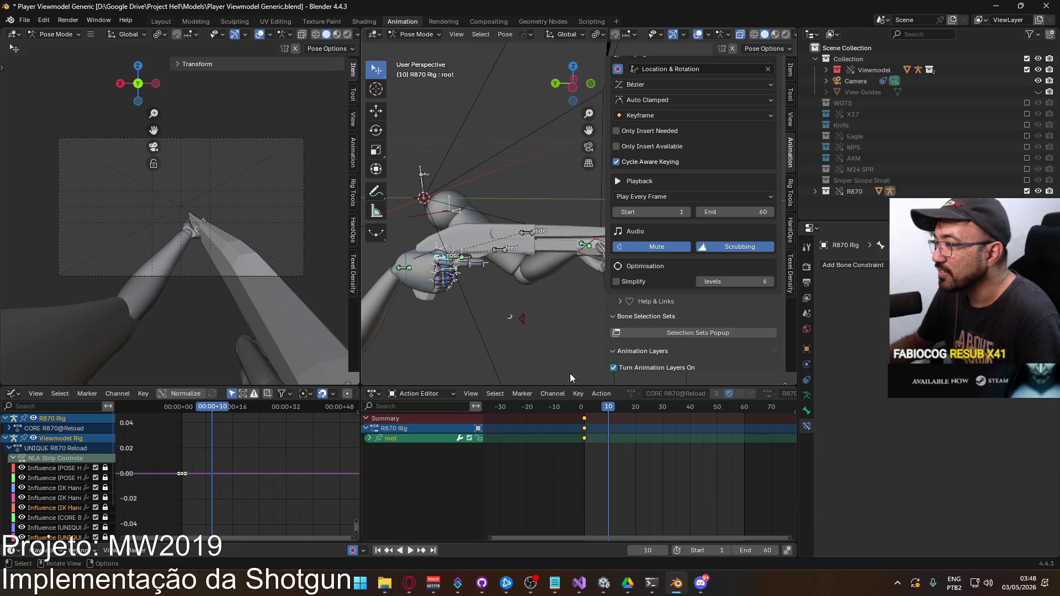
left_click(586, 411)
left_click_drag(586, 411, 608, 411)
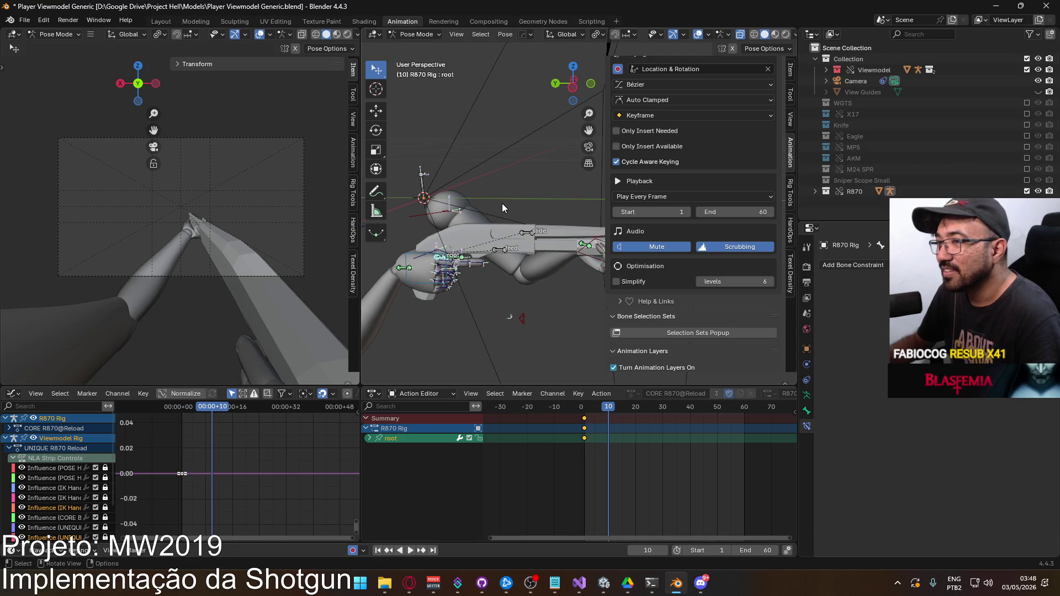
mouse_move(529, 206)
middle_mouse_down()
mouse_move(469, 228)
mouse_move(558, 224)
mouse_move(486, 195)
middle_mouse_up()
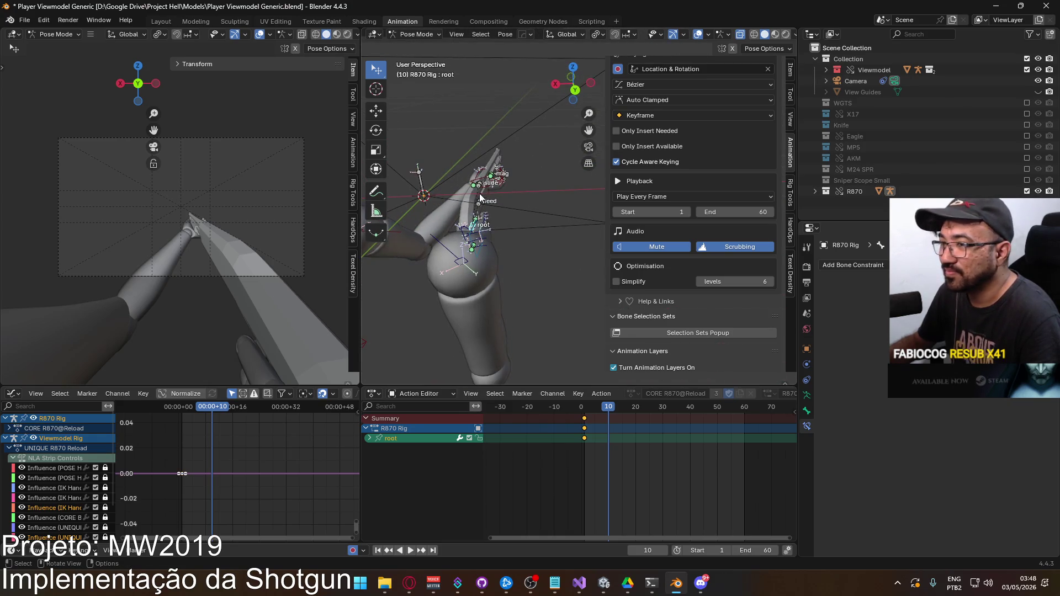
Rotate the R870 root bone about the global Y axis at frame 10
key("r")
key("y")
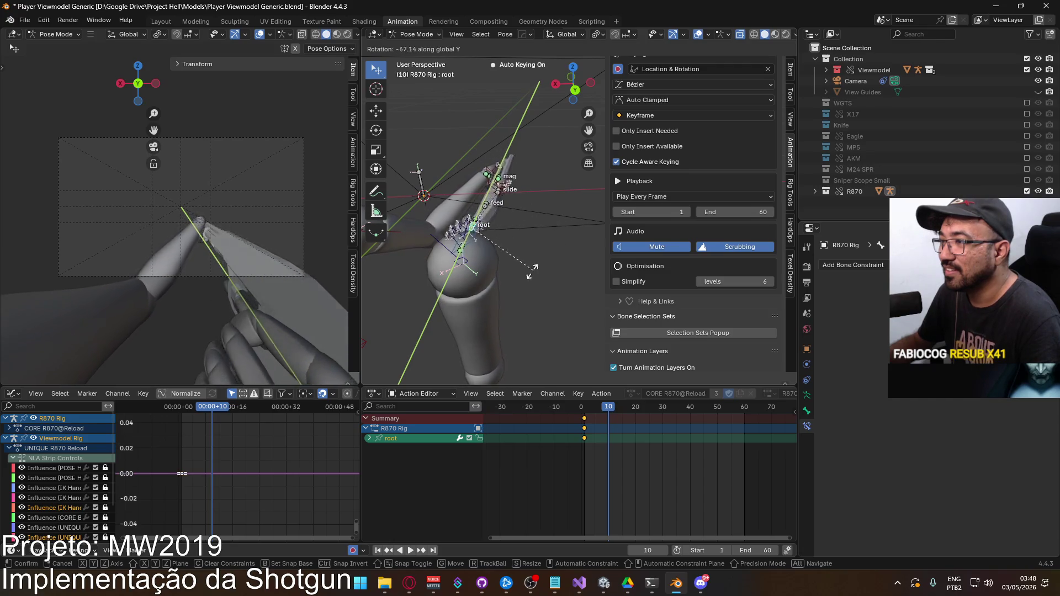
left_click(519, 245)
mouse_move(518, 246)
middle_mouse_down()
mouse_move(406, 244)
mouse_move(439, 194)
mouse_move(523, 243)
mouse_move(496, 222)
mouse_move(518, 231)
mouse_move(486, 228)
middle_mouse_up()
scroll(500, 235, "up", 6)
Tilt the shotgun slightly about global X and Y, then shift it along X
key("r")
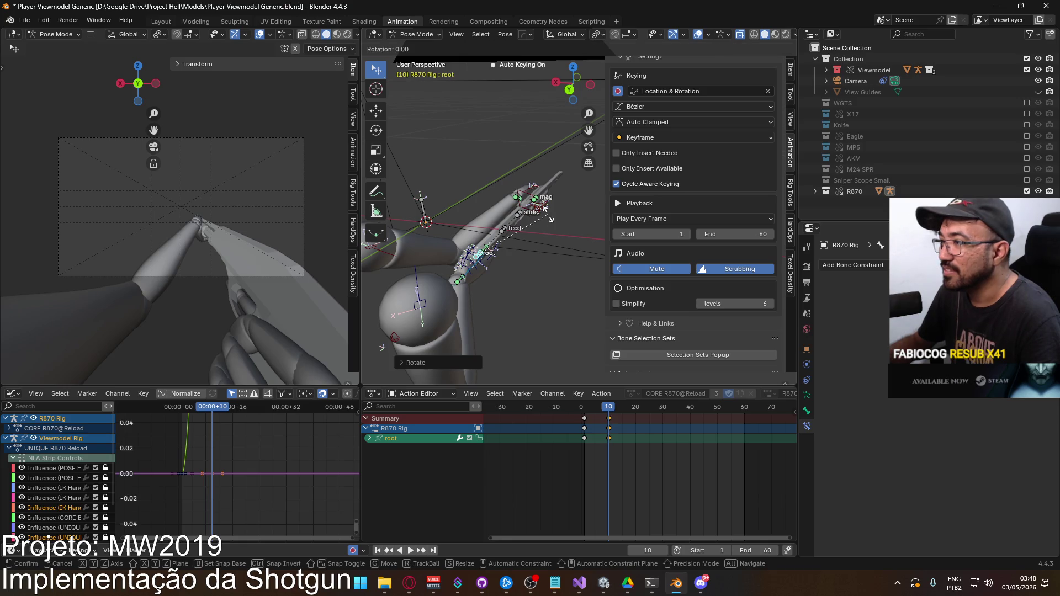
key("x")
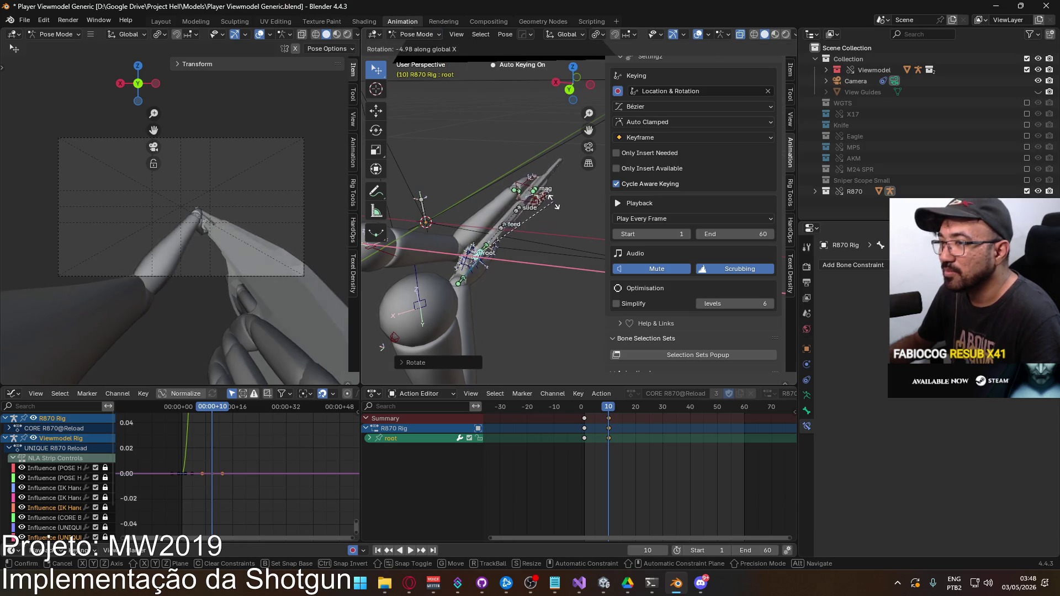
left_click(567, 204)
key("r")
key("y")
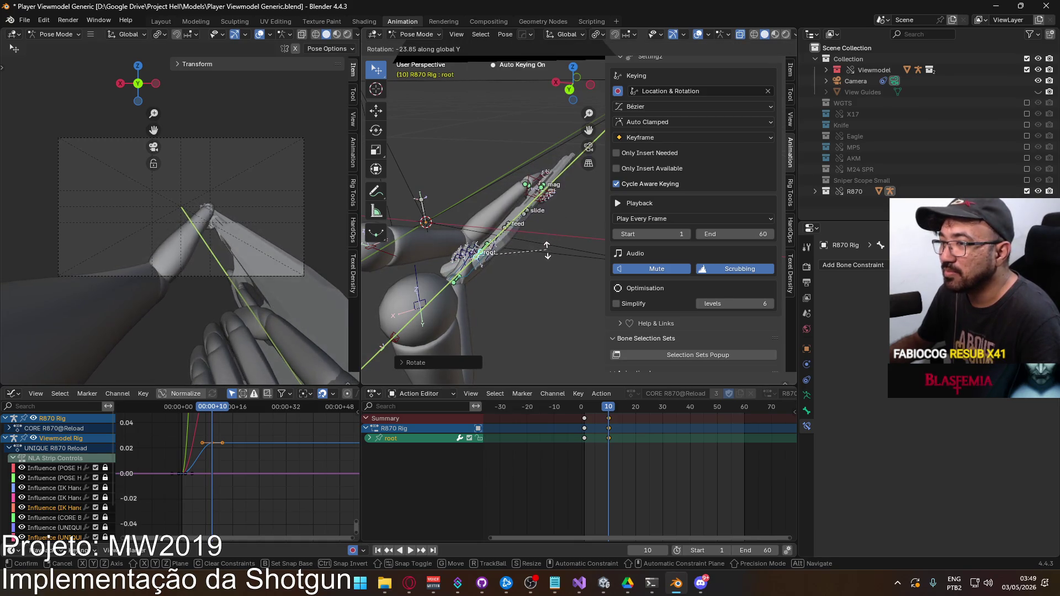
left_click(547, 250)
mouse_move(449, 228)
middle_mouse_down()
mouse_move(518, 216)
mouse_move(476, 210)
mouse_move(516, 220)
middle_mouse_up()
key("x")
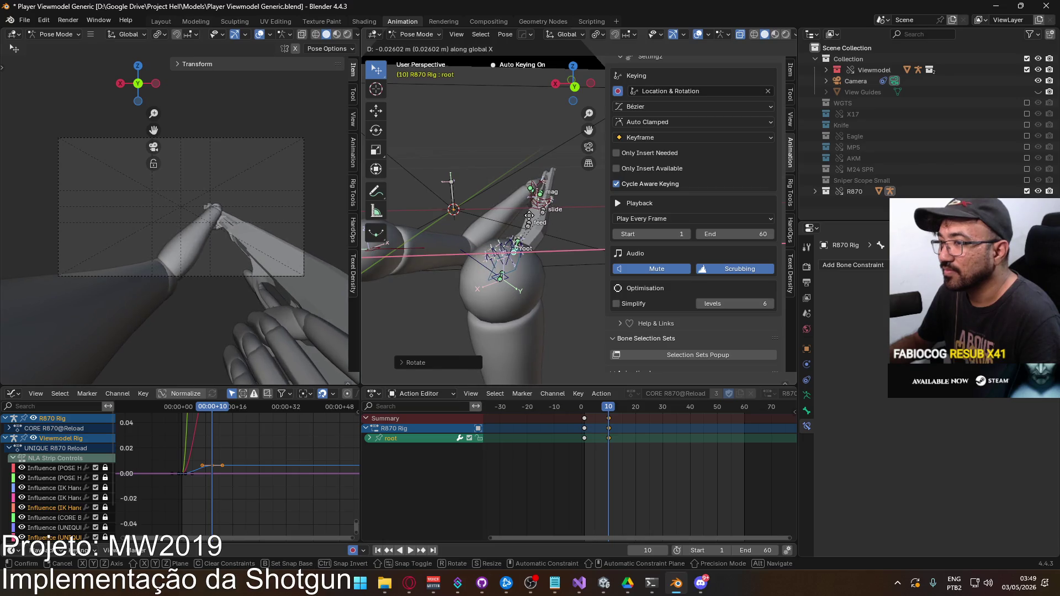
left_click(528, 215)
mouse_move(528, 215)
middle_mouse_down()
mouse_move(547, 254)
mouse_move(556, 247)
middle_mouse_up()
Rotate the shotgun root about Z and X, then move it along global Y
key("r")
key("z")
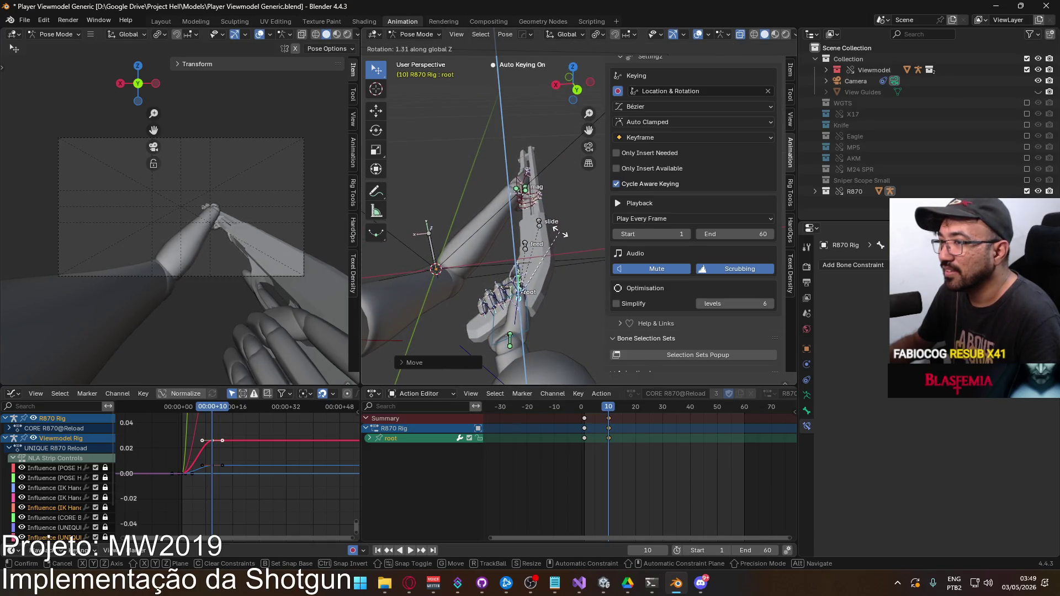
left_click(572, 229)
key("r")
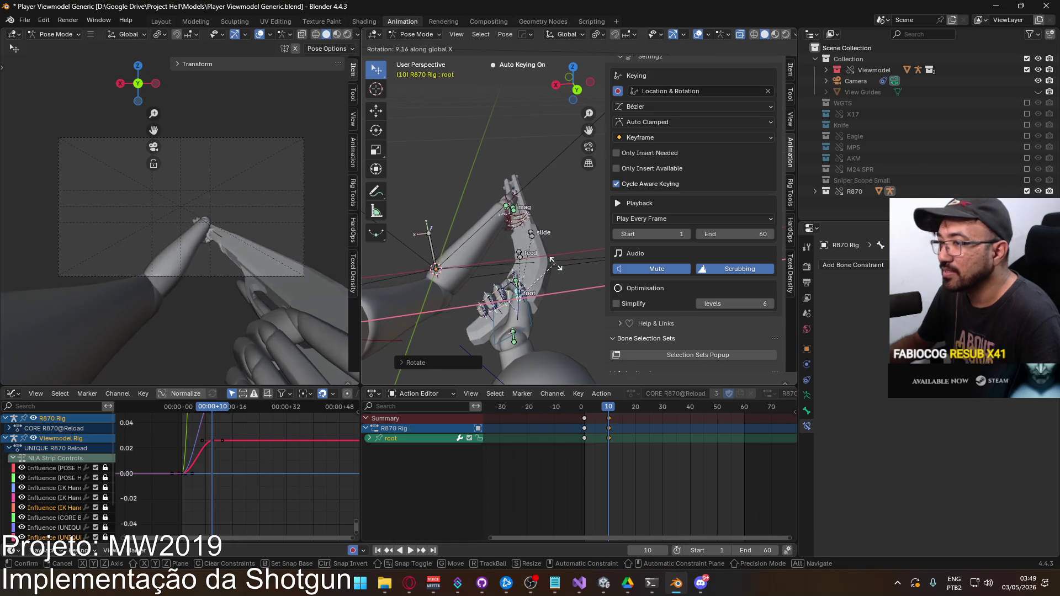
left_click(561, 255)
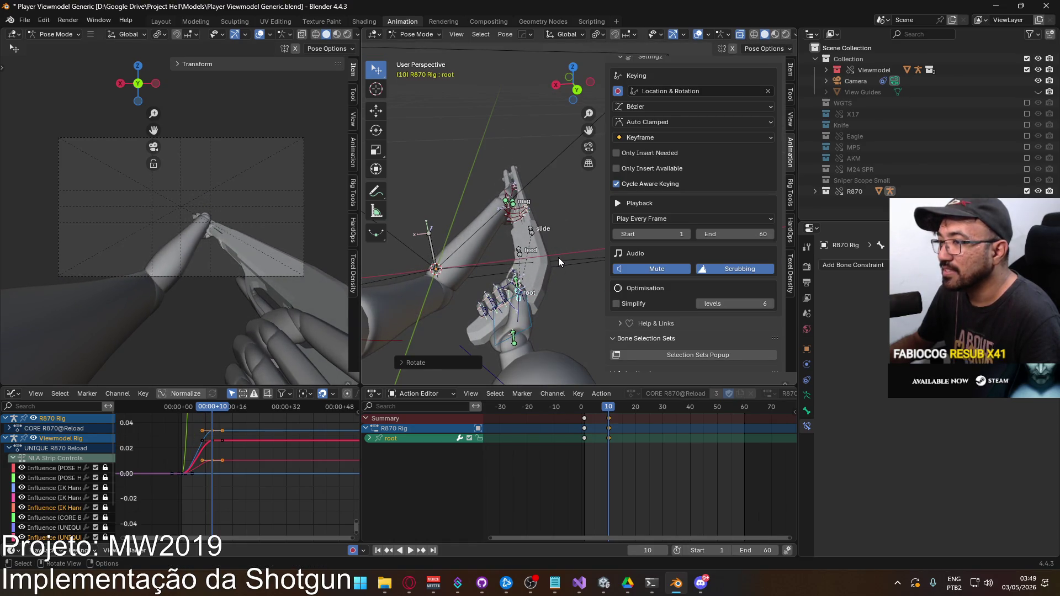
scroll(559, 257, "up", 2)
key("g")
key("y")
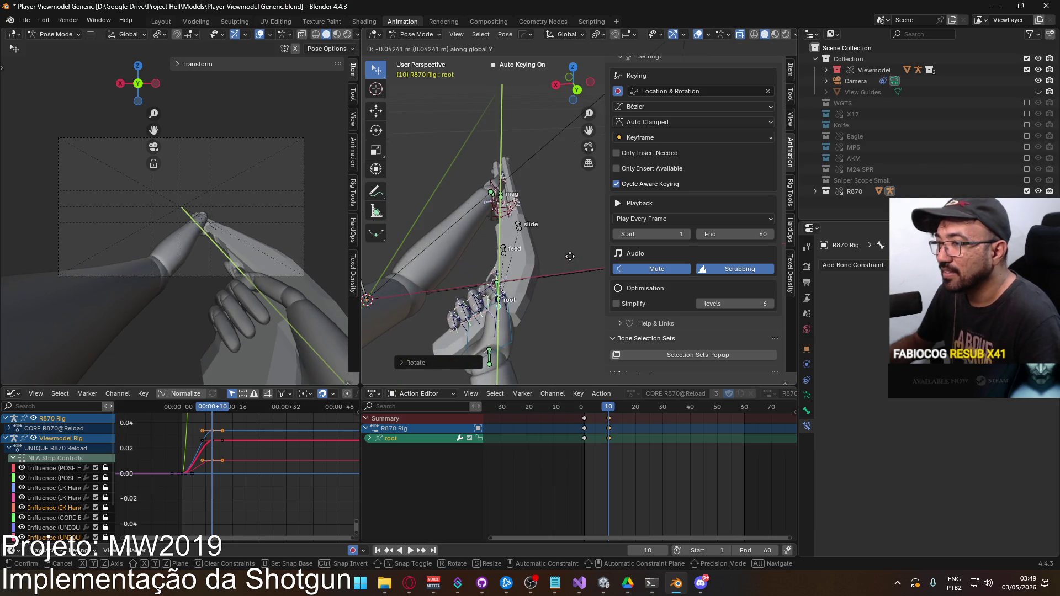
left_click(569, 259)
mouse_move(535, 256)
middle_mouse_down()
mouse_move(569, 233)
mouse_move(552, 240)
middle_mouse_up()
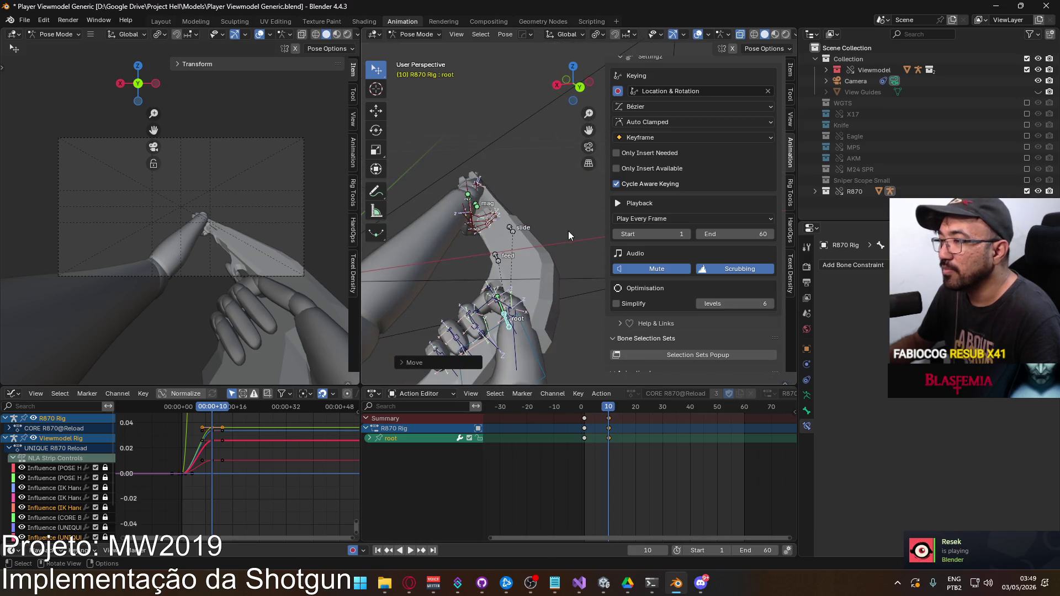
Fine-tune the shotgun with Z, X and Z rotations and a final move along X
key("r")
key("z")
left_click(570, 238)
key("r")
key("x")
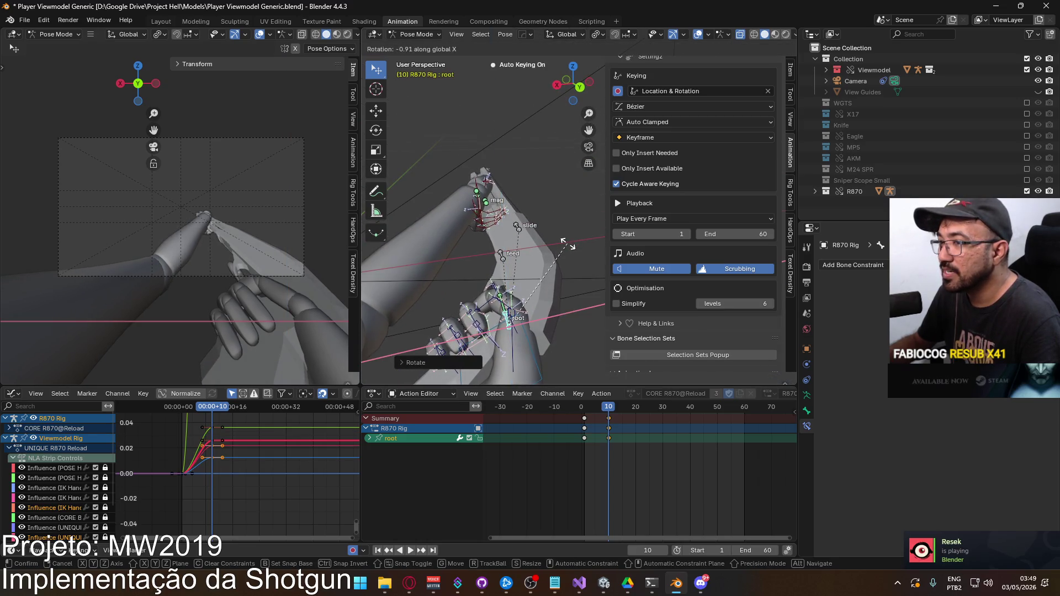
left_click(569, 257)
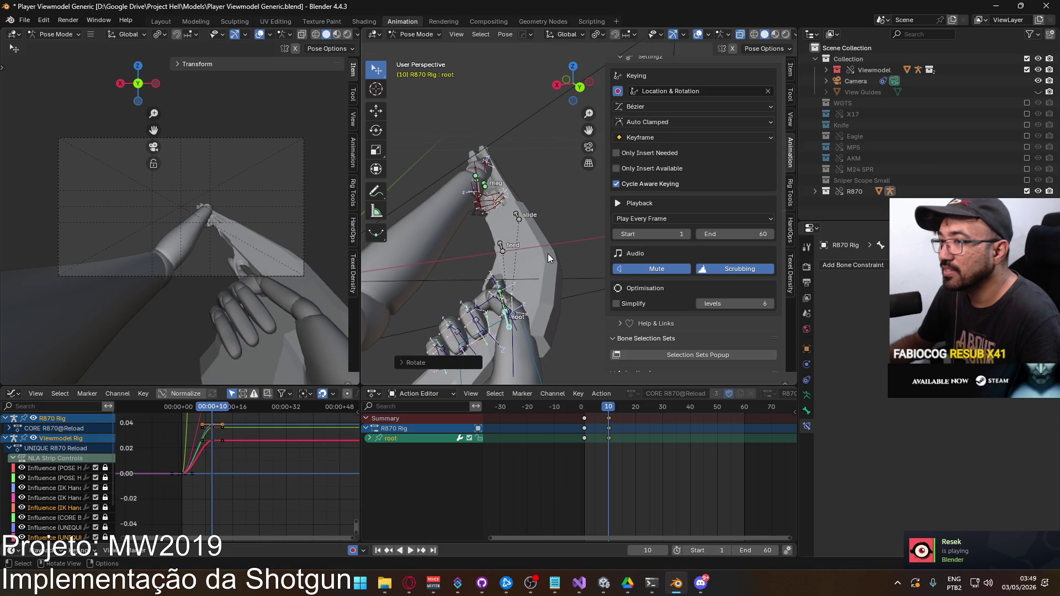
key("r")
key("z")
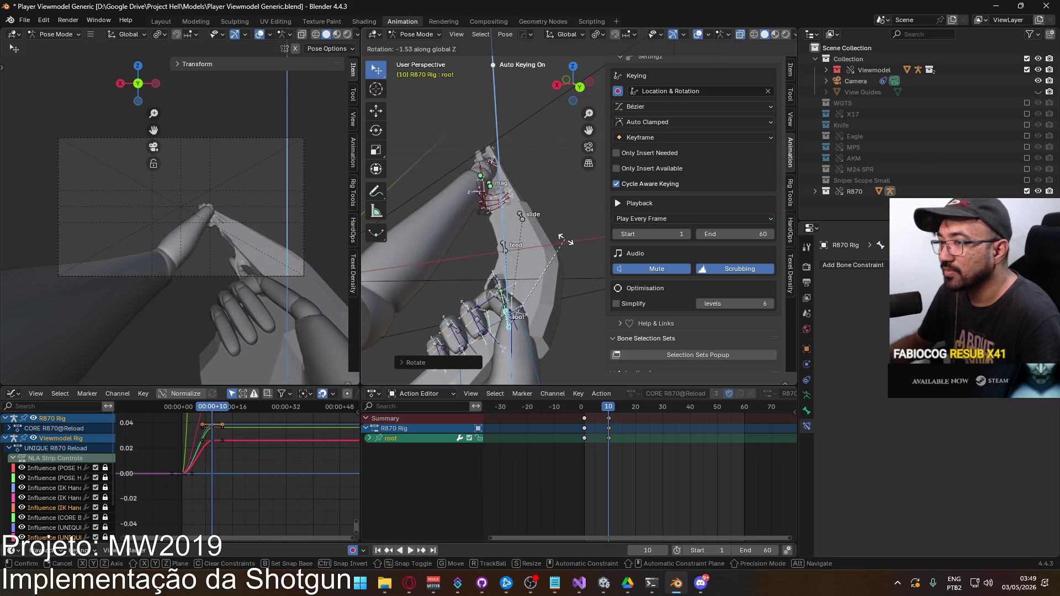
left_click(569, 255)
key("g")
key("x")
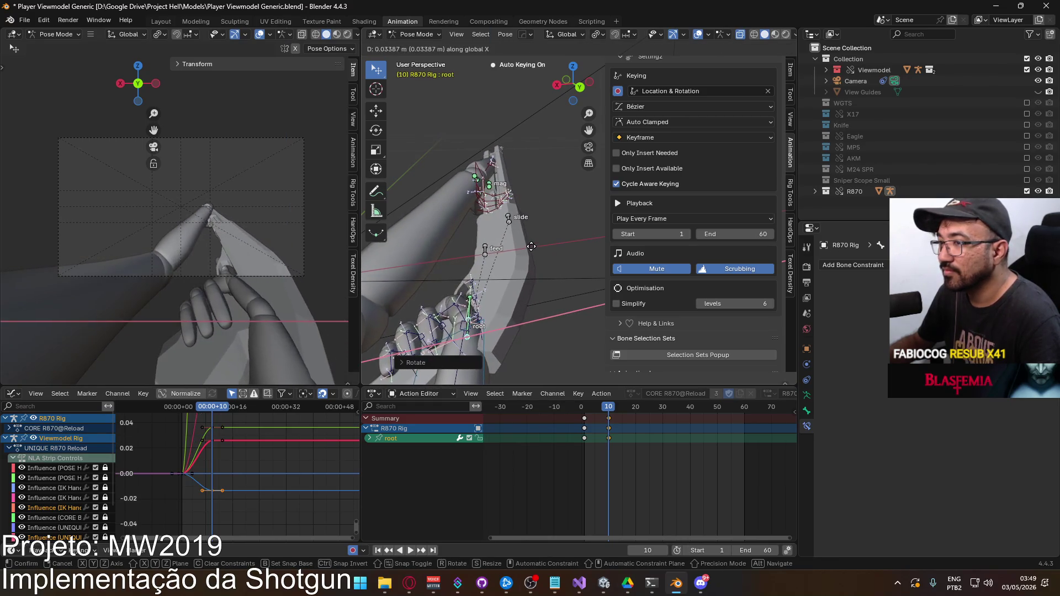
left_click(478, 226)
Select HandIK.L and move the left hand onto the shotgun
left_click(478, 171)
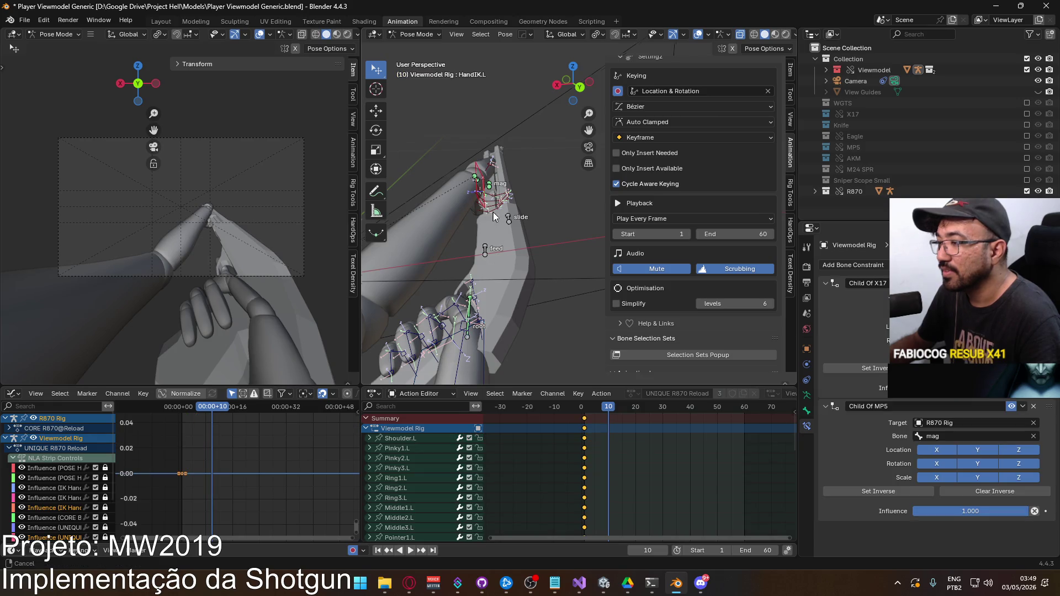
middle_click_drag(494, 216, 549, 203, "shift")
key("g")
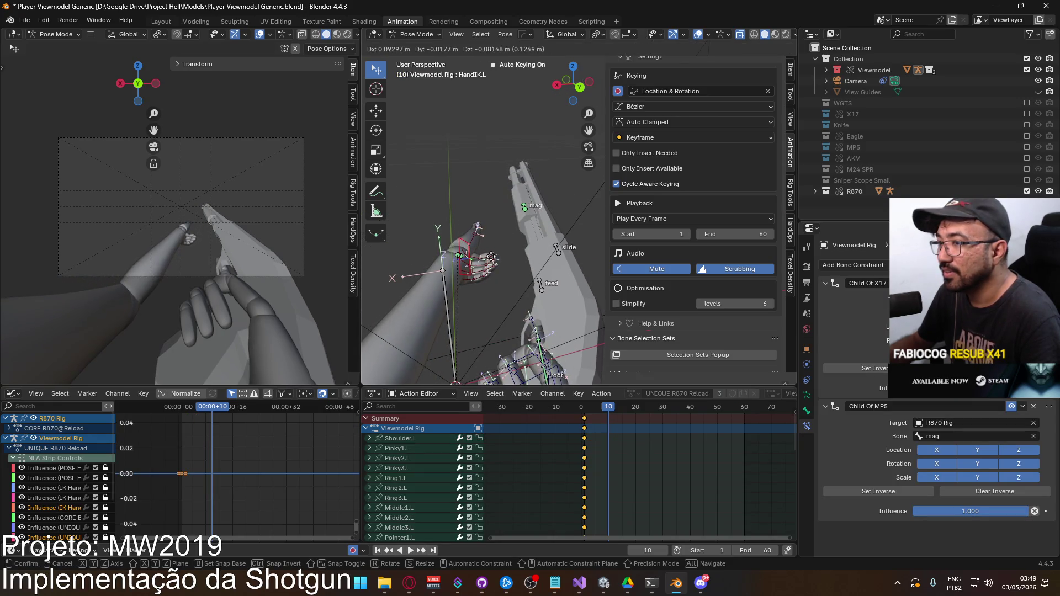
left_click(492, 258)
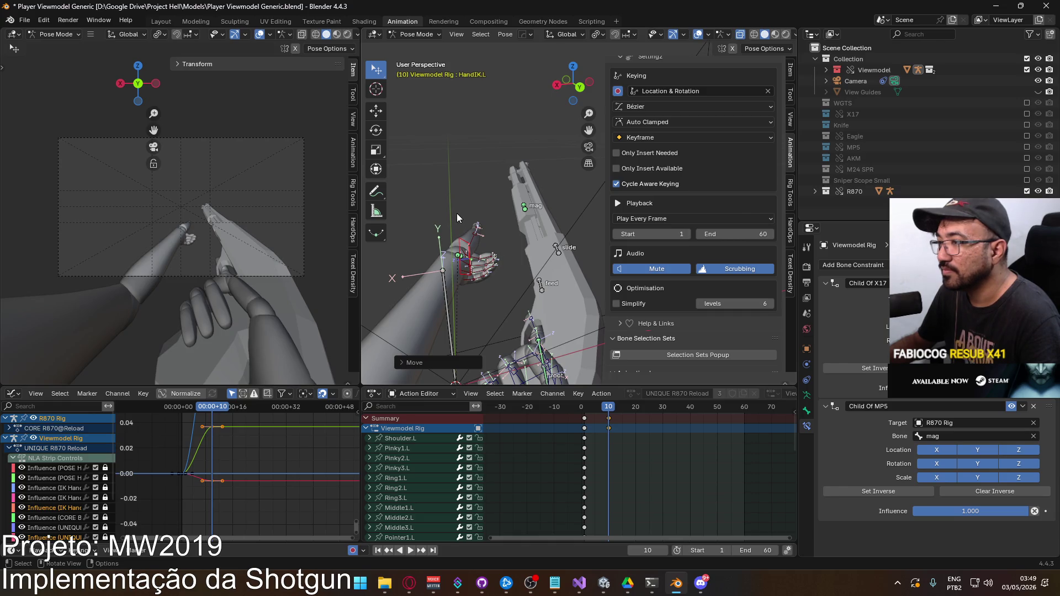
Turn the left hand about global Y and about 46 degrees around Z into a grip
key("r")
key("y")
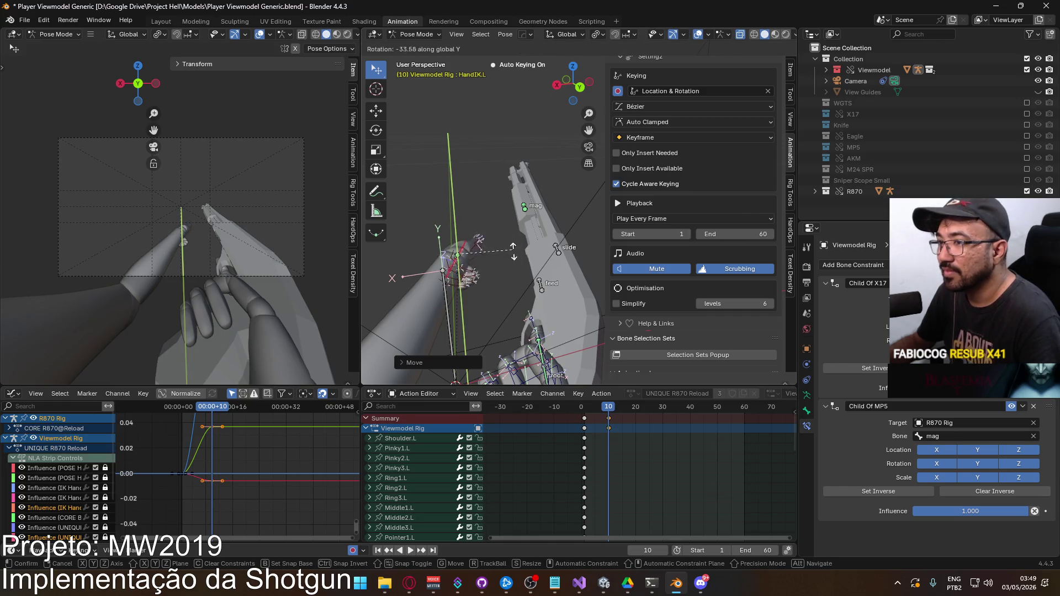
left_click(528, 259)
key("r")
key("z")
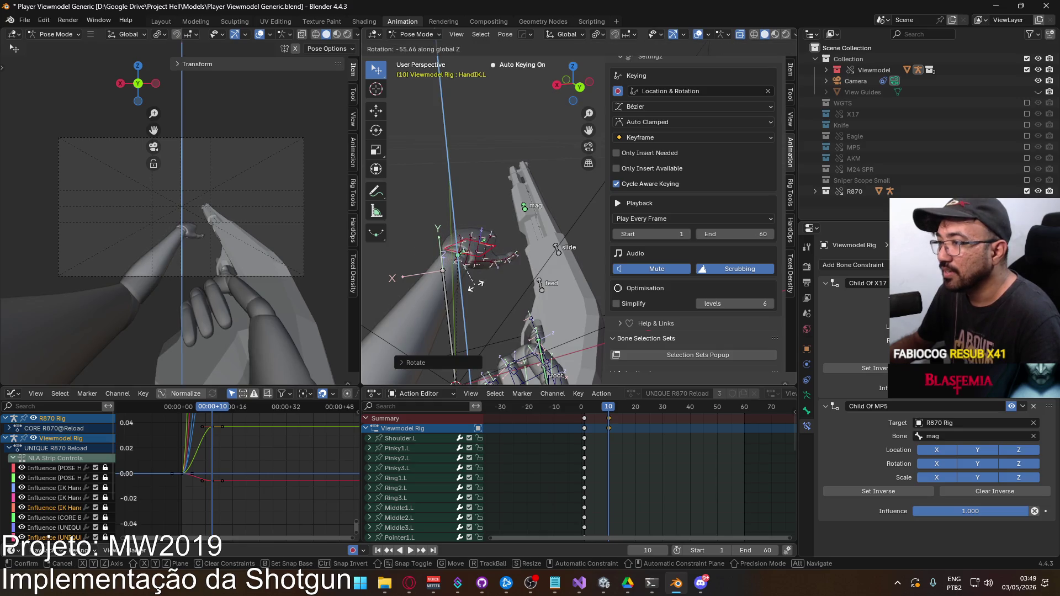
mouse_move(562, 270)
middle_mouse_down("alt")
mouse_move(471, 244)
mouse_move(563, 260)
middle_mouse_up("alt")
left_click(531, 200)
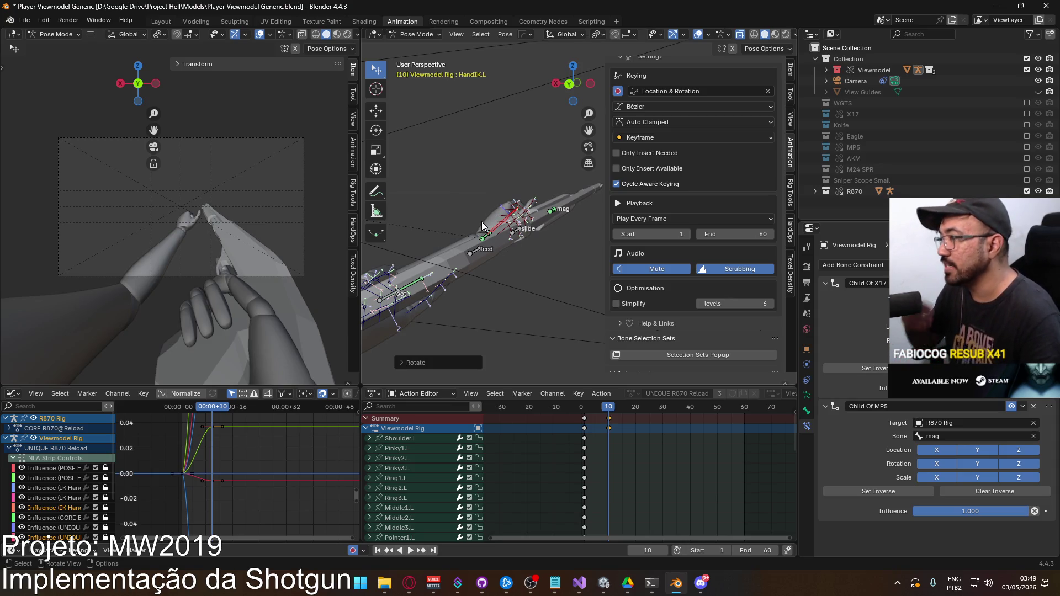
mouse_move(428, 243)
middle_mouse_down()
mouse_move(572, 267)
mouse_move(484, 236)
mouse_move(605, 237)
mouse_move(530, 249)
mouse_move(508, 276)
mouse_move(487, 252)
mouse_move(500, 264)
mouse_move(465, 262)
mouse_move(516, 299)
mouse_move(518, 285)
middle_mouse_up()
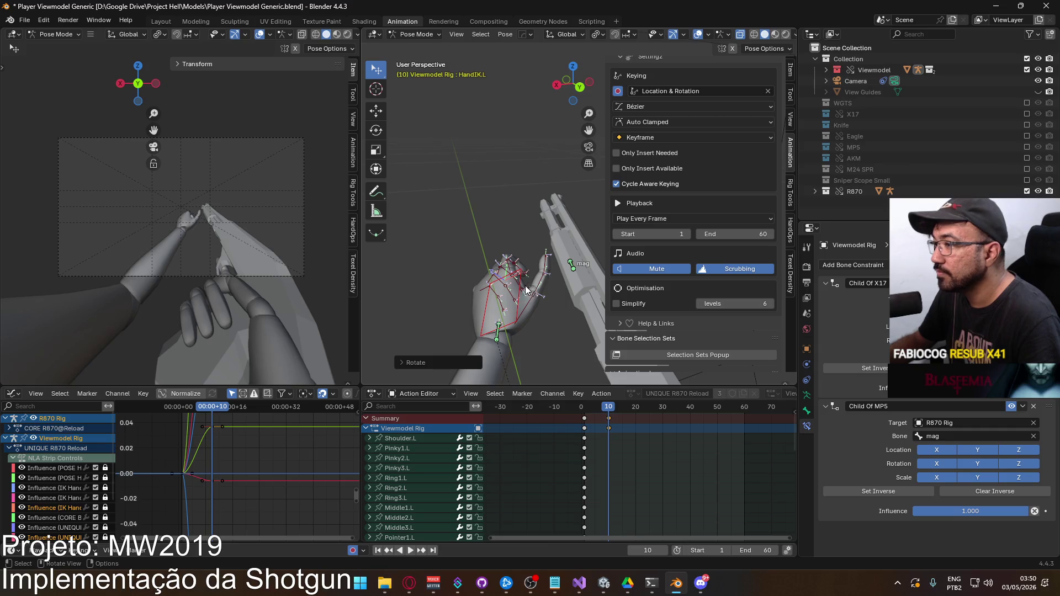
scroll(549, 259, "up", 5)
left_click(564, 310)
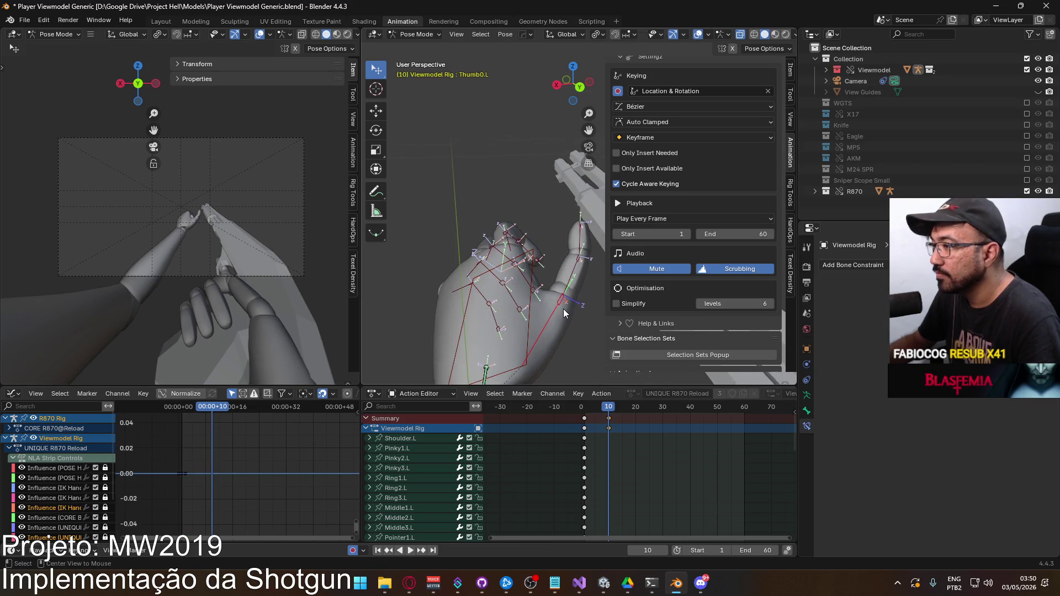
Clear the thumb's rotation, then bend Thumb0.L, Thumb1.L and Thumb2.L around the gun
key("alt+r")
mouse_move(563, 309)
middle_mouse_down()
mouse_move(578, 305)
mouse_move(558, 238)
middle_mouse_up()
key("r")
left_click(555, 231)
left_click(547, 242)
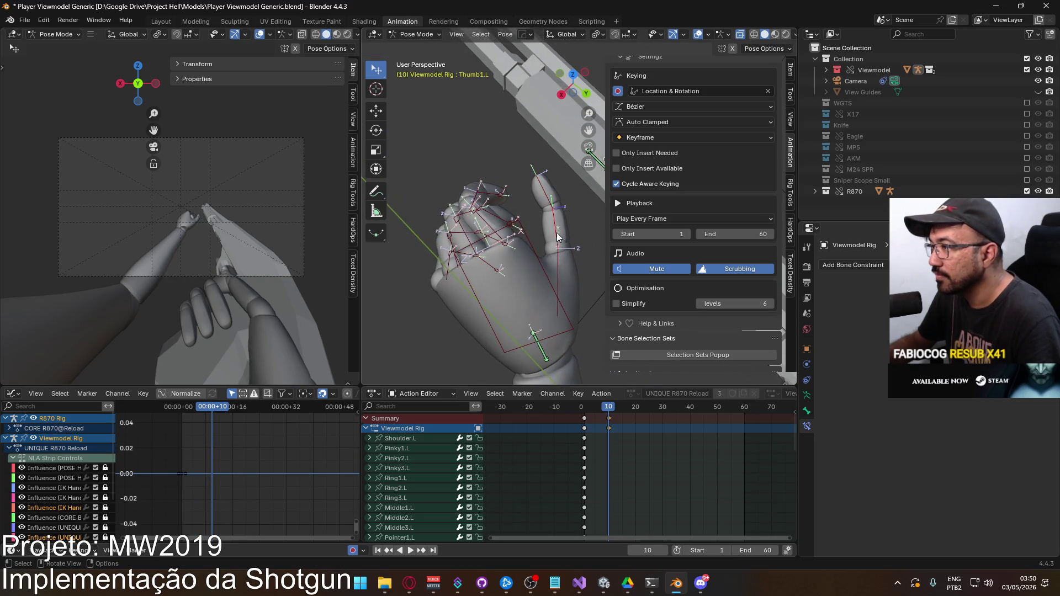
key("r")
left_click(562, 188)
left_click(543, 201)
key("r")
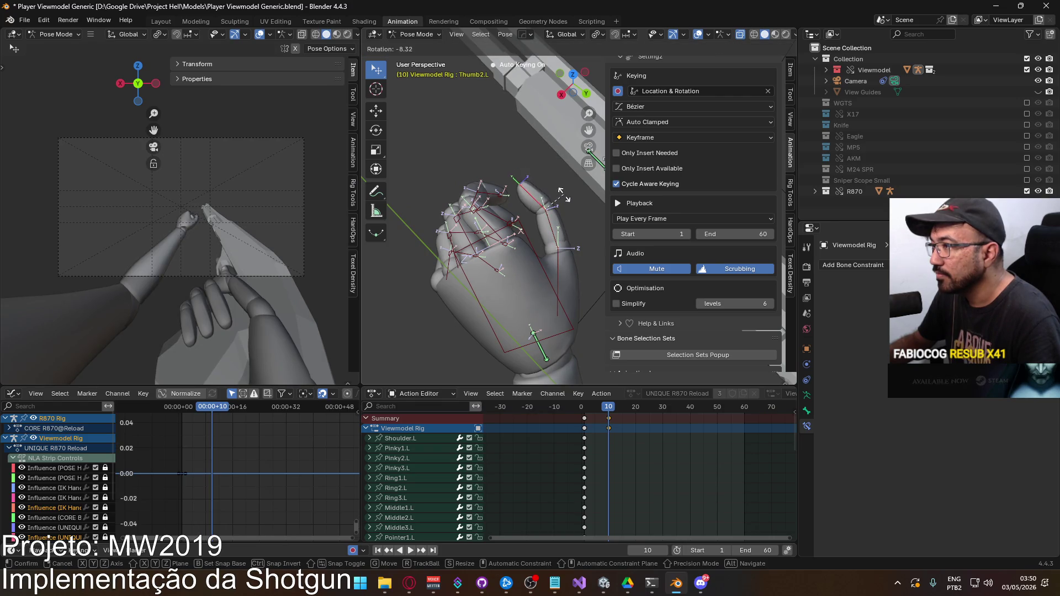
left_click(559, 194)
Curl the first pointer, middle, ring and pinky bones together about their local X axes
mouse_move(559, 193)
middle_mouse_down()
mouse_move(535, 200)
mouse_move(495, 271)
mouse_move(531, 196)
mouse_move(570, 158)
middle_mouse_up()
left_click(526, 223)
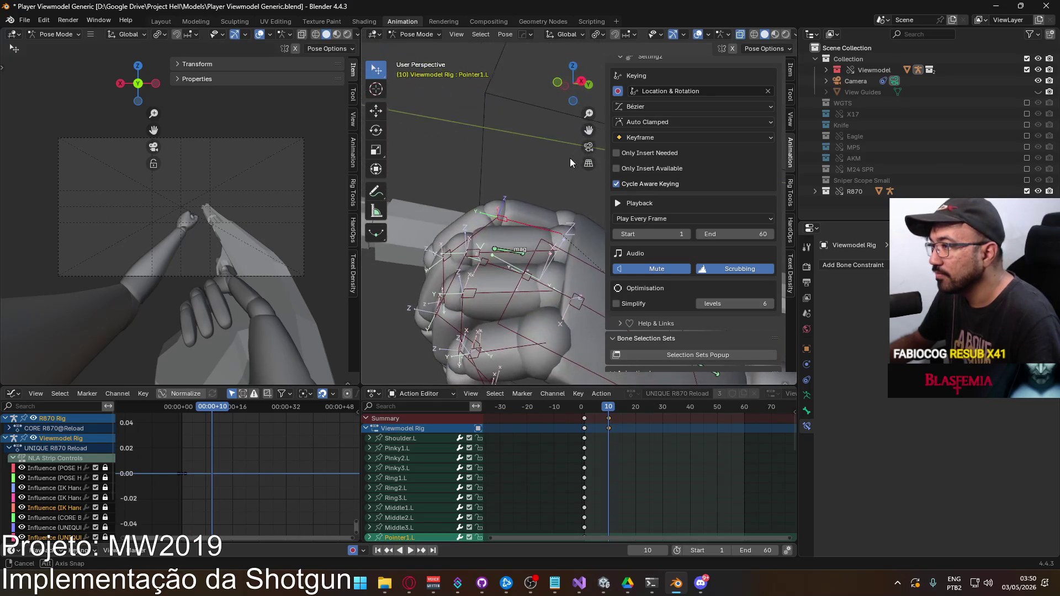
left_click(489, 255, "shift")
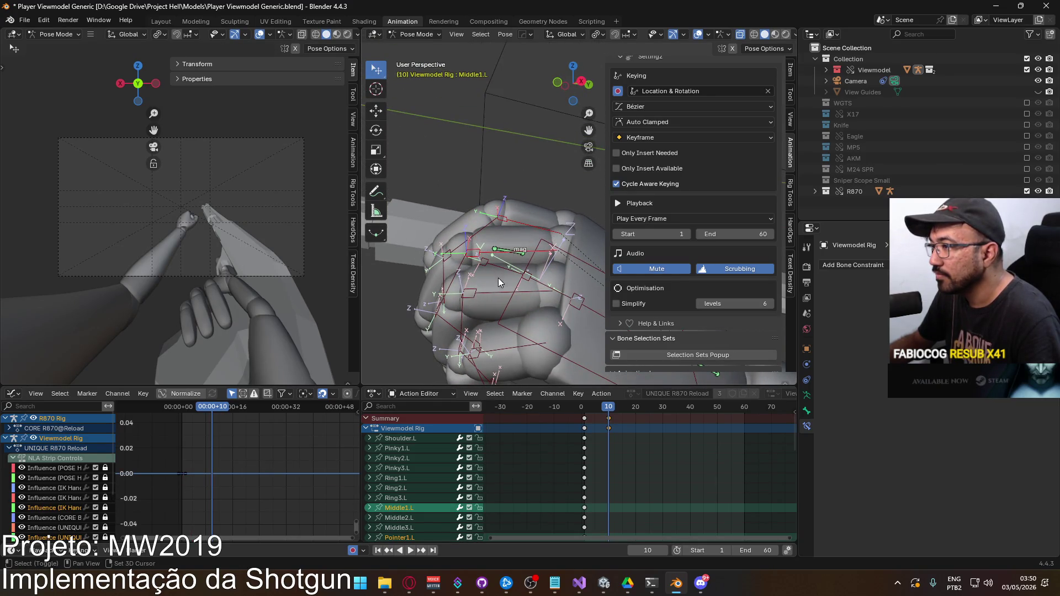
left_click(494, 287, "shift")
left_click(517, 356, "shift")
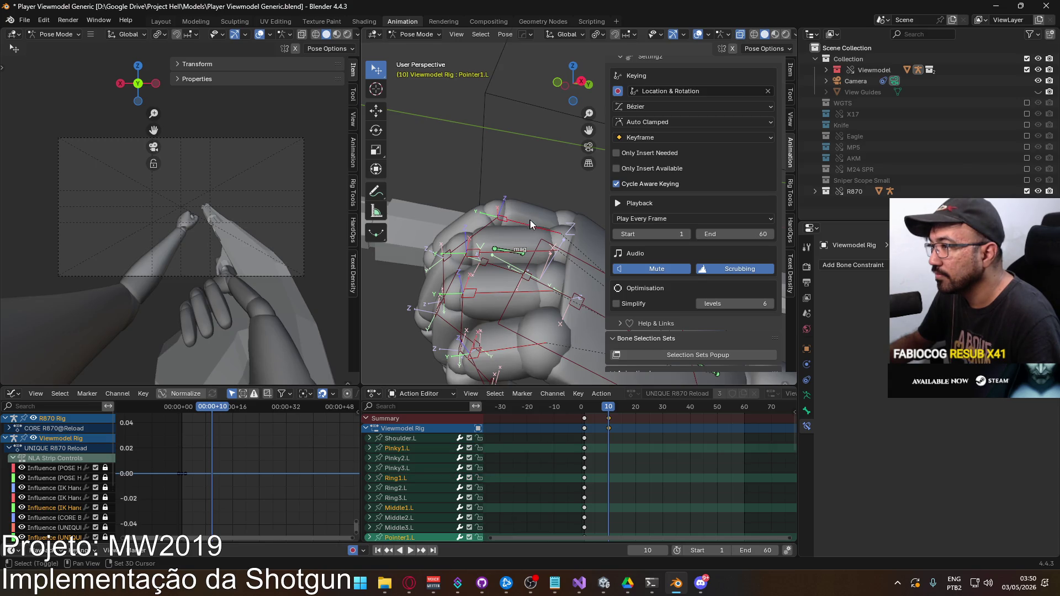
key("r")
key("x")
key("x")
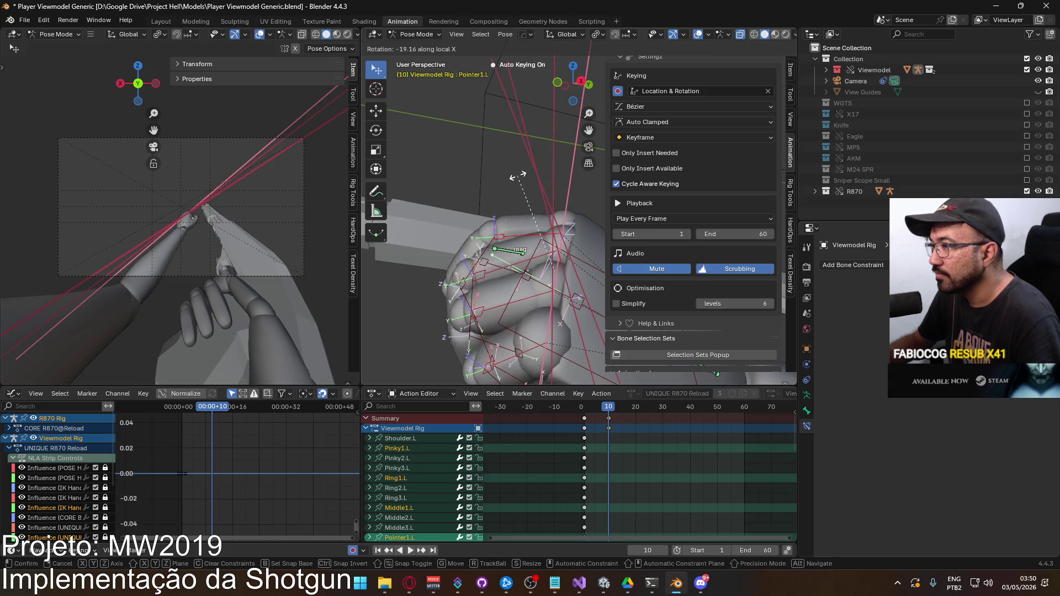
left_click(511, 178)
mouse_move(516, 181)
middle_mouse_down()
mouse_move(521, 210)
mouse_move(558, 237)
mouse_move(631, 264)
mouse_move(512, 222)
mouse_move(525, 226)
middle_mouse_up()
Curl the second joints of all four fingers about their local X axes
left_click(527, 231)
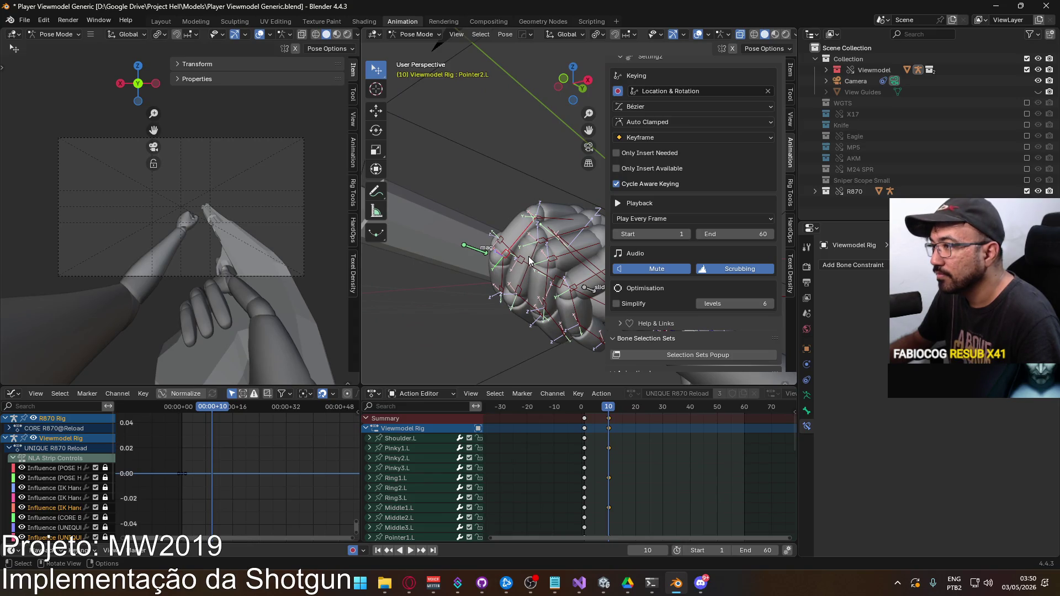
left_click(552, 276, "shift")
left_click(559, 291, "shift")
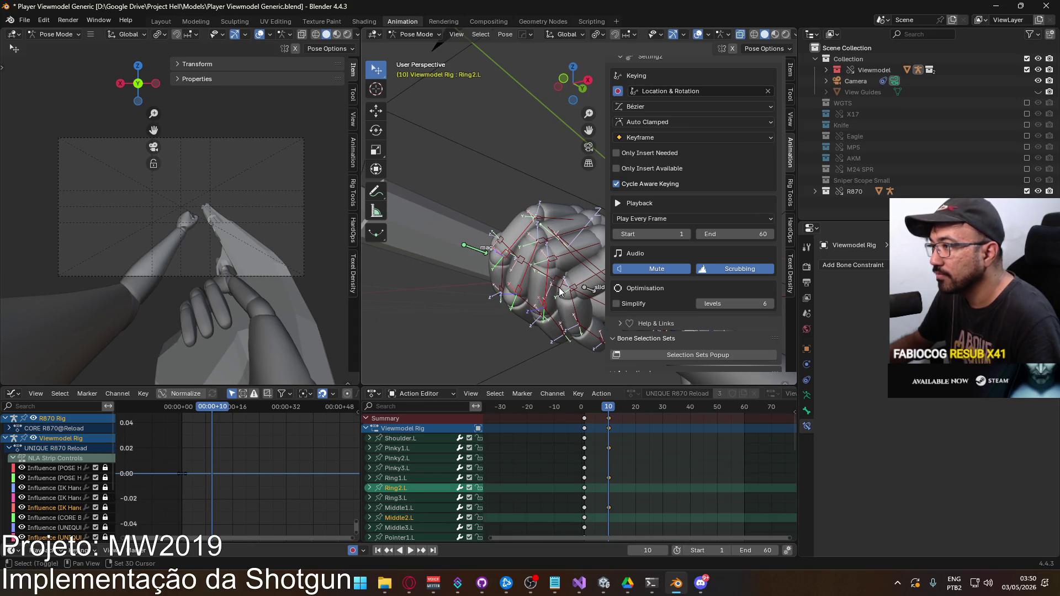
left_click(574, 316, "shift")
mouse_move(574, 315)
middle_mouse_down()
mouse_move(566, 243)
mouse_move(581, 259)
middle_mouse_up()
key("r")
key("x")
key("x")
left_click(566, 237)
Curl the middle and pointer second joints further, one at a time
left_click(495, 193)
middle_click_drag(495, 193, 532, 251)
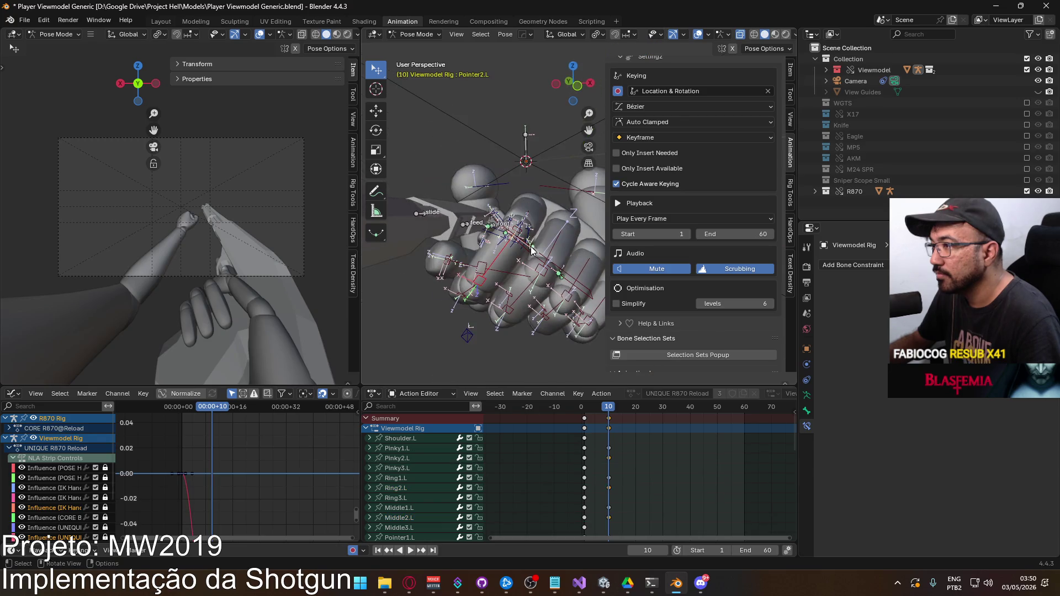
left_click(528, 291)
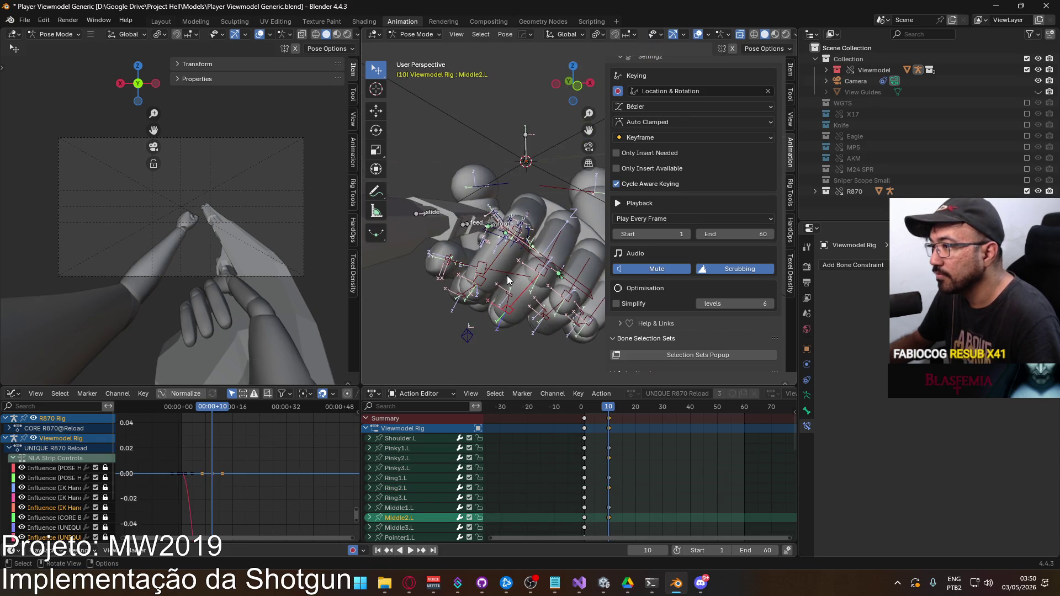
key("r")
key("x")
key("x")
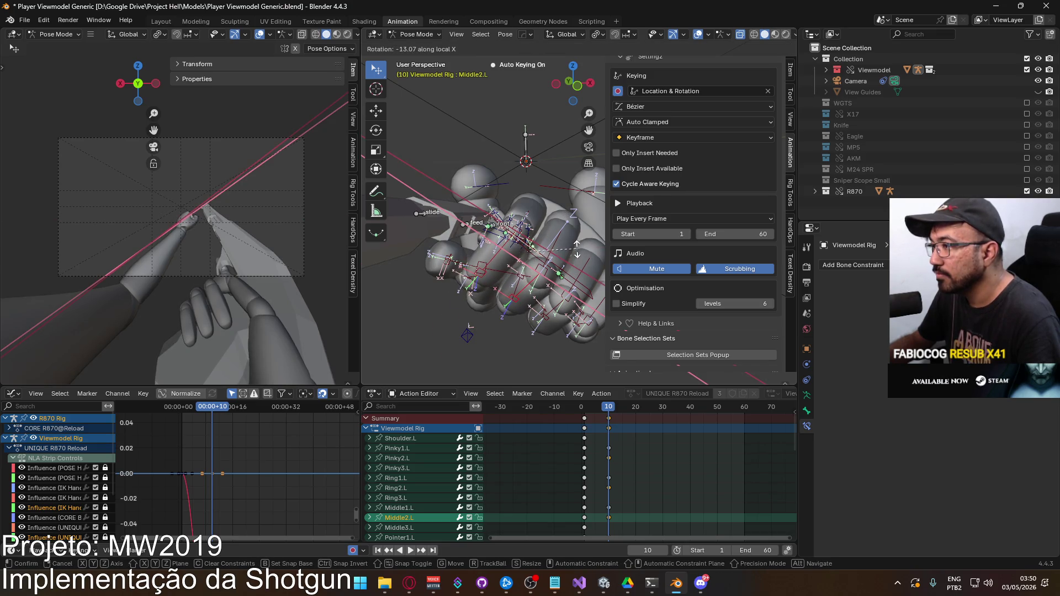
left_click(577, 248)
mouse_move(498, 256)
middle_mouse_down()
mouse_move(522, 224)
mouse_move(529, 267)
mouse_move(496, 251)
mouse_move(504, 217)
middle_mouse_up()
left_click(522, 224)
key("r")
left_click(559, 226)
Curl the pointer fingertip bone Pointer3.L about its local X axis
key("r")
key("x")
key("x")
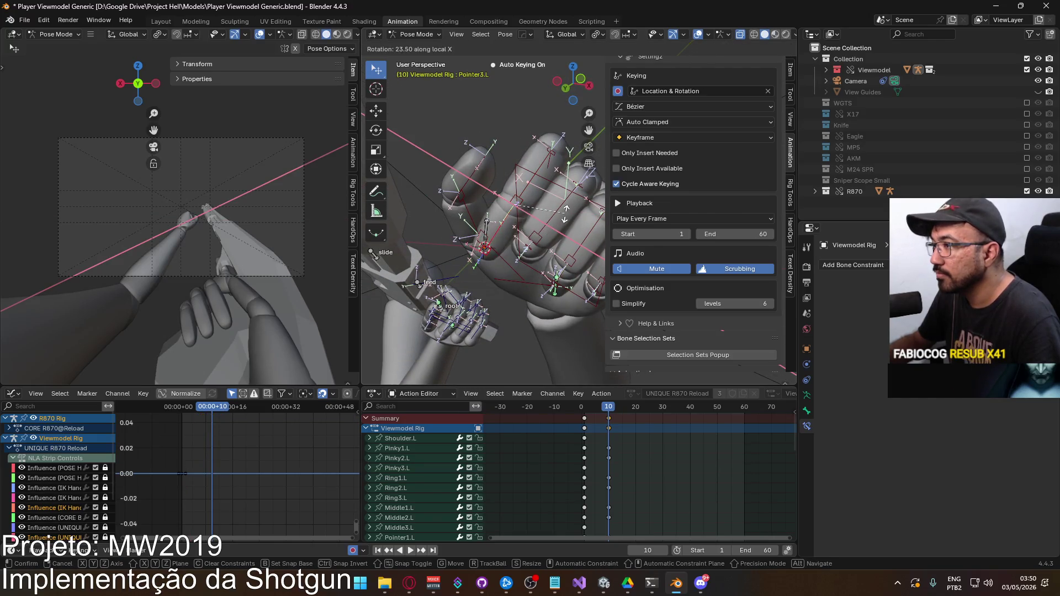
left_click(545, 244)
mouse_move(546, 244)
middle_mouse_down()
mouse_move(545, 164)
mouse_move(502, 170)
mouse_move(537, 180)
mouse_move(466, 234)
mouse_move(508, 244)
mouse_move(476, 345)
mouse_move(427, 349)
mouse_move(458, 276)
middle_mouse_up()
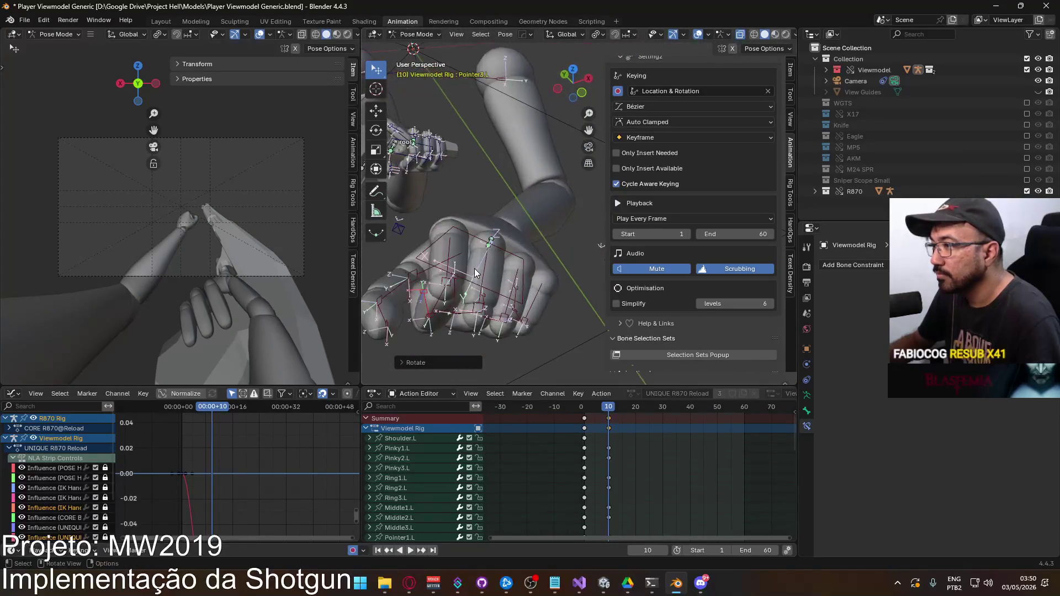
Swing Pointer1.L and Middle1.L about the global Z axis
left_click(500, 234)
key("r")
key("z")
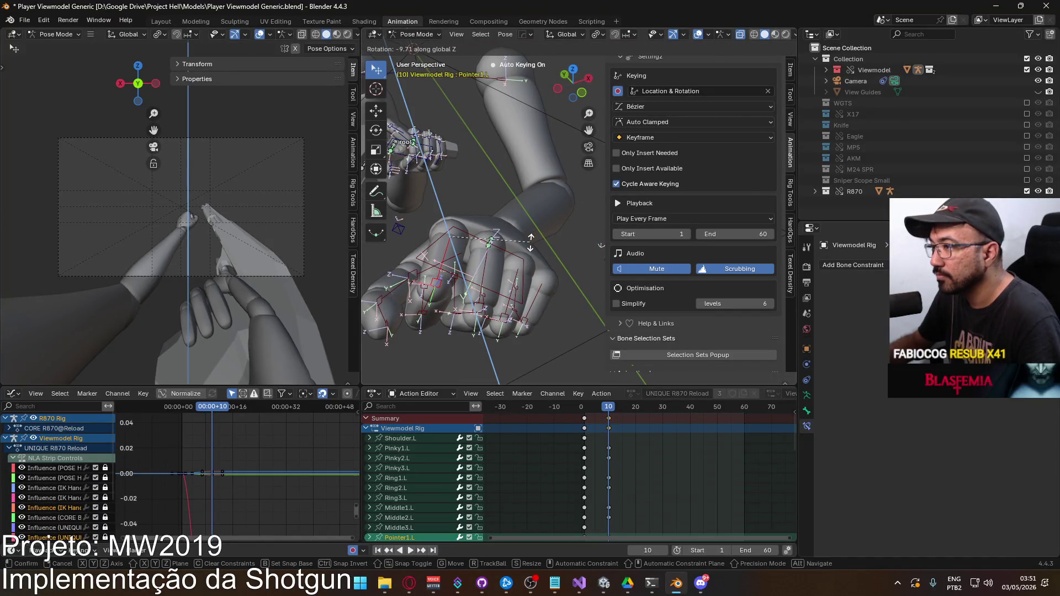
left_click(531, 241)
left_click(491, 269)
key("r")
key("z")
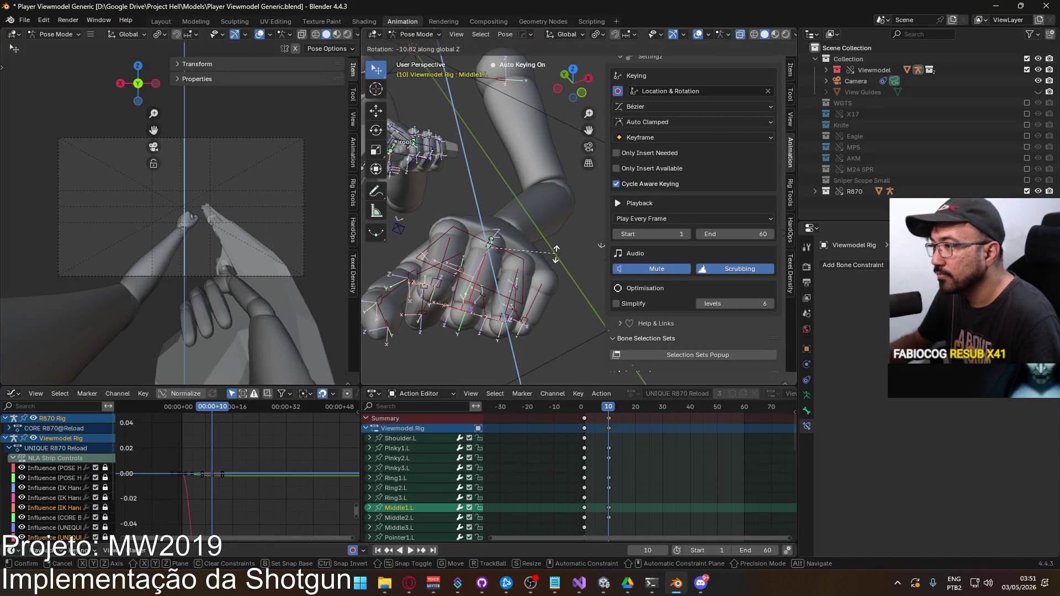
left_click(559, 249)
mouse_move(559, 250)
middle_mouse_down()
mouse_move(532, 236)
mouse_move(537, 194)
mouse_move(555, 190)
mouse_move(530, 196)
mouse_move(578, 227)
mouse_move(584, 171)
mouse_move(561, 219)
mouse_move(617, 288)
middle_mouse_up()
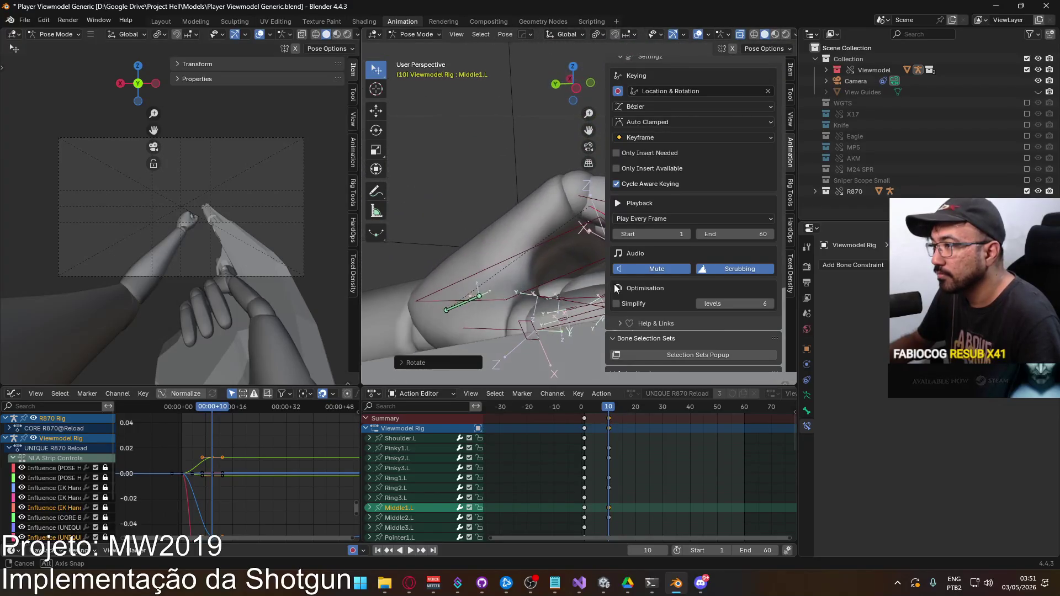
mouse_move(494, 252)
middle_mouse_down()
mouse_move(575, 236)
mouse_move(459, 196)
mouse_move(501, 192)
mouse_move(541, 238)
mouse_move(562, 226)
mouse_move(582, 248)
middle_mouse_up()
Rotate the Thumb0.L bone further toward the shotgun
left_click(501, 192)
left_click(541, 237)
key("r")
left_click(536, 200)
mouse_move(537, 200)
middle_mouse_down()
mouse_move(437, 270)
mouse_move(382, 258)
mouse_move(552, 267)
mouse_move(499, 250)
mouse_move(509, 227)
mouse_move(512, 243)
middle_mouse_up()
scroll(515, 259, "down", 5)
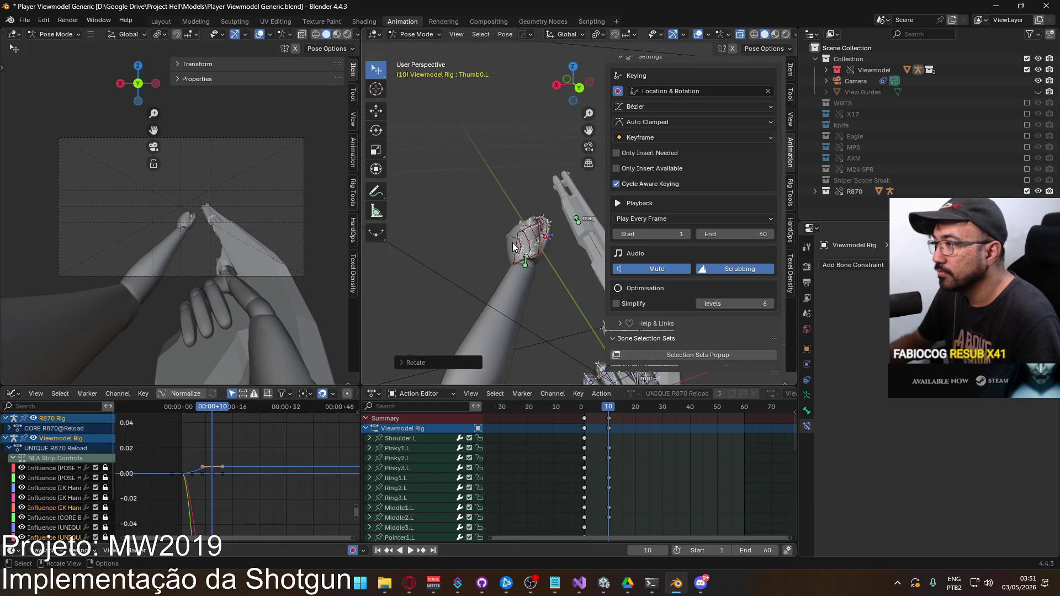
left_click(528, 231)
Move and rotate the left hand IK control along the shotgun, then inspect the grip
key("g")
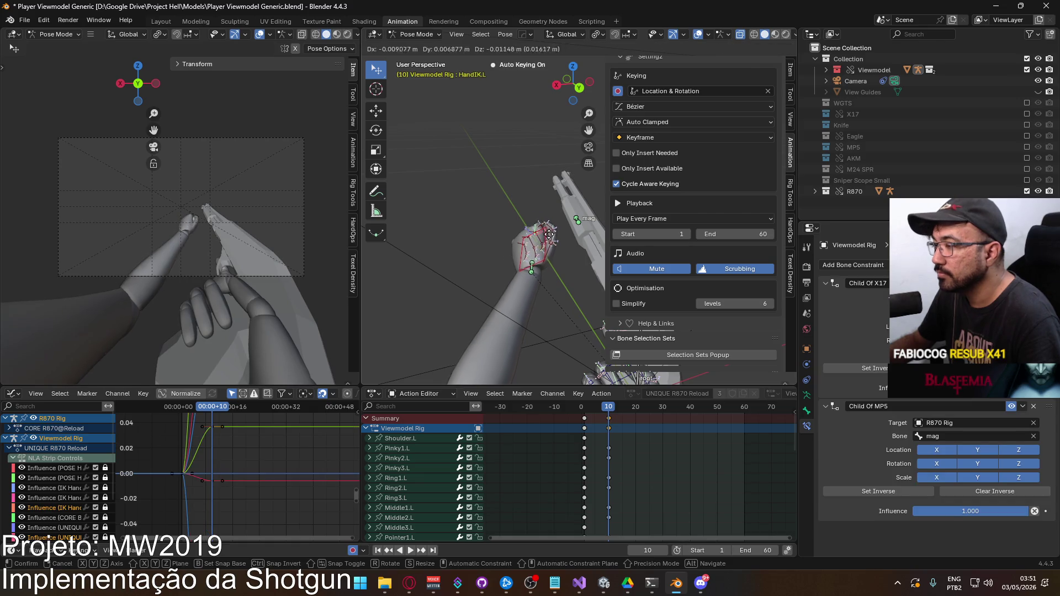
left_click(547, 264)
key("r")
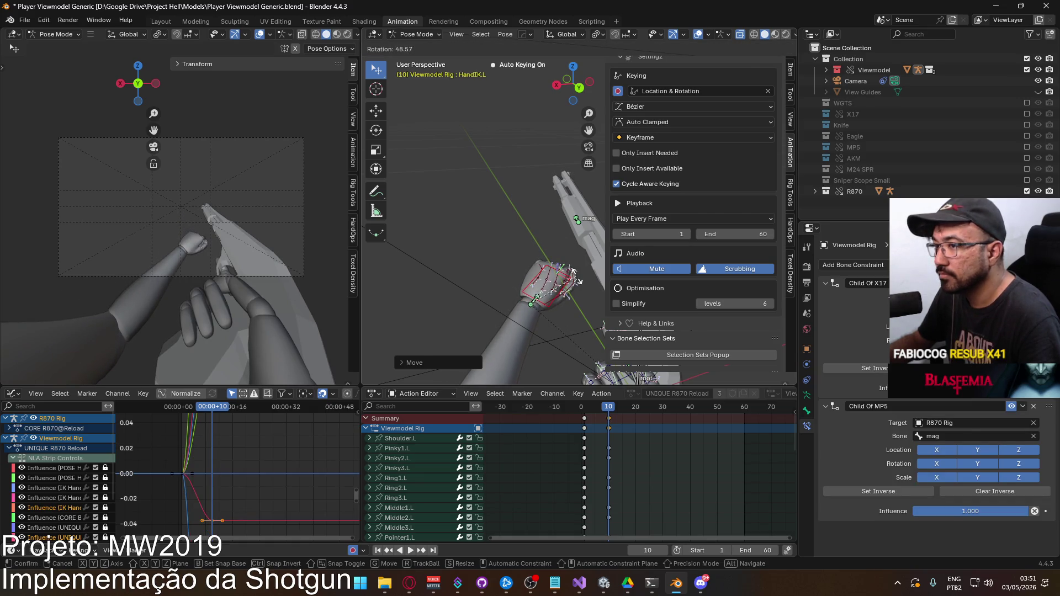
left_click(576, 276)
mouse_move(565, 243)
middle_mouse_down()
mouse_move(493, 278)
mouse_move(604, 269)
mouse_move(610, 256)
mouse_move(578, 270)
mouse_move(668, 266)
mouse_move(412, 248)
mouse_move(440, 237)
mouse_move(494, 242)
mouse_move(501, 259)
mouse_move(488, 250)
middle_mouse_up()
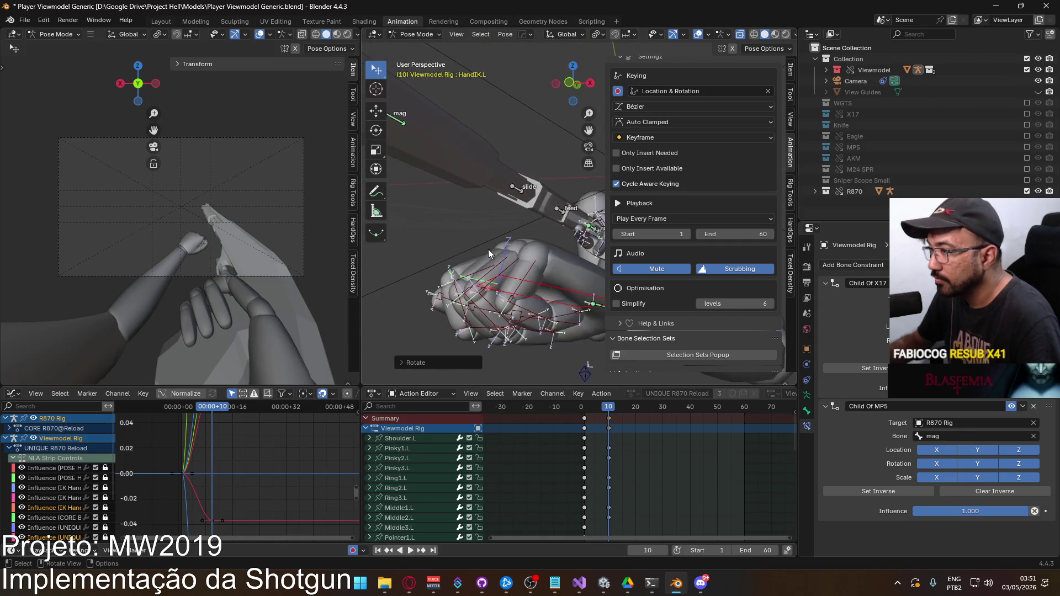
Select the Pinky1.L, Ring1.L, Middle1.L and Pointer1.L base finger bones
left_click(522, 276)
left_click(511, 271, "shift")
left_click(498, 263, "shift")
left_click(490, 248, "shift")
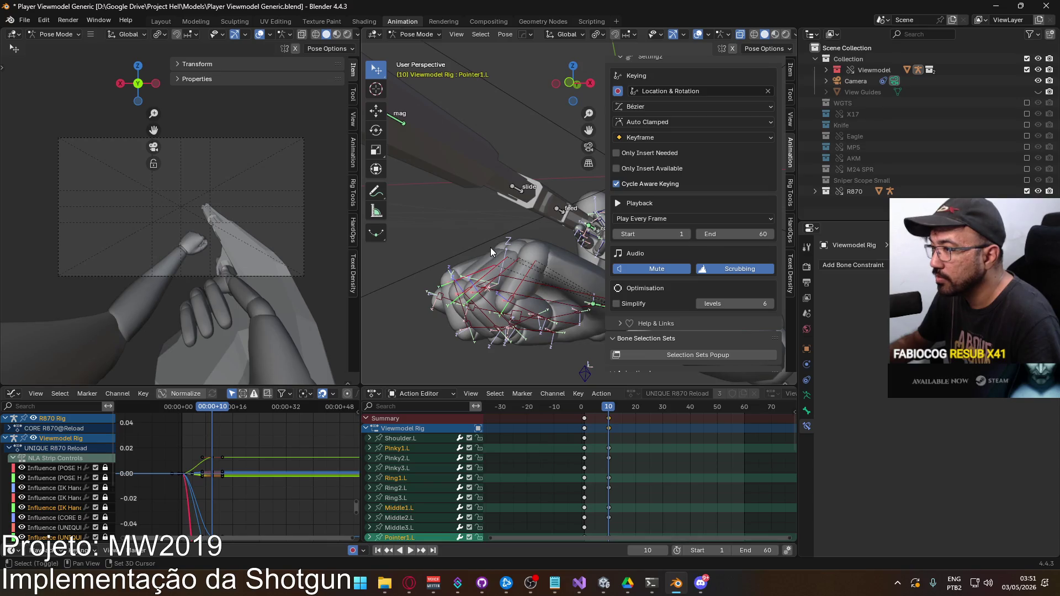
Curl the four base finger bones together about their local X axes
key("r")
key("x")
key("x")
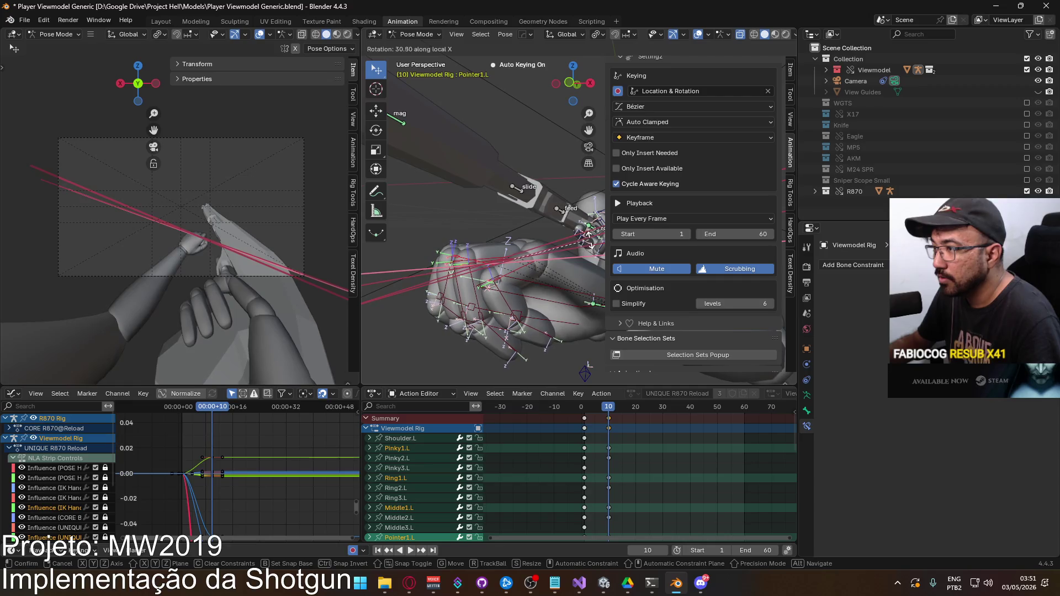
right_click(590, 238)
middle_click_drag(536, 250, 486, 276)
Curl Pinky1.L alone further about local X, then bring up the reload reference video
left_click(486, 276)
key("r")
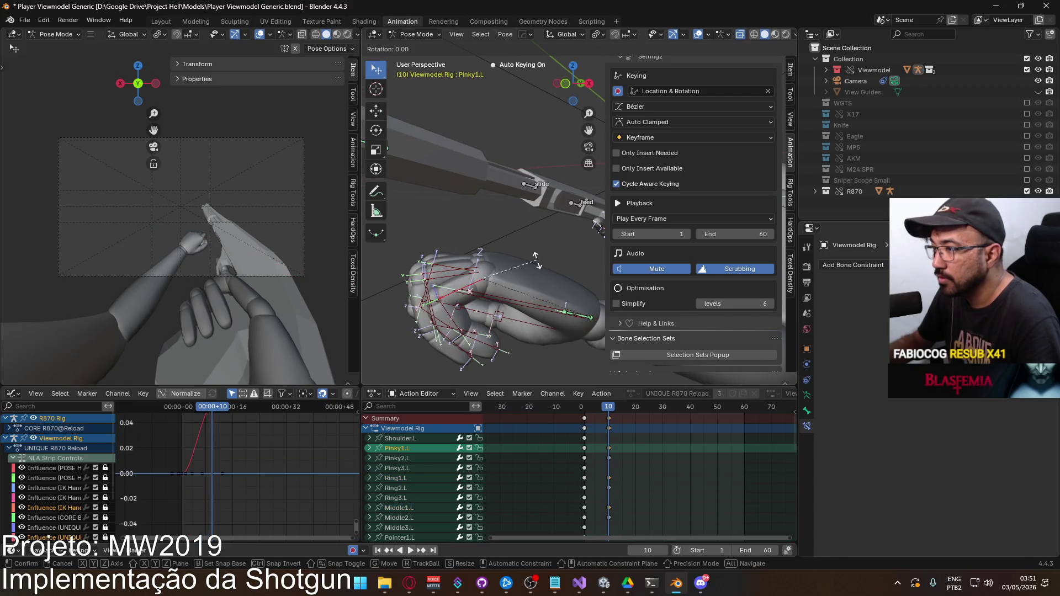
key("x")
key("x")
left_click(572, 268)
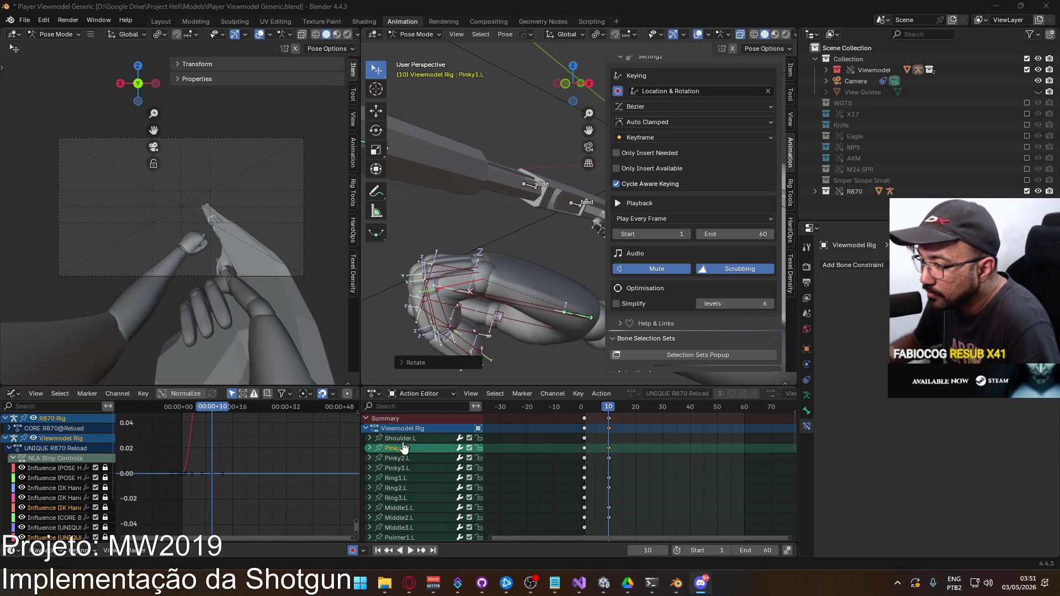
key("alt+Tab")
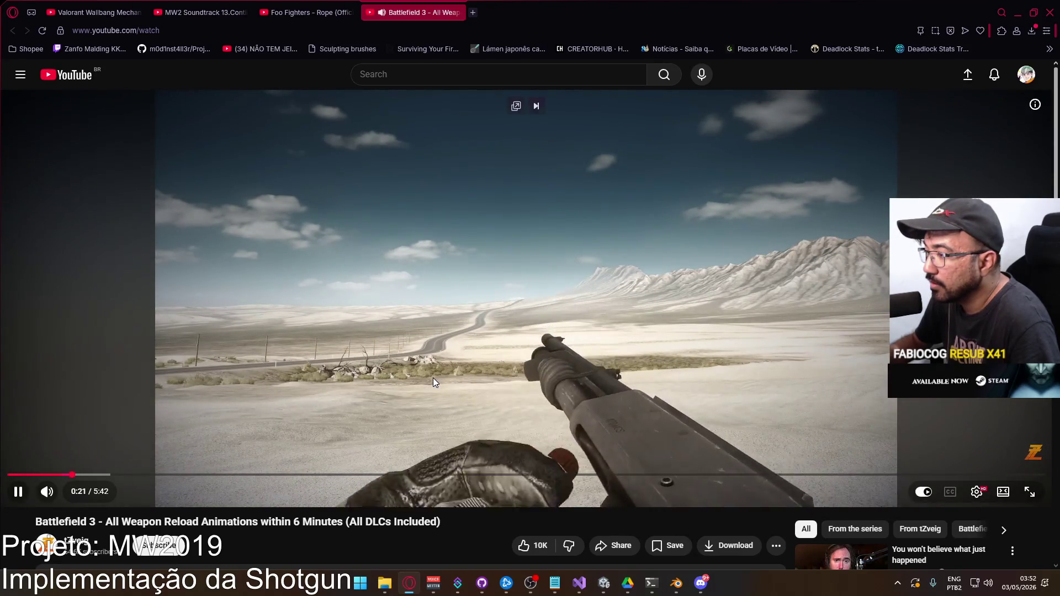
Pause the Battlefield 3 reload video at 0:22 and compare its grip with Blender's frame-10 hand
left_click(614, 333)
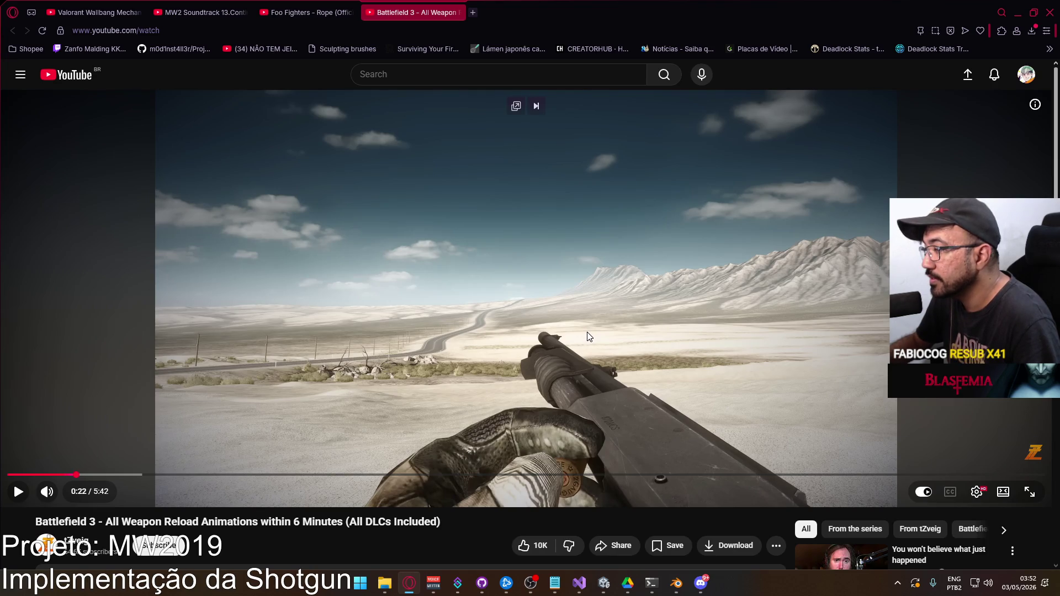
key("alt+Tab")
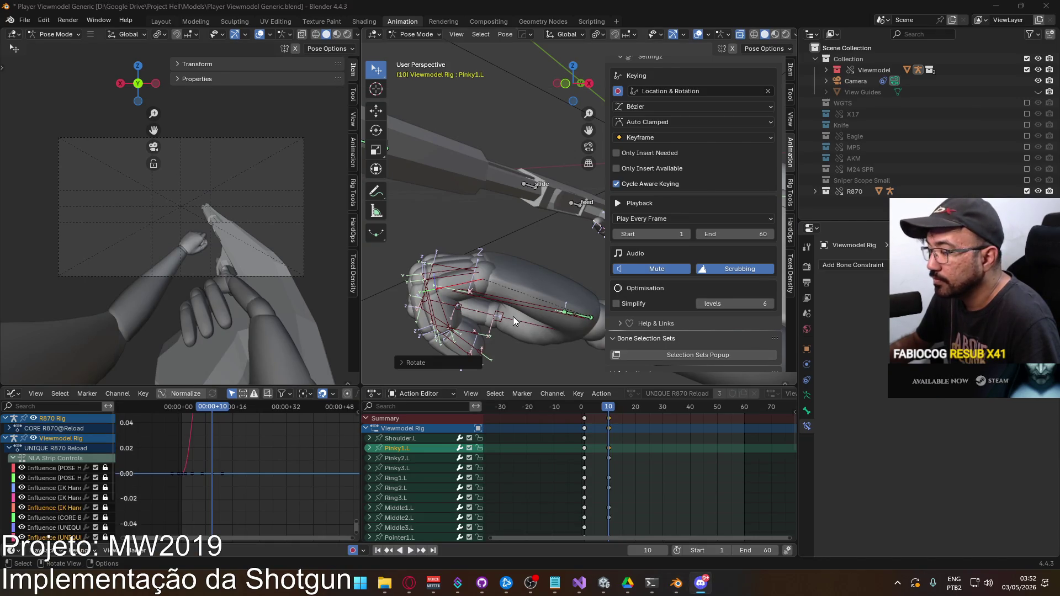
key("alt+Tab")
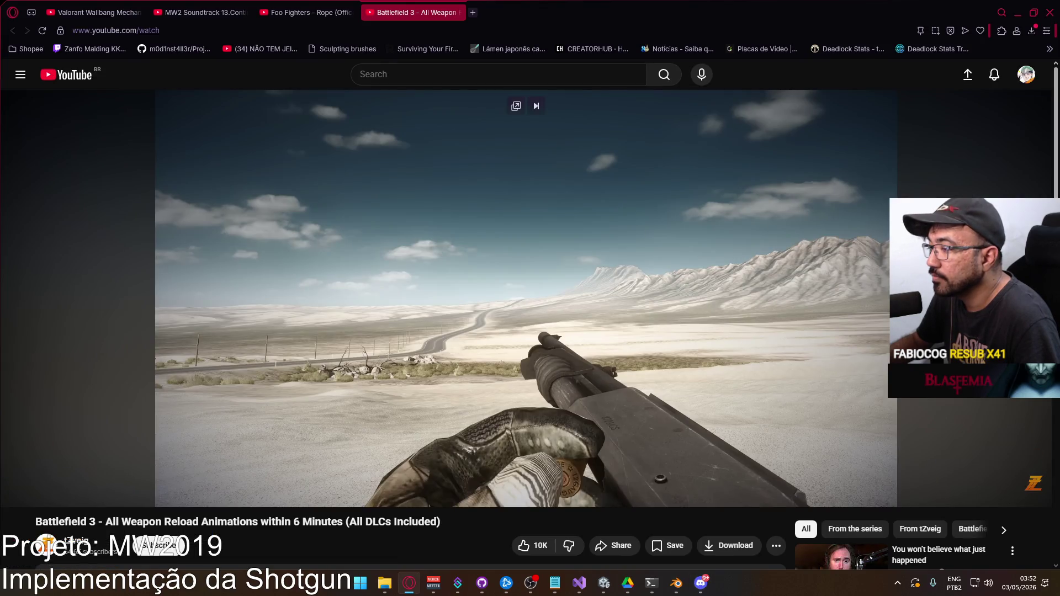
key("alt+Tab")
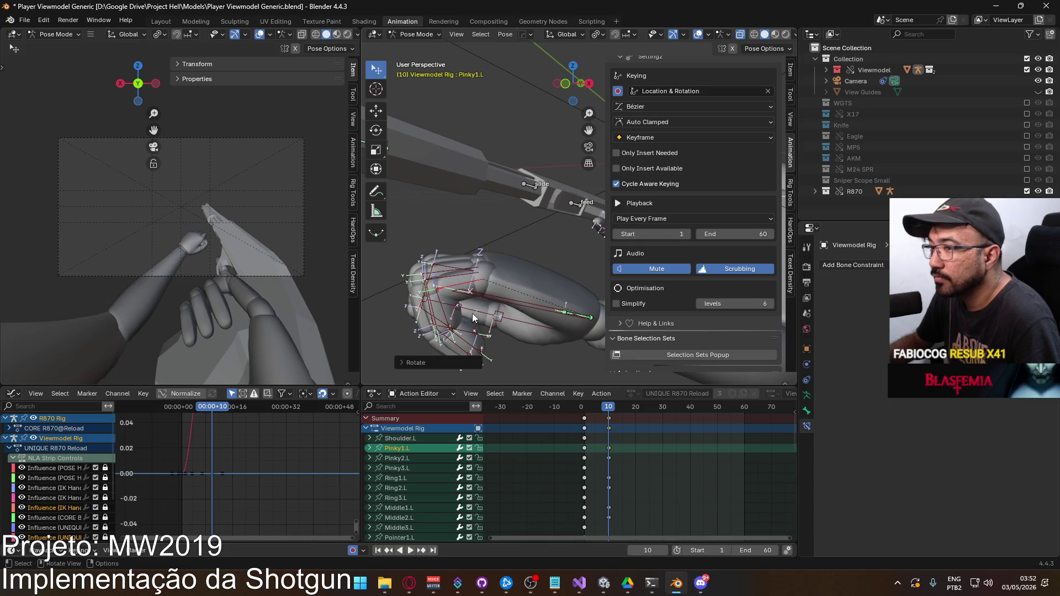
middle_click_drag(473, 318, 474, 289)
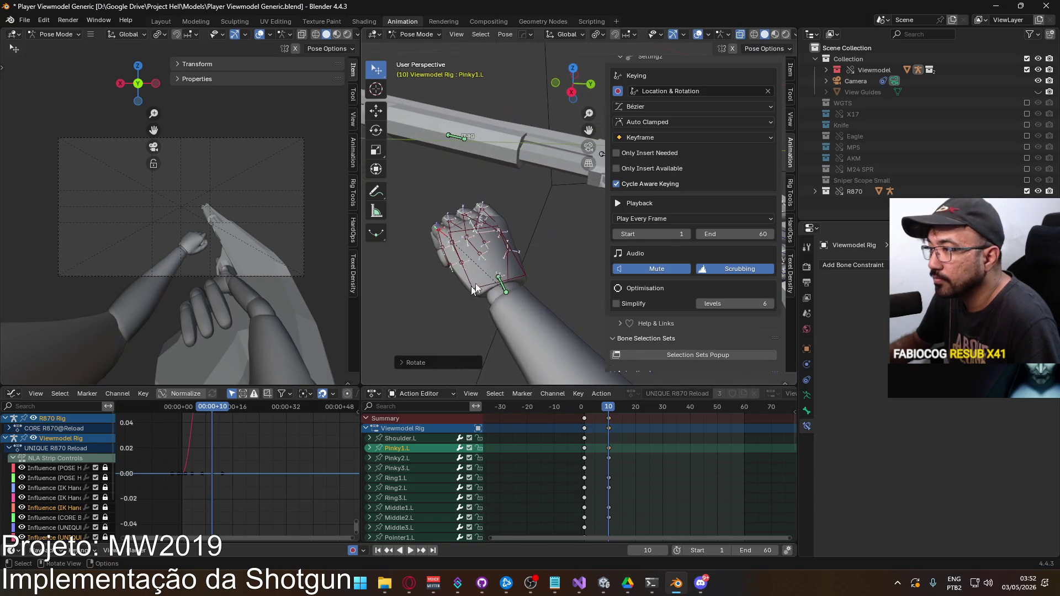
Select HandIK.L and rotate it about global X and Z toward the shotgun's forend
left_click(521, 261)
mouse_move(543, 234)
middle_mouse_down()
mouse_move(512, 220)
mouse_move(529, 218)
mouse_move(518, 193)
middle_mouse_up()
key("r")
key("x")
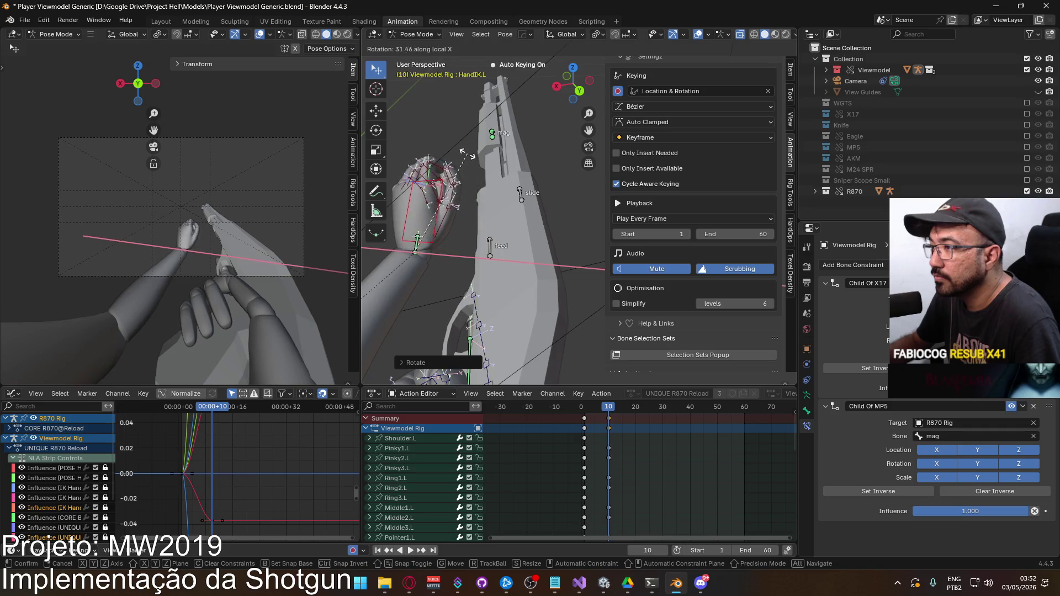
left_click(495, 170)
key("z")
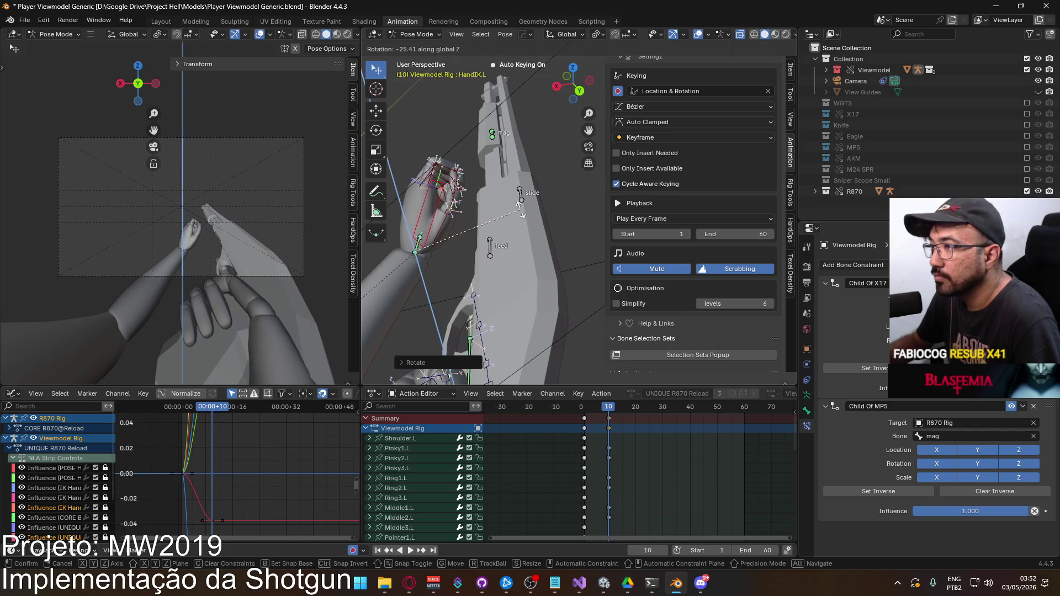
left_click(464, 191)
mouse_move(464, 190)
middle_mouse_down()
mouse_move(452, 193)
mouse_move(464, 190)
middle_mouse_up()
key("r")
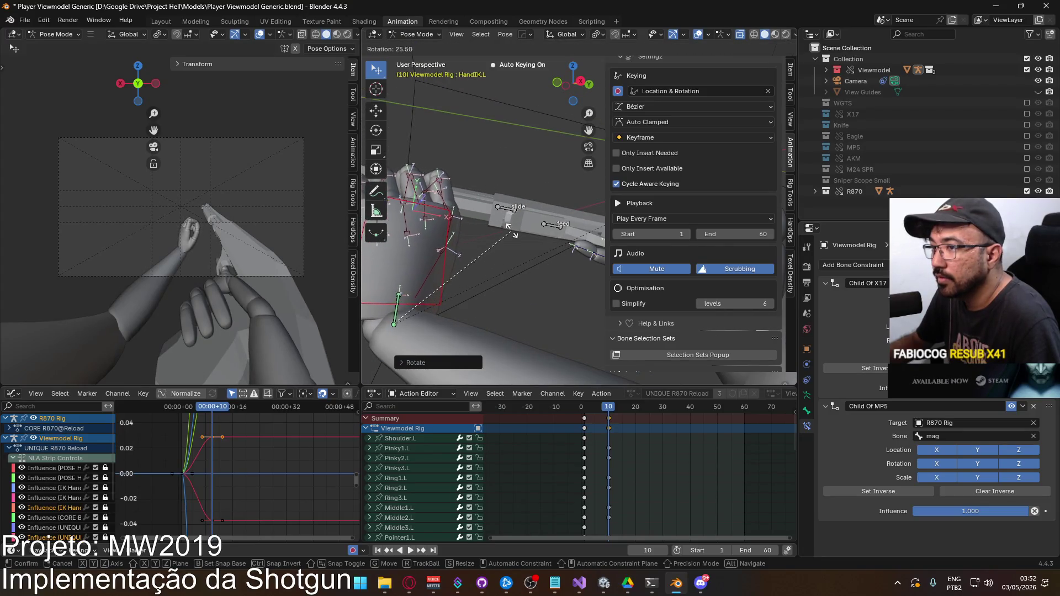
left_click(512, 223)
Rotate the left hand IK about global Y and move it onto the forend
middle_click_drag(511, 223, 398, 258)
key("r")
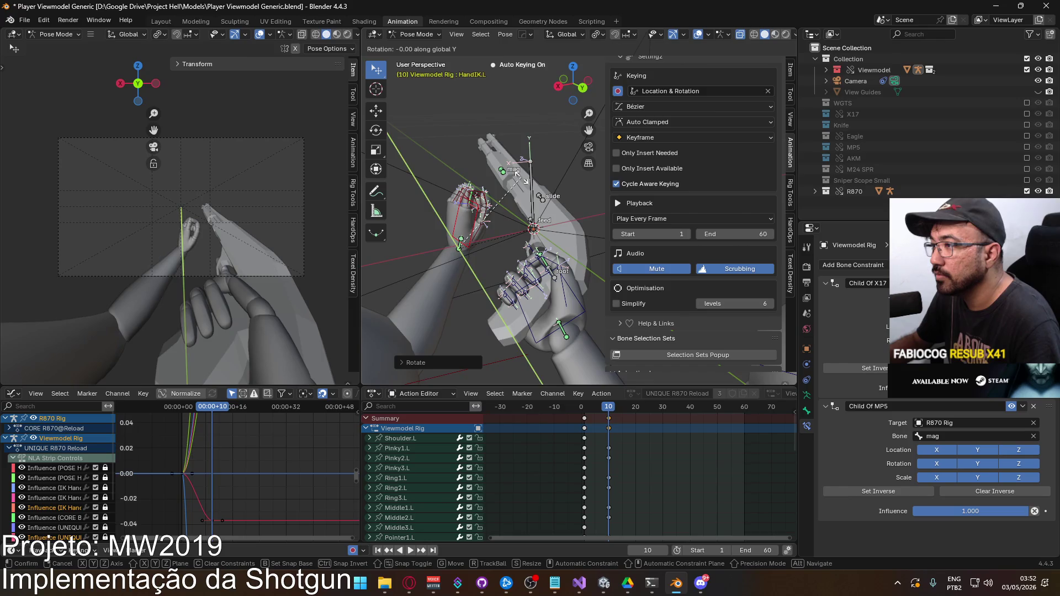
key("y")
key("z")
key("y")
left_click(532, 227)
middle_click_drag(532, 227, 593, 239)
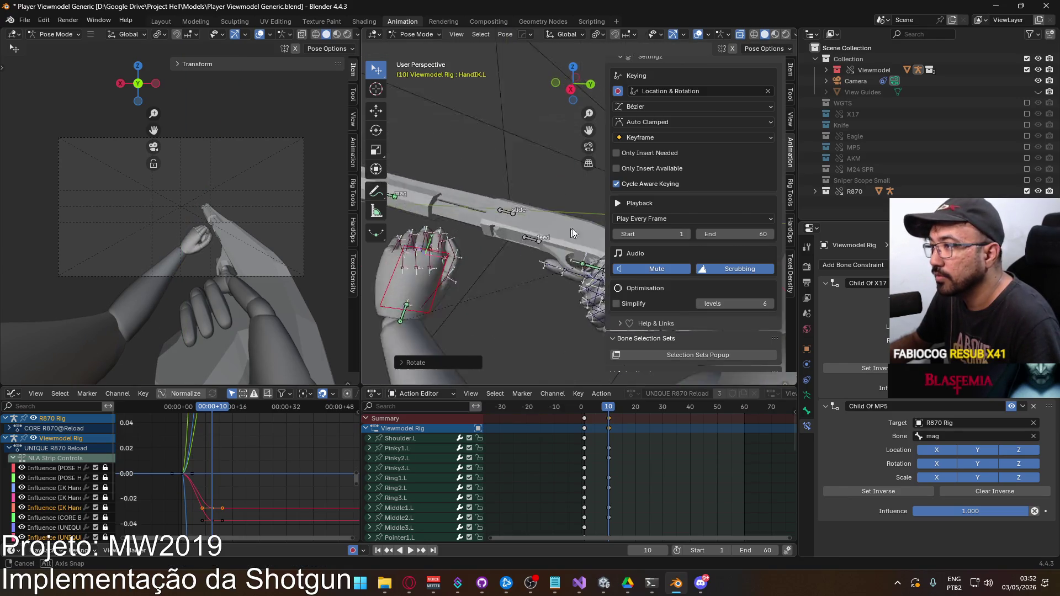
key("g")
left_click(593, 239)
Twice turn the hand IK about global Z and reposition it to settle the grip
mouse_move(517, 250)
middle_mouse_down()
mouse_move(483, 275)
mouse_move(557, 264)
middle_mouse_up()
key("r")
key("z")
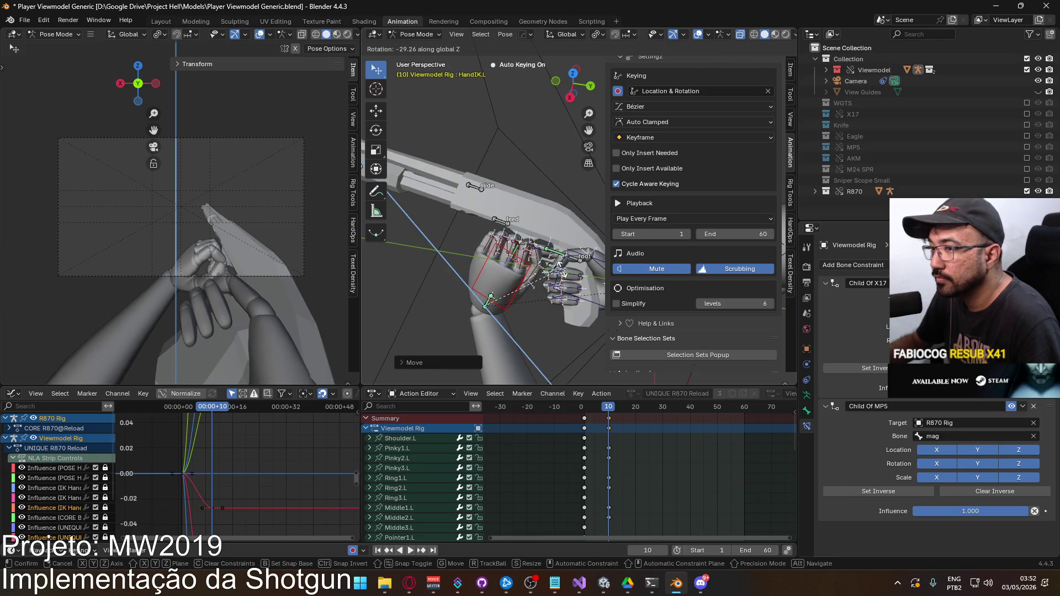
left_click(569, 271)
middle_click_drag(569, 270, 567, 181)
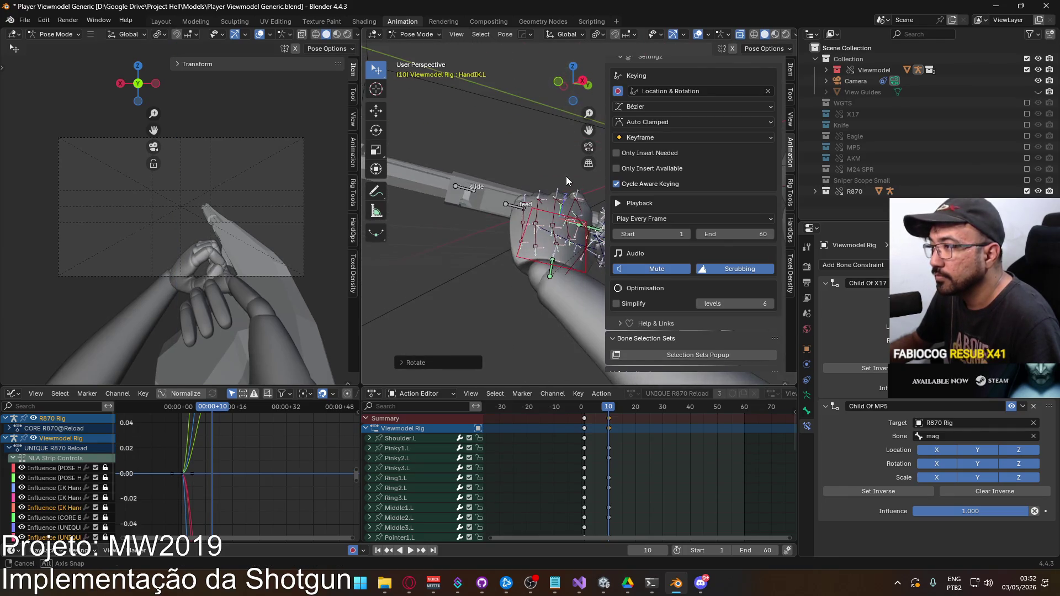
mouse_move(532, 216)
middle_mouse_down()
mouse_move(557, 228)
mouse_move(497, 235)
mouse_move(507, 311)
mouse_move(580, 243)
middle_mouse_up()
key("g")
left_click(553, 226)
key("r")
key("z")
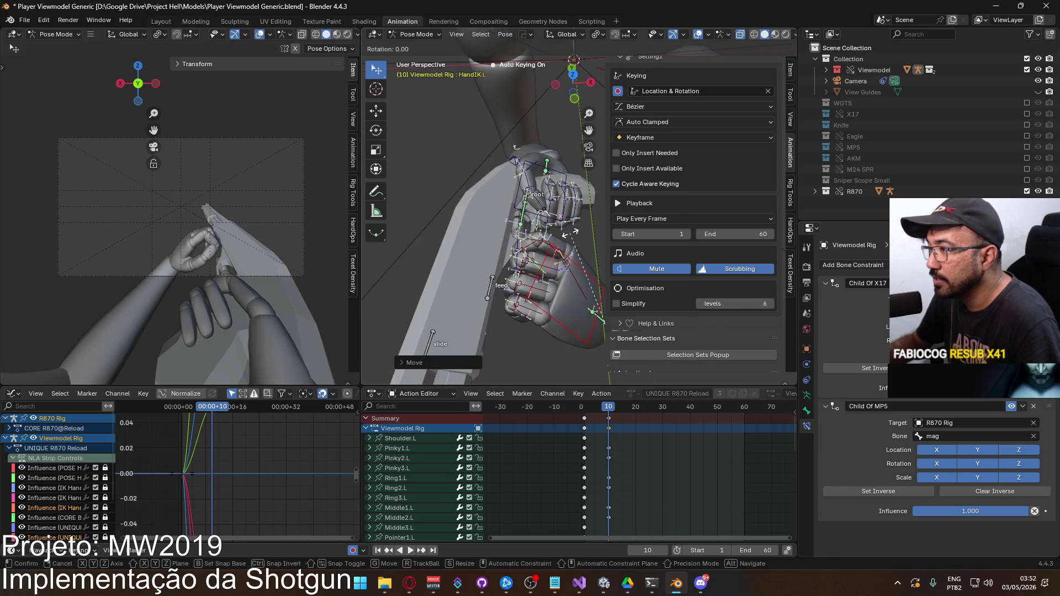
left_click(586, 240)
key("g")
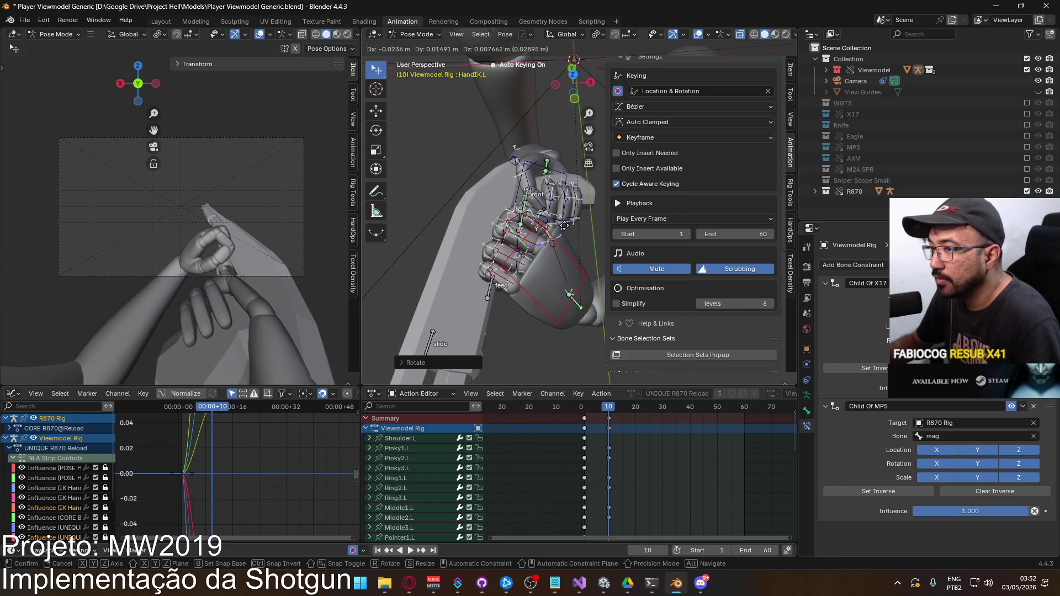
left_click(565, 225)
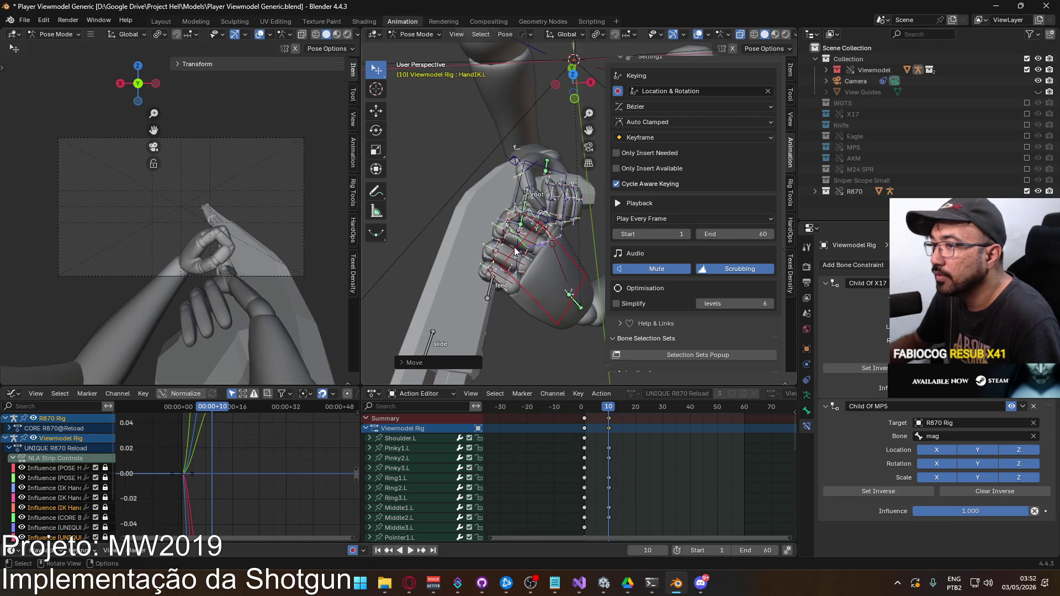
Orbit and zoom the view to inspect the left hand gripping the gun
middle_click_drag(515, 252, 407, 158)
mouse_move(544, 251)
middle_mouse_down()
mouse_move(544, 162)
mouse_move(529, 155)
middle_mouse_up()
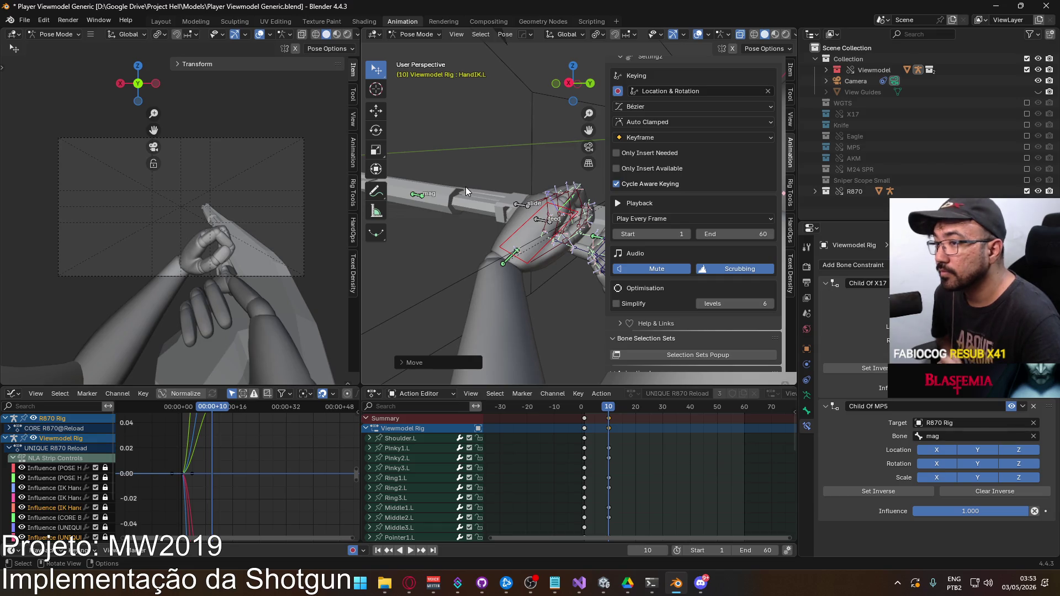
mouse_move(444, 171)
middle_mouse_down()
mouse_move(548, 276)
mouse_move(507, 266)
middle_mouse_up()
scroll(507, 266, "down", 4)
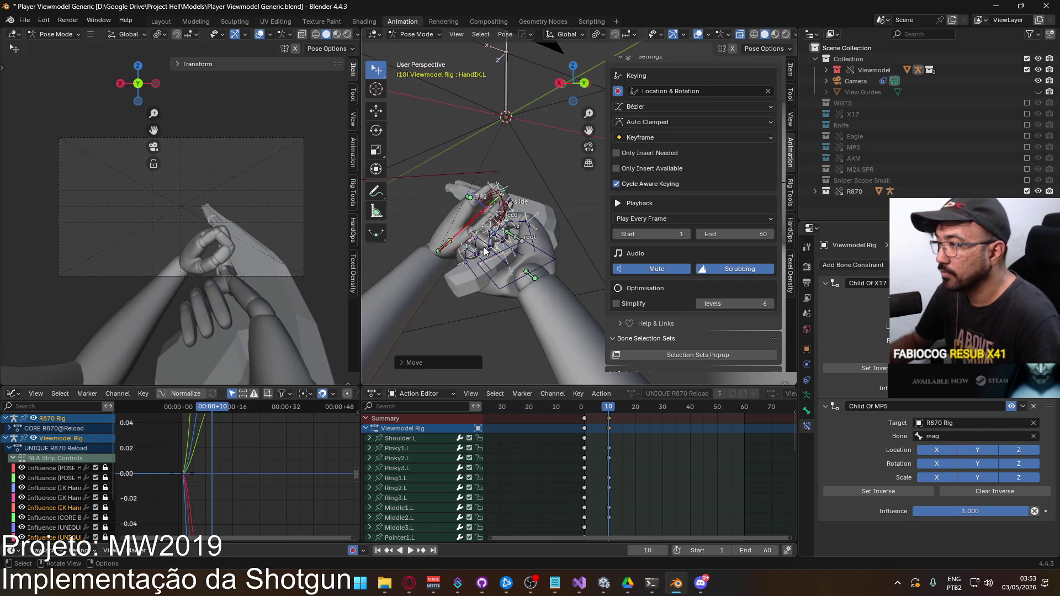
Select the R870 Rig root bone, then rotate and move the shotgun toward the hands
left_click(530, 231)
key("r")
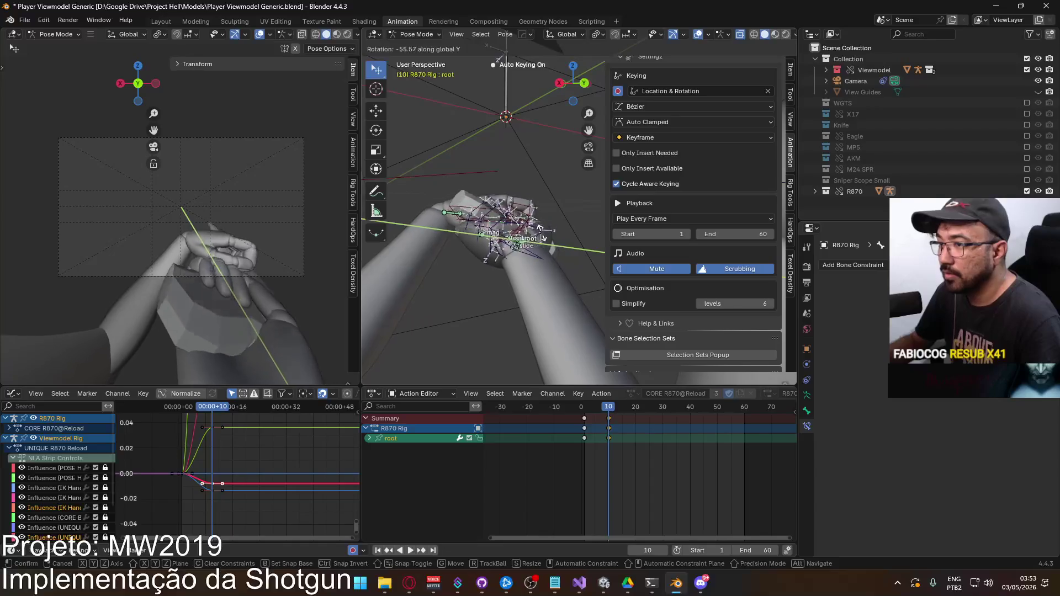
left_click(525, 200)
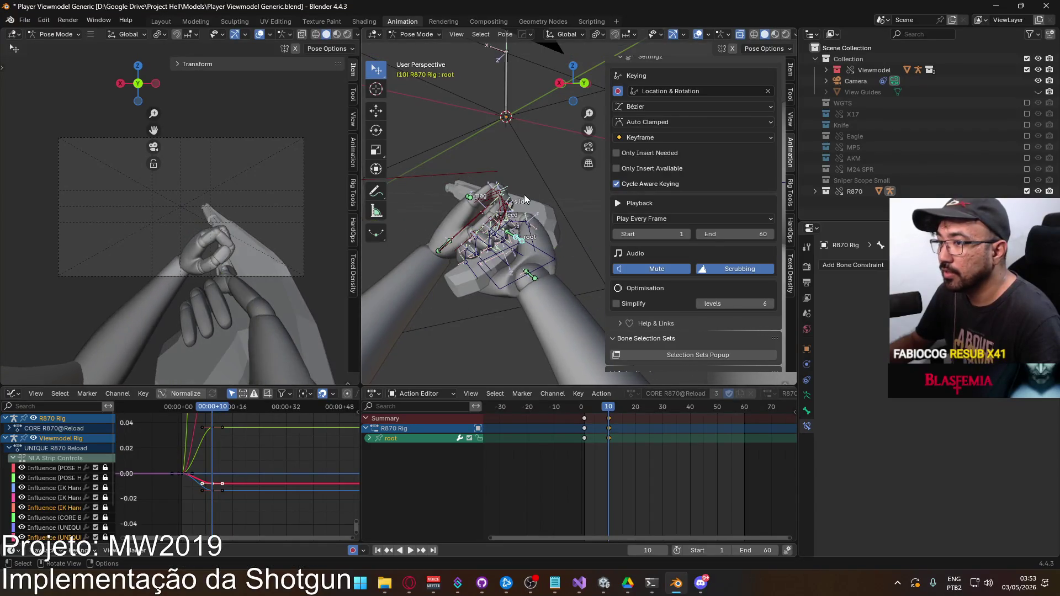
key("g")
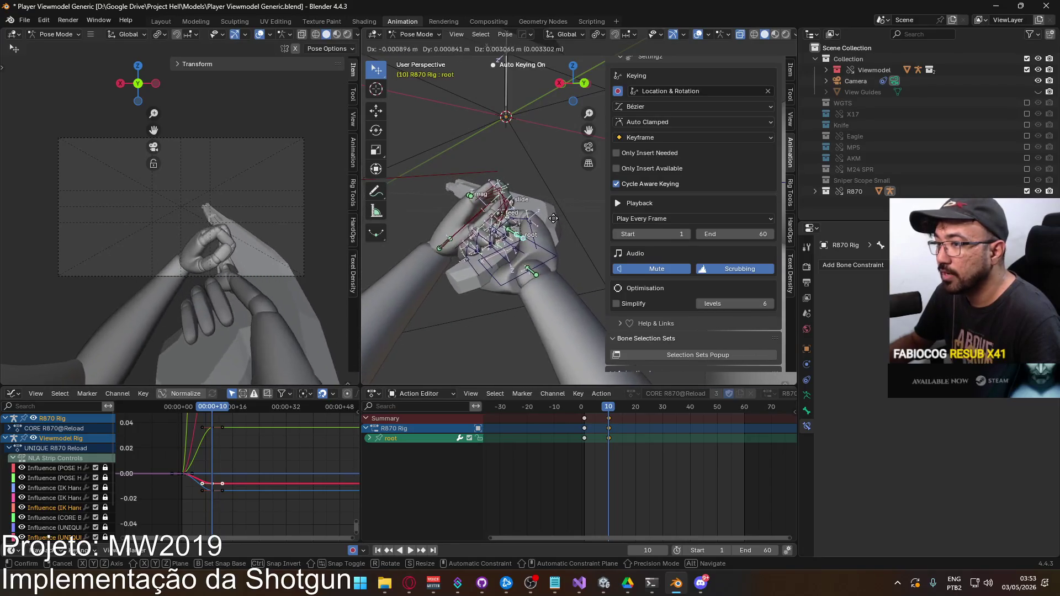
left_click(566, 199)
Rotate and lower the shotgun root again into the left hand's grip, then check the reference video
mouse_move(551, 176)
middle_mouse_down()
mouse_move(498, 160)
mouse_move(556, 185)
mouse_move(557, 218)
middle_mouse_up()
key("r")
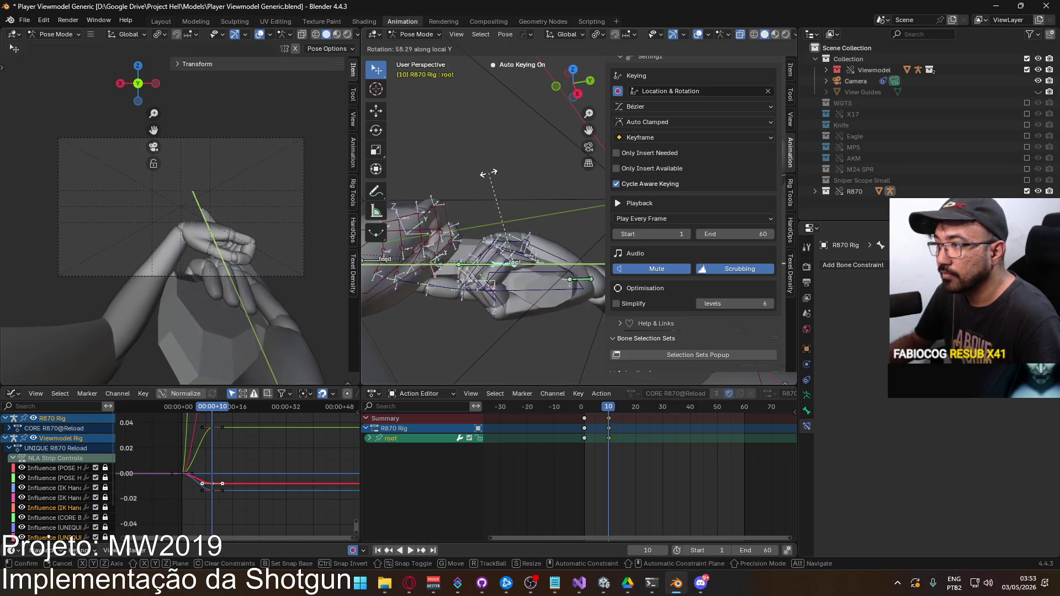
left_click(486, 160)
key("g")
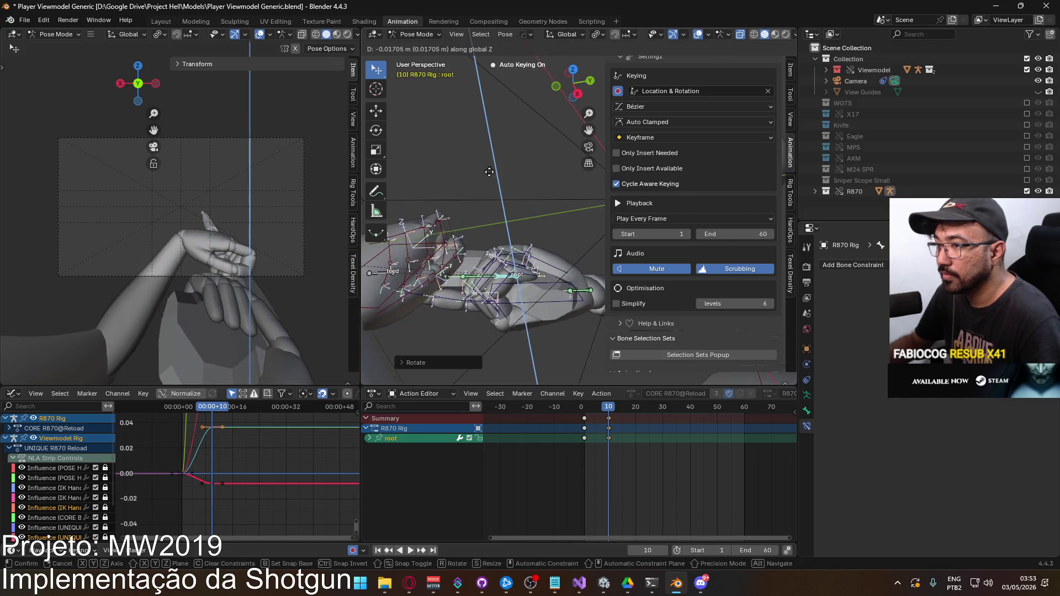
left_click(491, 191)
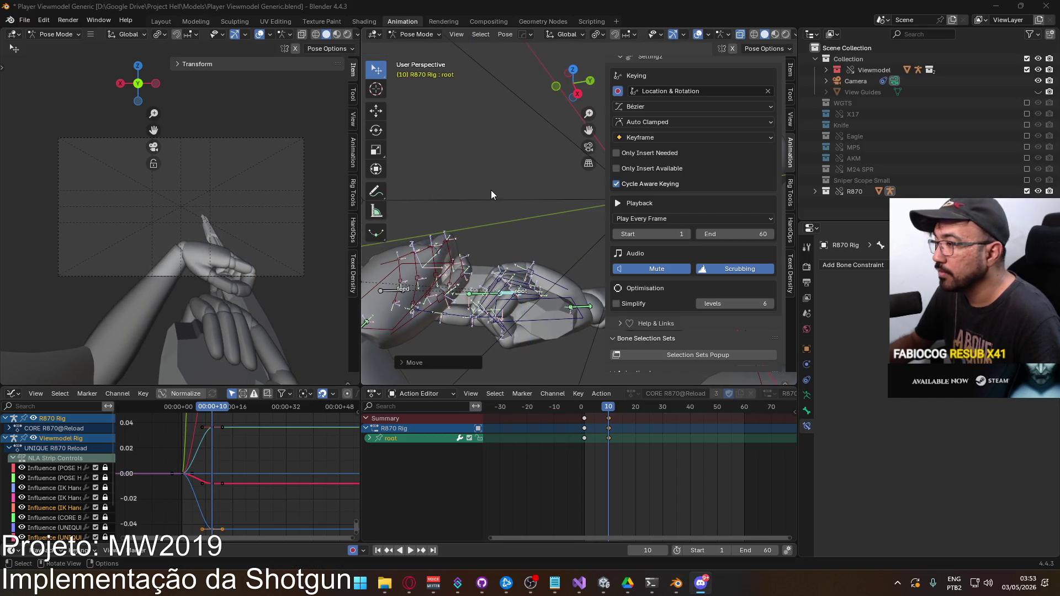
key("alt+Tab")
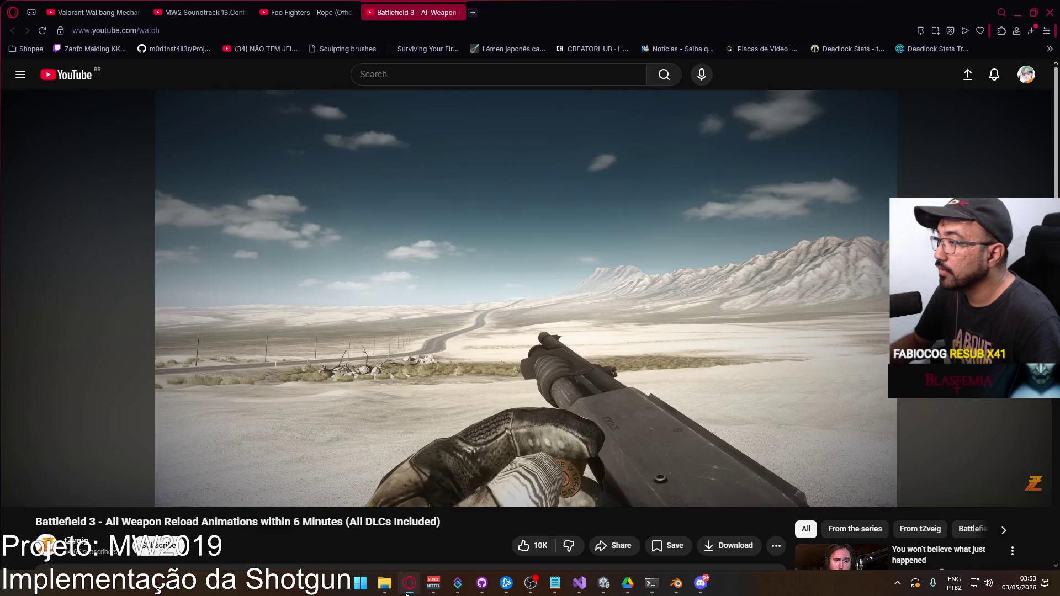
key("alt+Tab")
key("Tab")
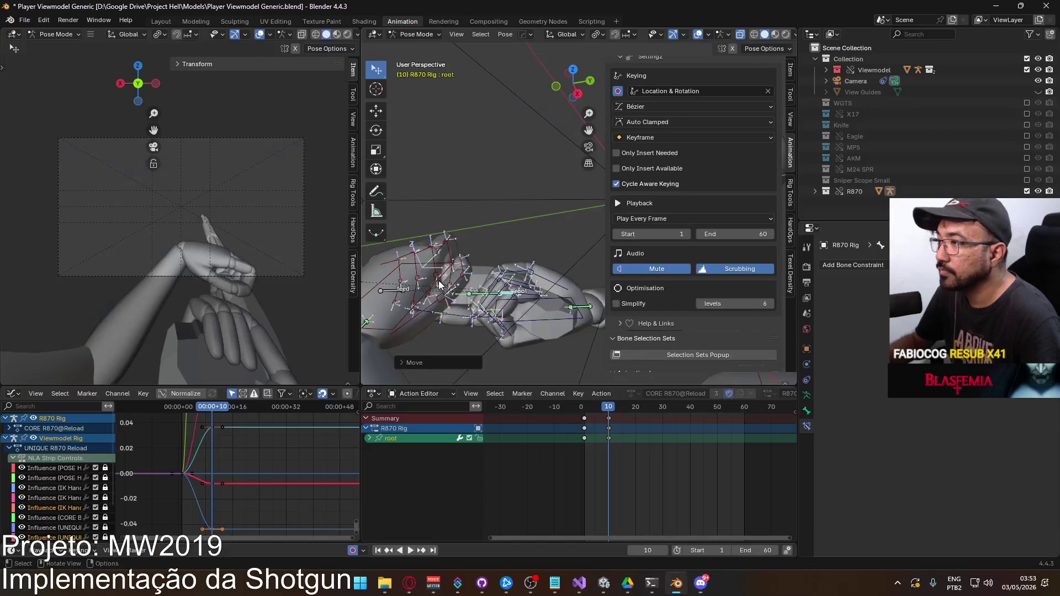
Turn the shotgun root about global X and Z, then nudge it to lie along the left hand
mouse_move(468, 233)
middle_mouse_down()
mouse_move(438, 235)
mouse_move(568, 184)
middle_mouse_up()
key("r")
key("x")
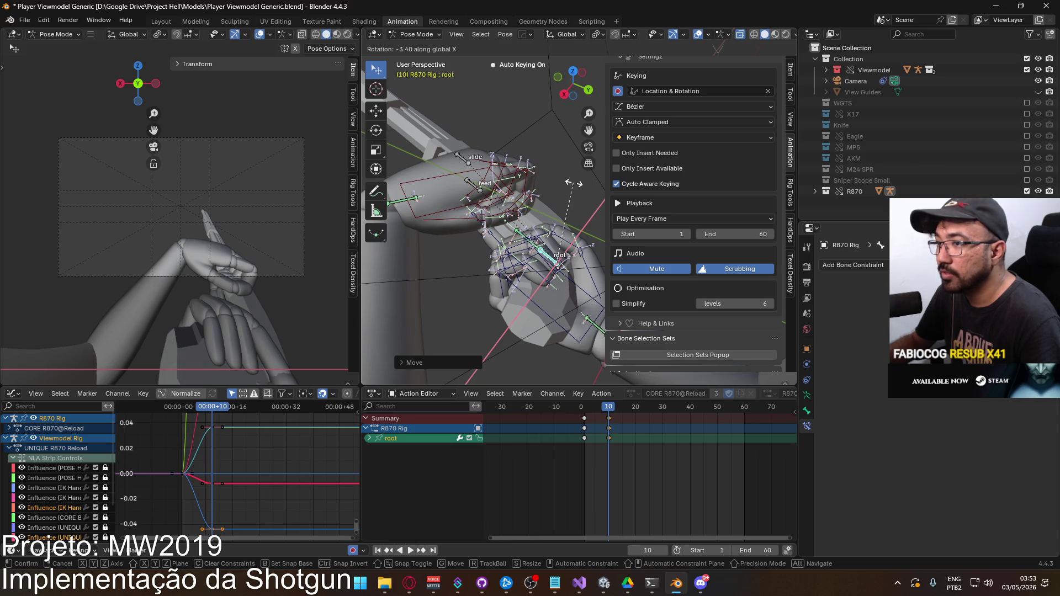
left_click(573, 183)
middle_click_drag(573, 183, 552, 196)
key("r")
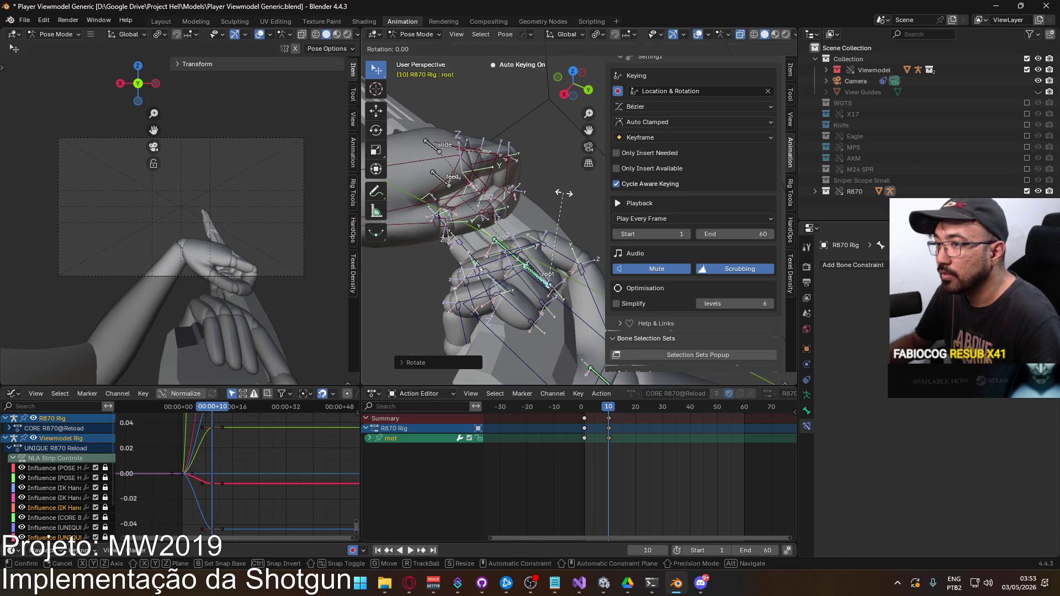
key("z")
key("z")
key("z")
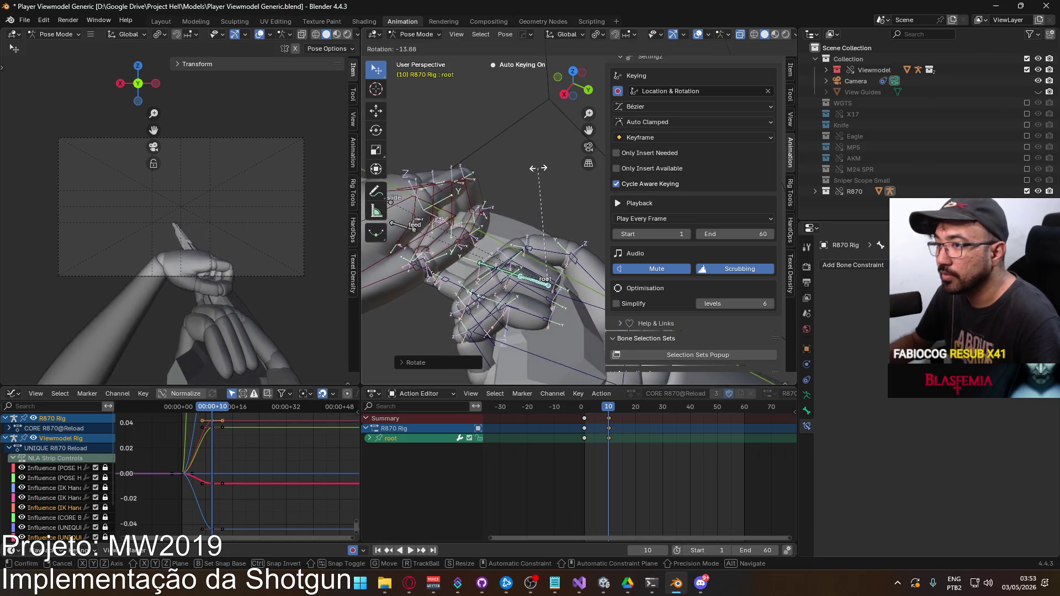
left_click(527, 167)
key("g")
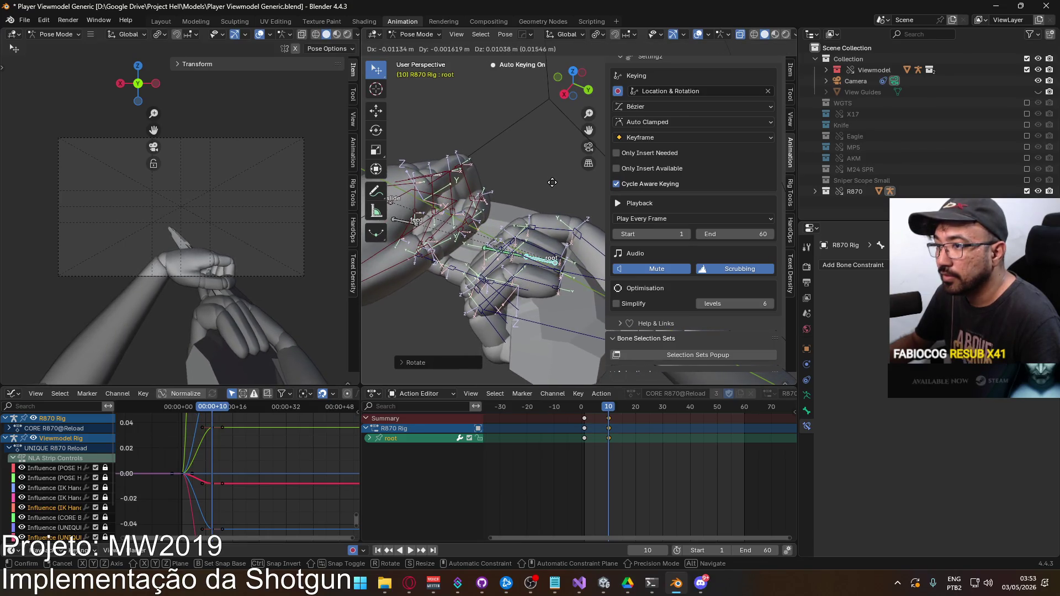
left_click(552, 182)
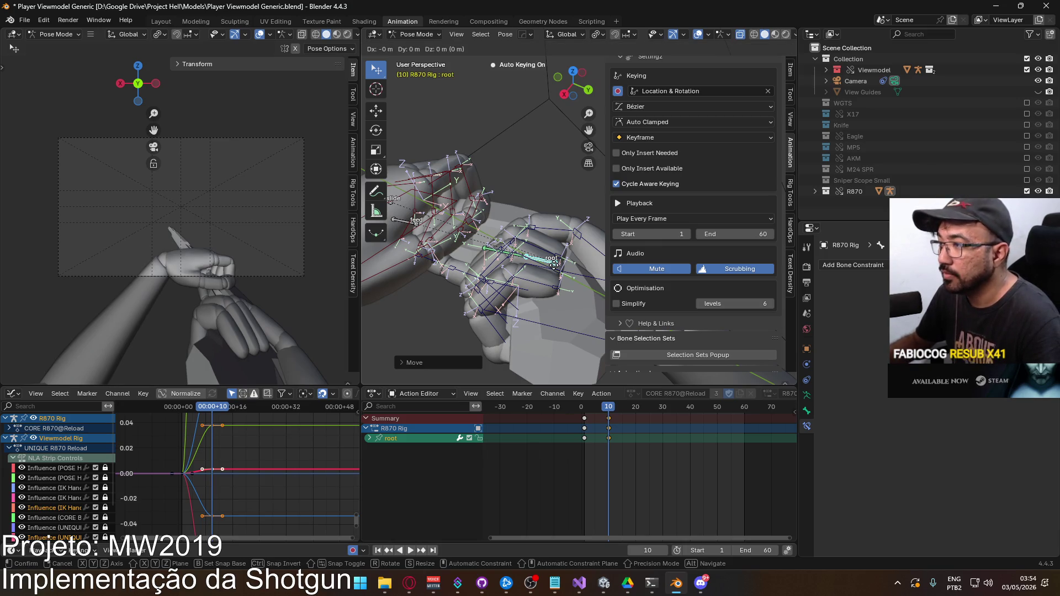
left_click(478, 183)
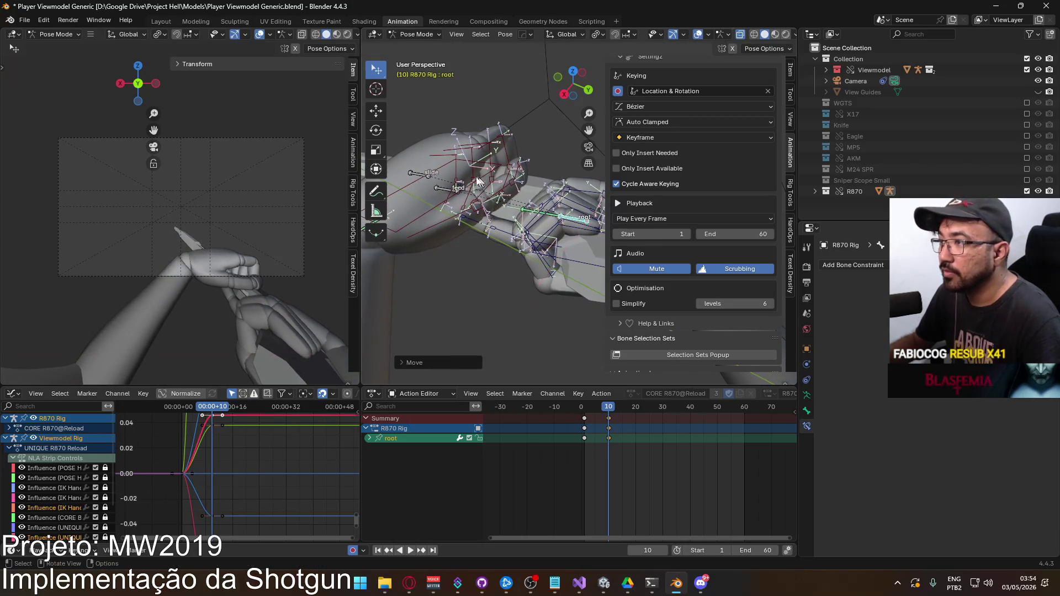
Rotate and move HandIK.L slightly to reposition the left hand on the gun
left_click(479, 183)
key("KP_Decimal")
key("r")
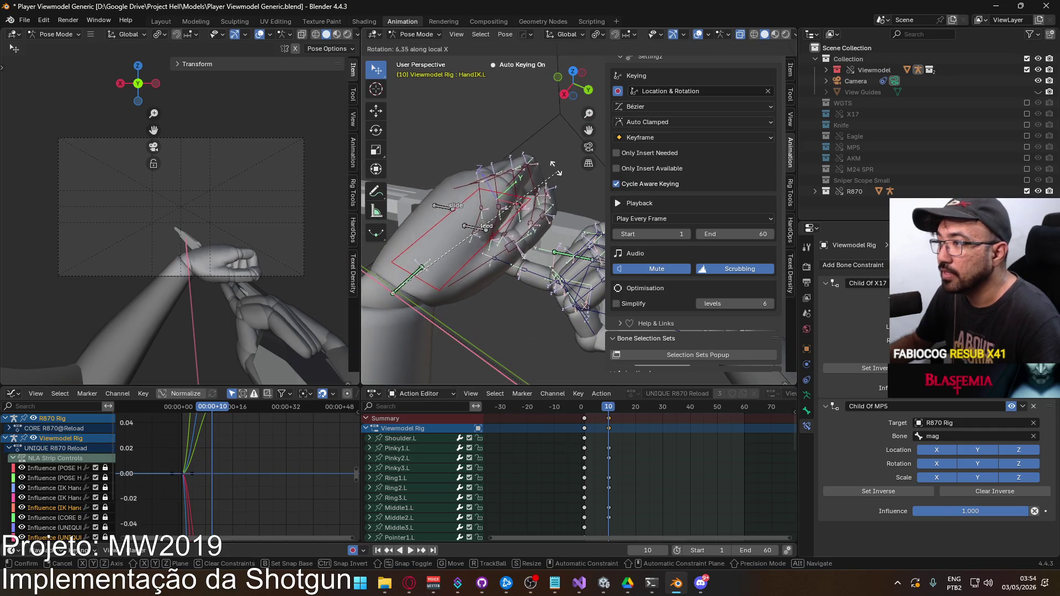
left_click(472, 164)
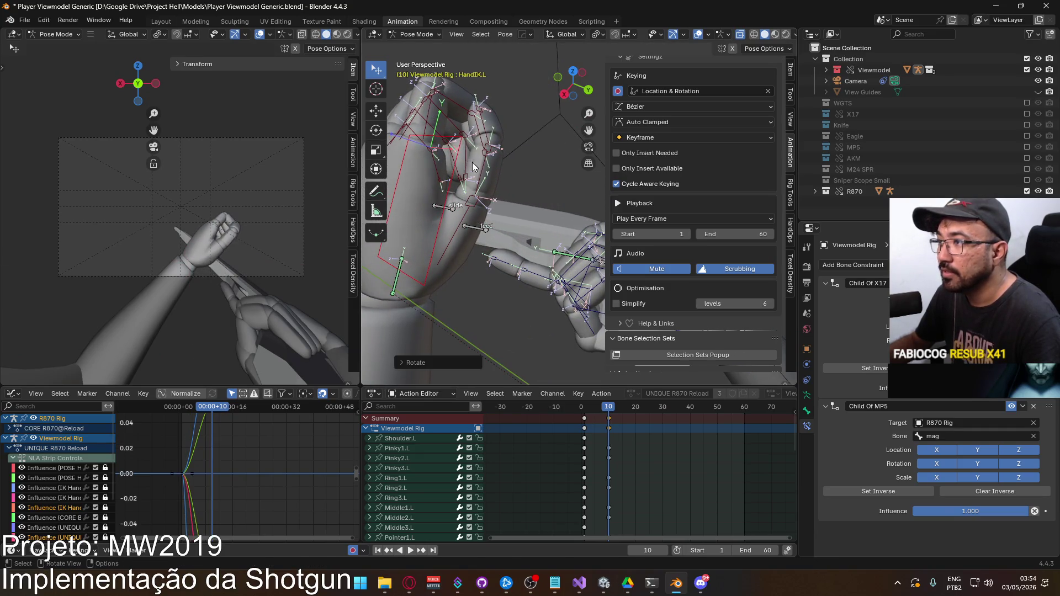
key("g")
left_click(454, 222)
mouse_move(454, 223)
middle_mouse_down()
mouse_move(491, 245)
mouse_move(503, 204)
mouse_move(510, 227)
mouse_move(548, 199)
middle_mouse_up()
Rotate Thumb0.L twice, the second time about Y, to wrap the thumb around the gun
left_click(513, 232)
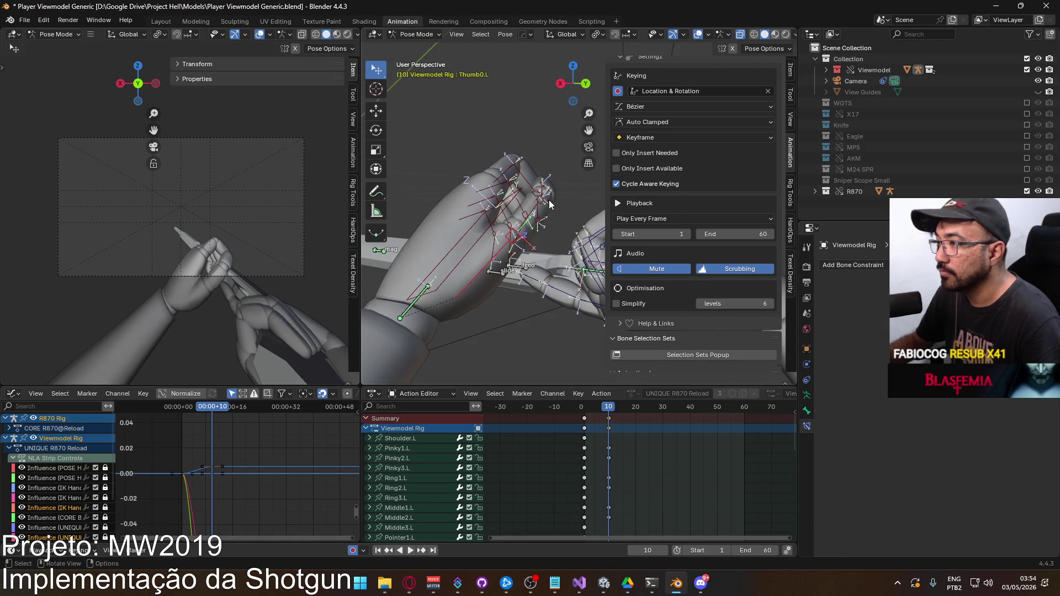
key("r")
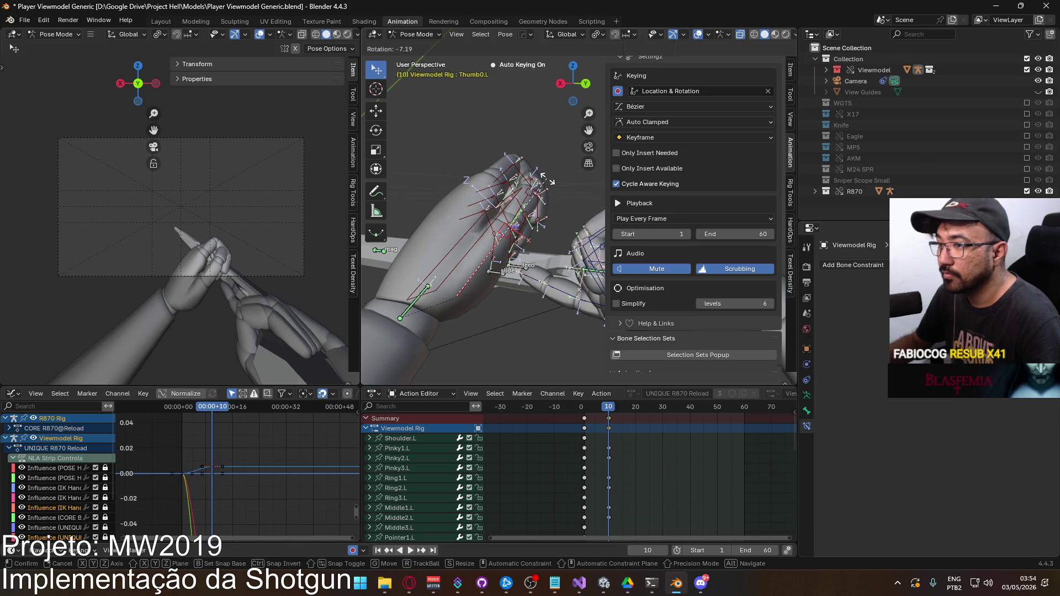
left_click(551, 182)
key("r")
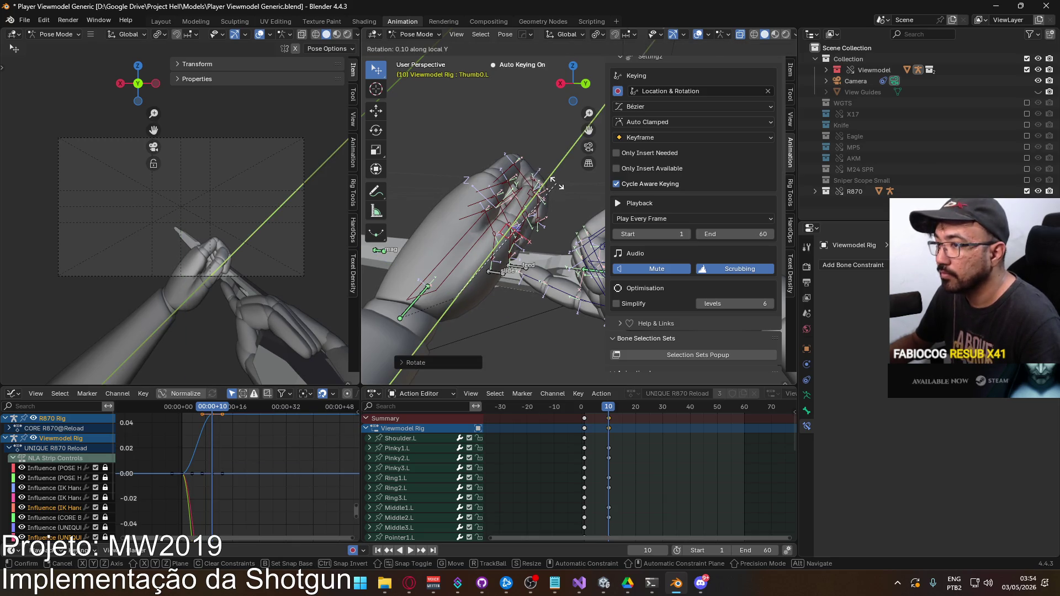
key("y")
middle_click_drag(568, 223, 546, 215, "alt")
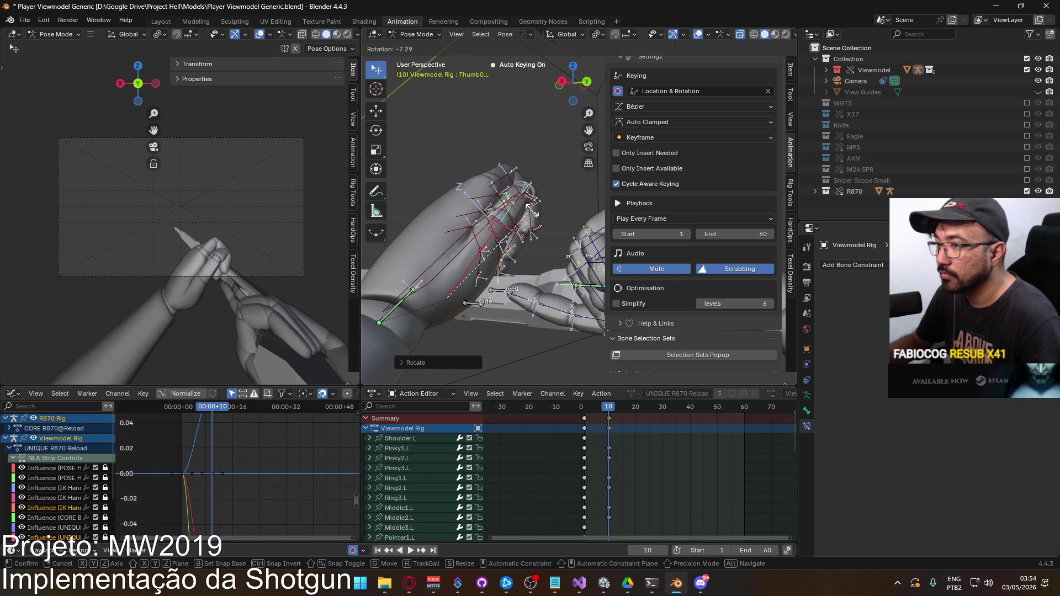
left_click(532, 211)
mouse_move(509, 175)
middle_mouse_down()
mouse_move(491, 221)
mouse_move(517, 233)
mouse_move(506, 236)
middle_mouse_up()
Curl Pointer1.L by rotating it about global Z and then local X
left_click(406, 297)
scroll(468, 307, "up", 5)
mouse_move(468, 306)
middle_mouse_down()
mouse_move(505, 182)
mouse_move(413, 175)
mouse_move(534, 161)
mouse_move(561, 262)
mouse_move(571, 258)
mouse_move(543, 247)
middle_mouse_up()
key("r")
key("z")
left_click(556, 164)
key("r")
key("x")
key("x")
left_click(552, 201)
Bend Pointer2.L and rotate Middle1.L about X to close the fingers
left_click(571, 269)
key("r")
left_click(585, 264)
left_click(555, 268)
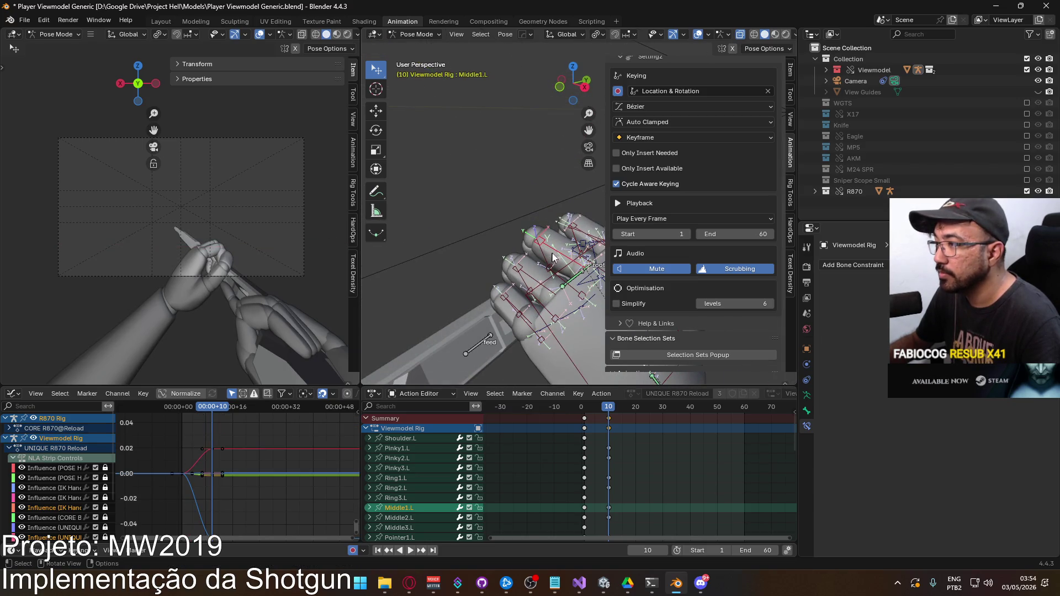
key("r")
key("x")
left_click(546, 193)
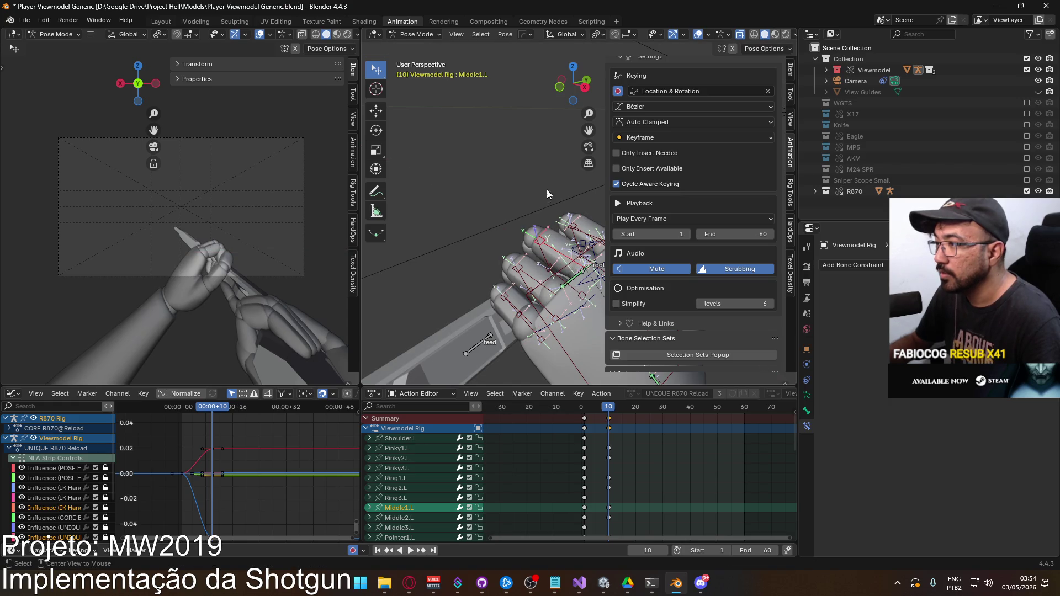
key("x")
key("x")
left_click(545, 187)
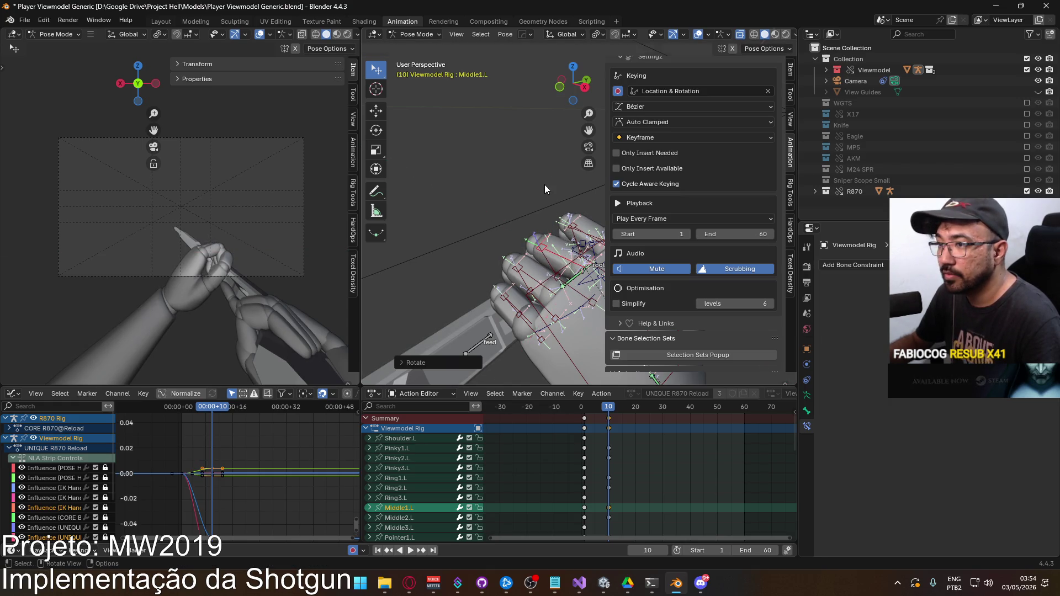
Rotate and move HandIK.L again, then turn it about its local Y axis
middle_click_drag(519, 228, 495, 263)
left_click(494, 263)
key("r")
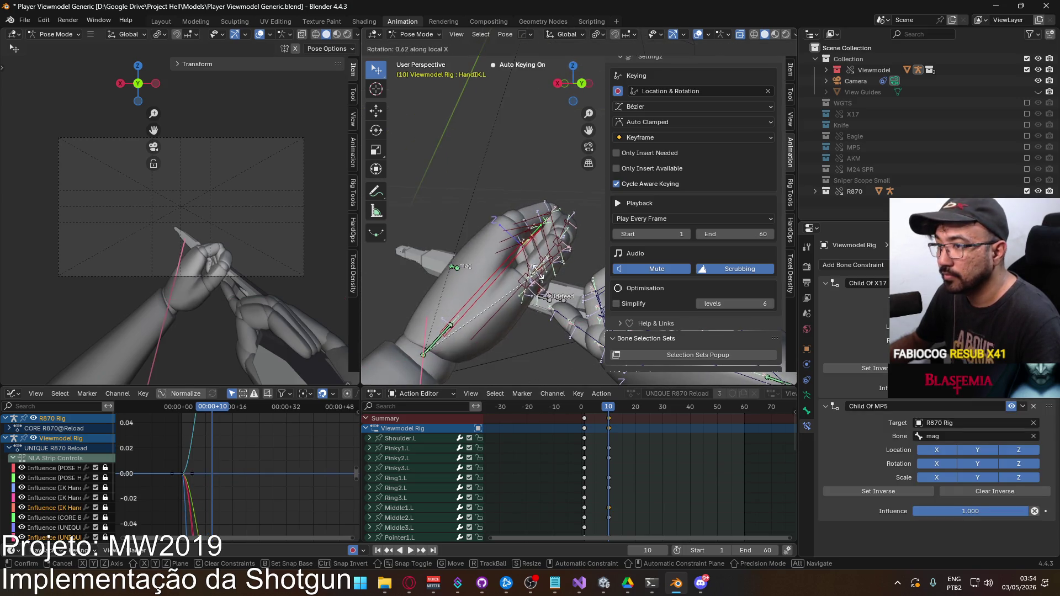
left_click(520, 215)
key("g")
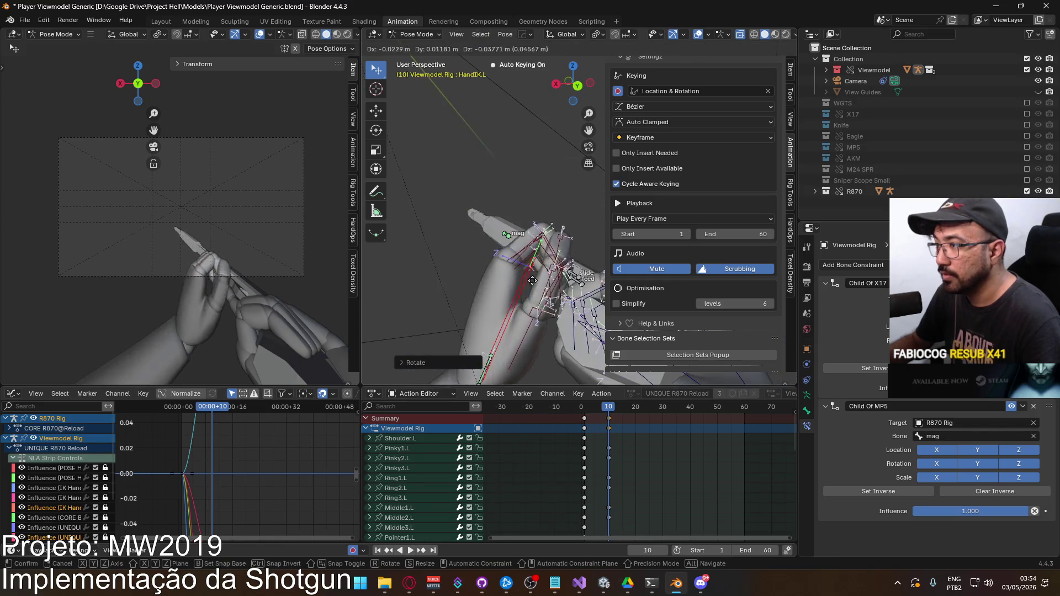
left_click(519, 281)
middle_click_drag(519, 281, 417, 187)
key("r")
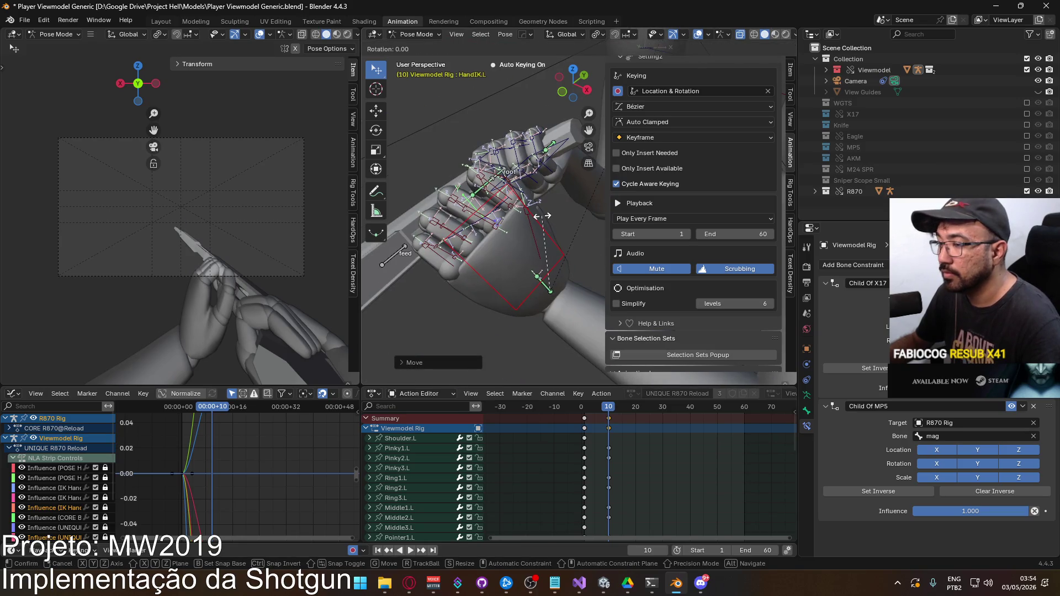
key("y")
key("y")
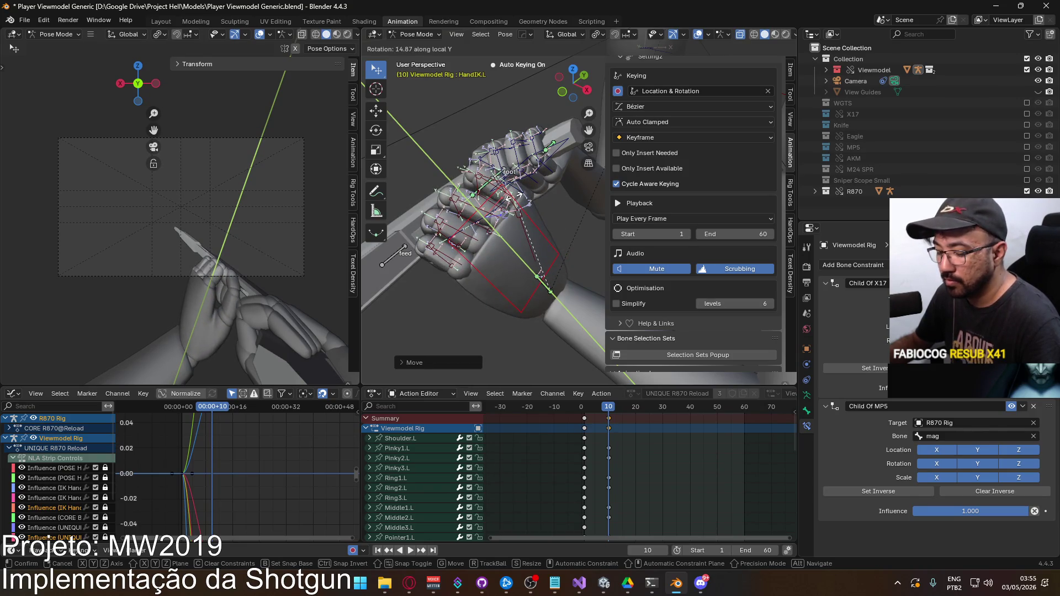
left_click(511, 199)
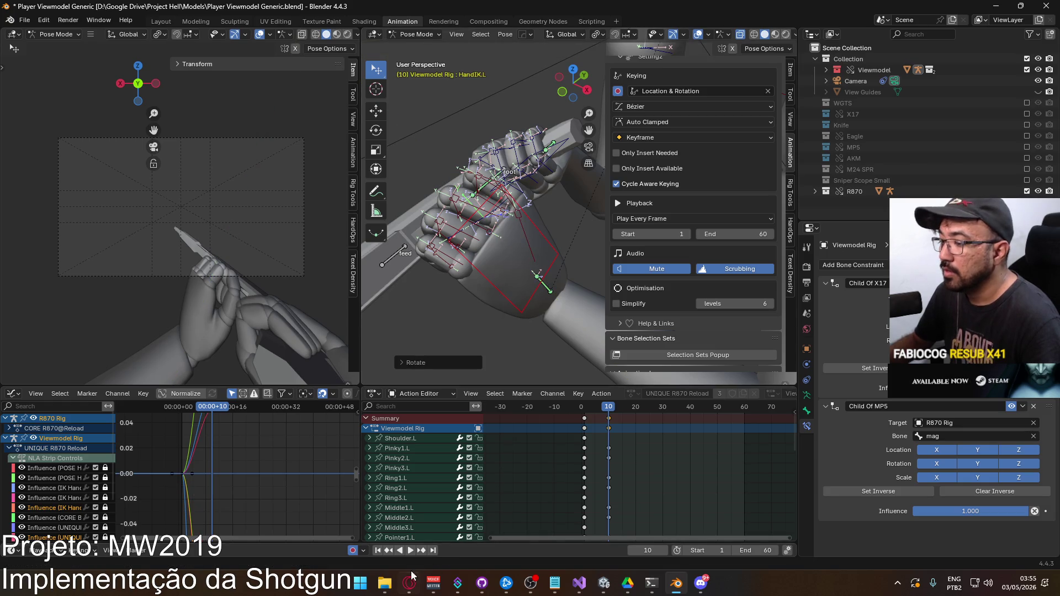
Bring up the browser and open YouTube home in a new tab
left_click(411, 577)
right_click(83, 73)
left_click(111, 80)
left_click(501, 8)
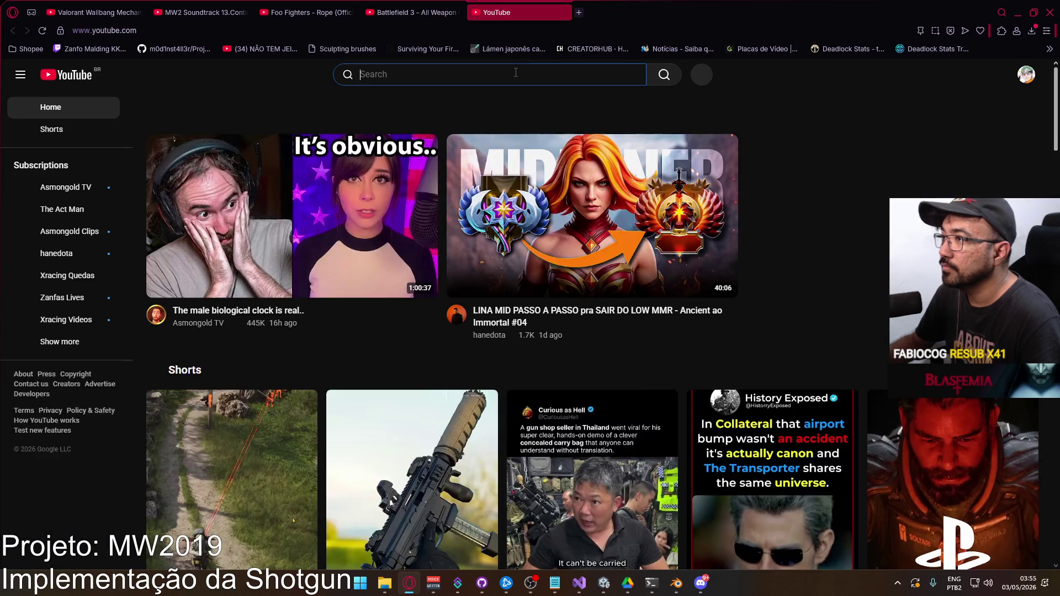
Search YouTube for 'r870 speed reload', open the quad-load Short and pause on the palm-guiding moment
left_click(531, 71)
type("r870 speed reload")
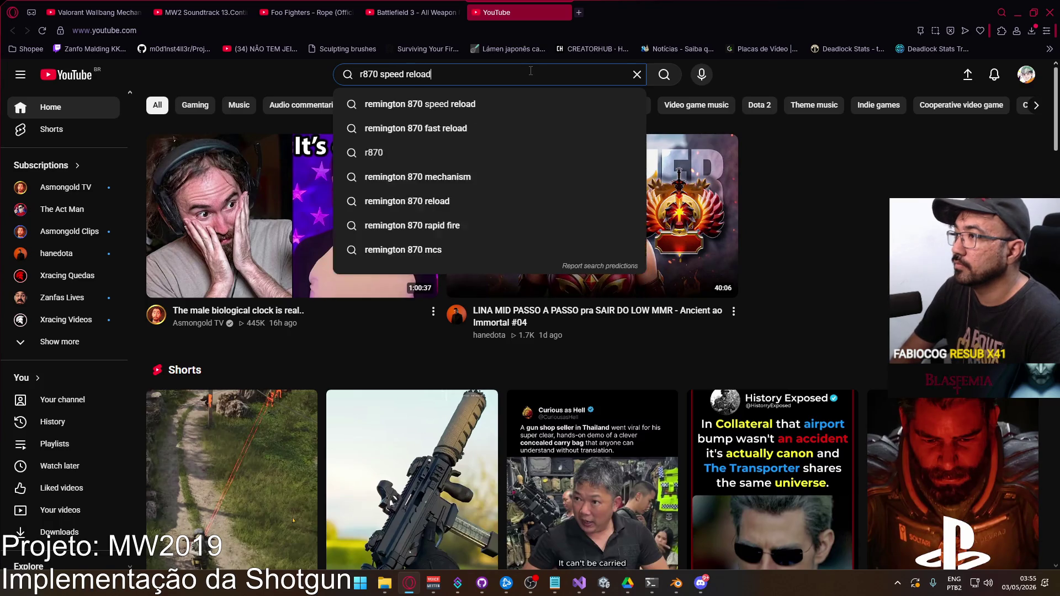
key("Return")
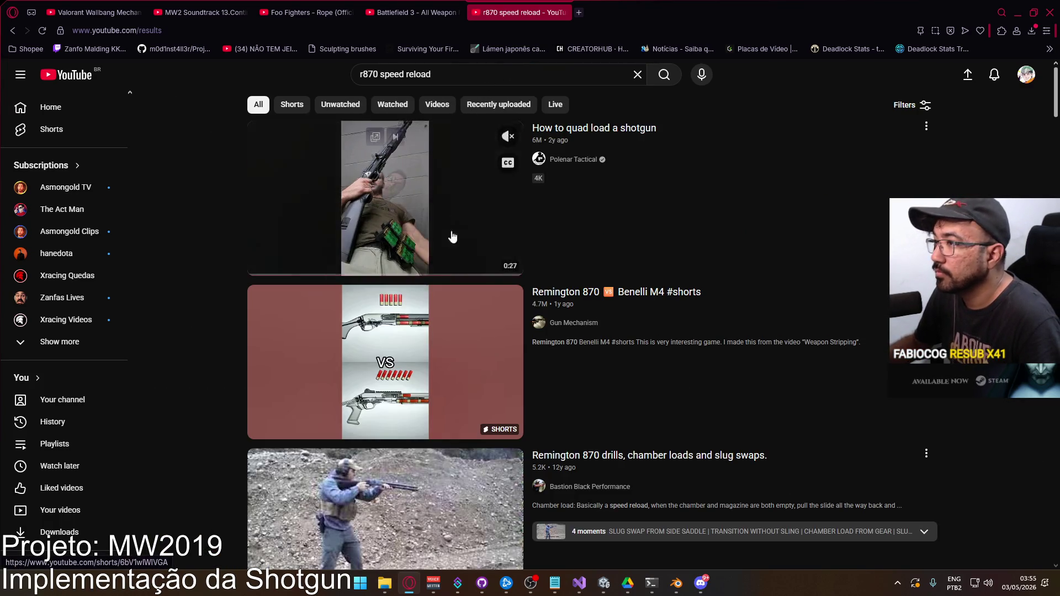
left_click(436, 188)
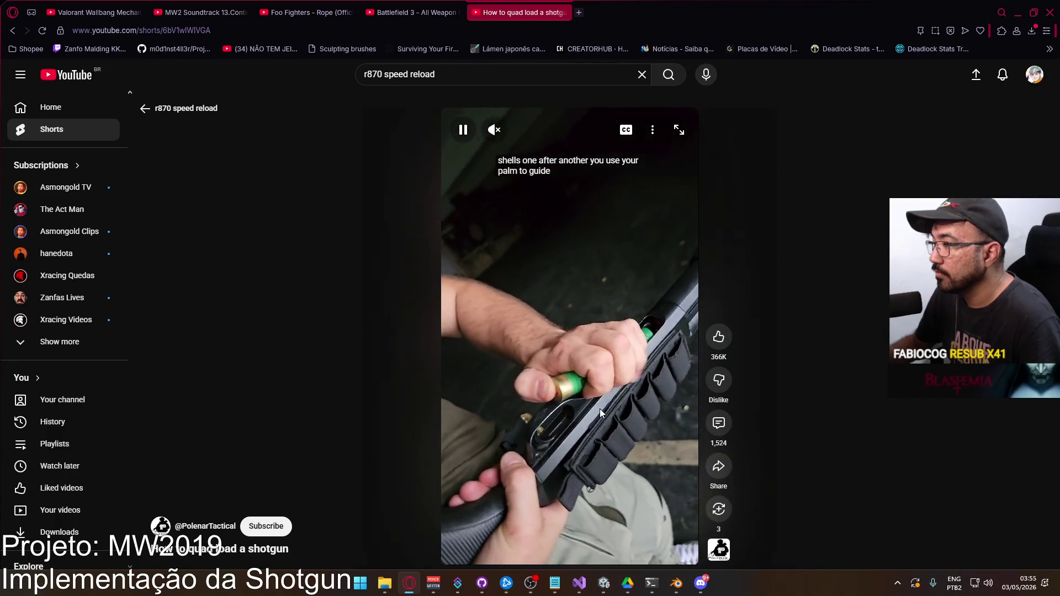
left_click(600, 409)
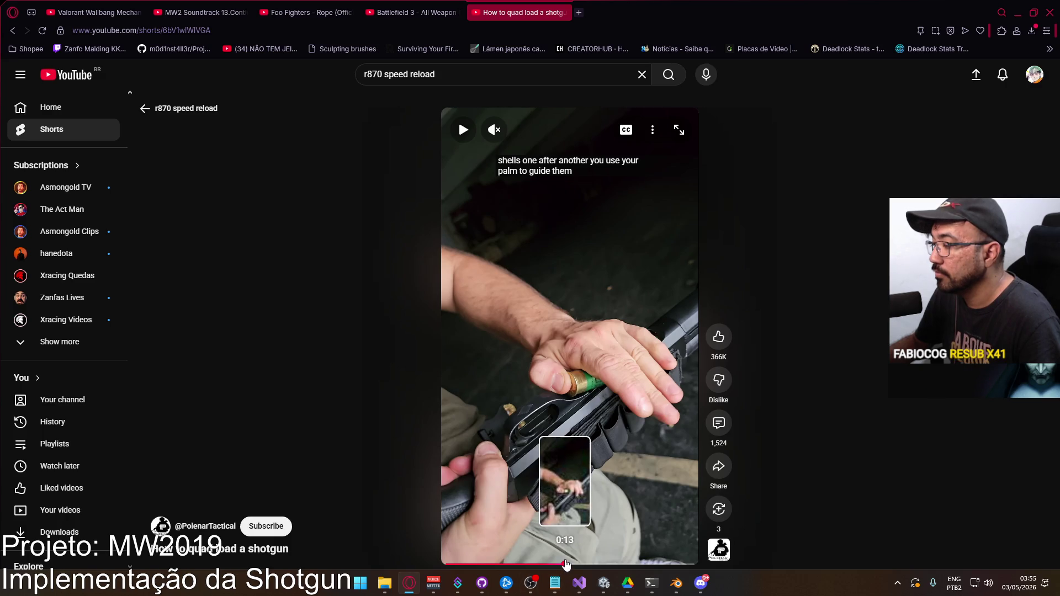
left_click(558, 564)
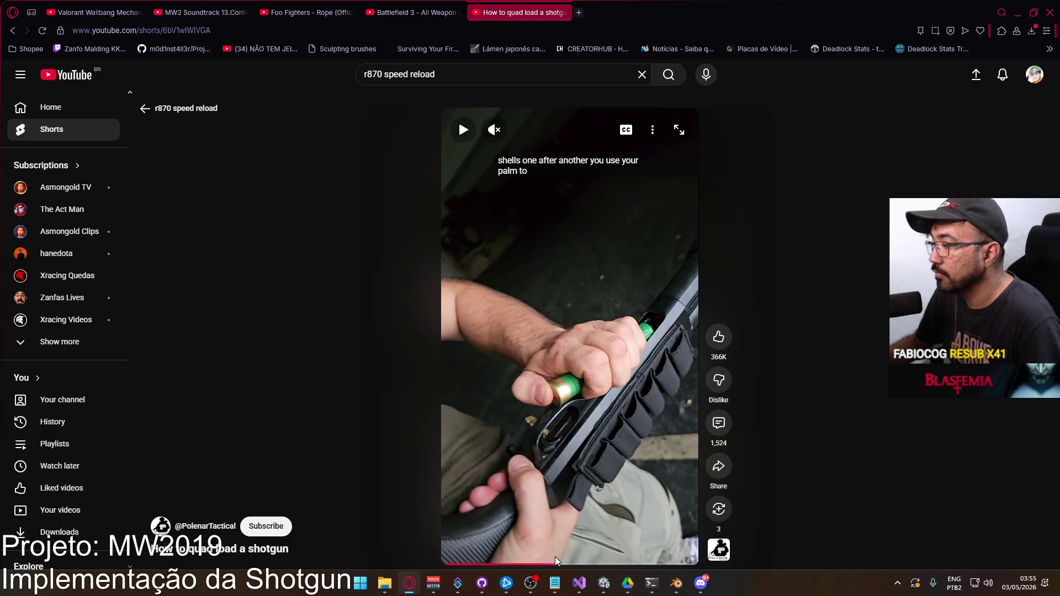
Scrub the Short through the shell-insertion moments around 0:22, comparing against the Blender pose
scroll(555, 557, "down", 1)
scroll(561, 491, "up", 1)
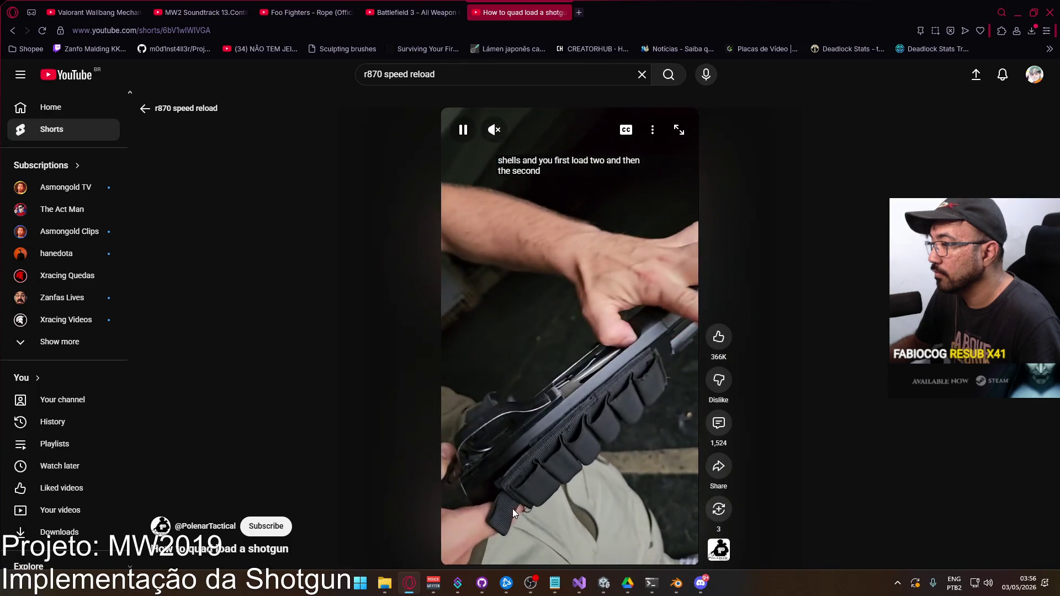
left_click(571, 509)
key("alt+Tab")
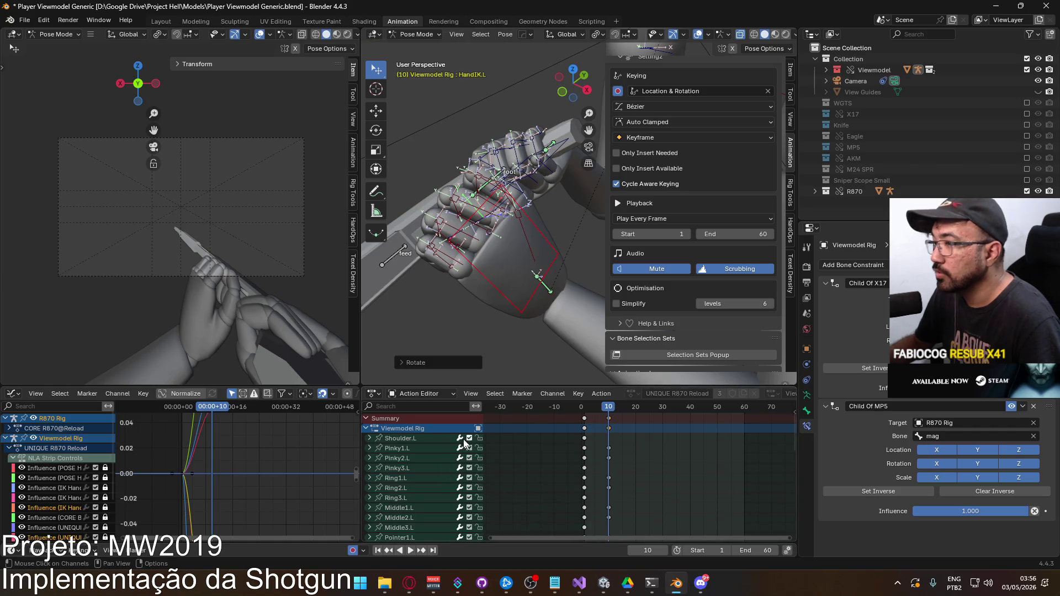
key("alt+Tab")
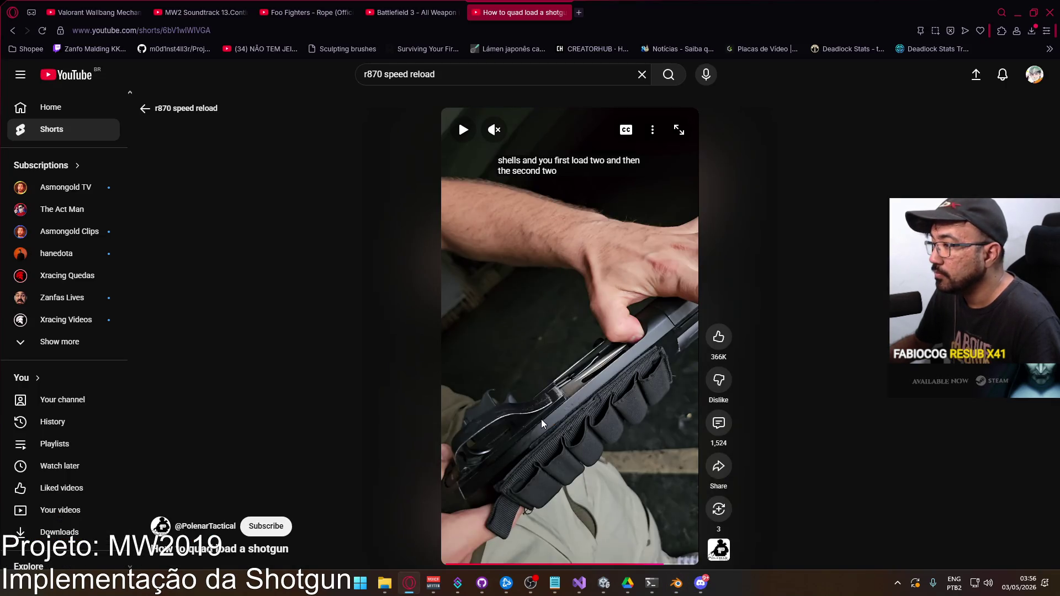
left_click(650, 566)
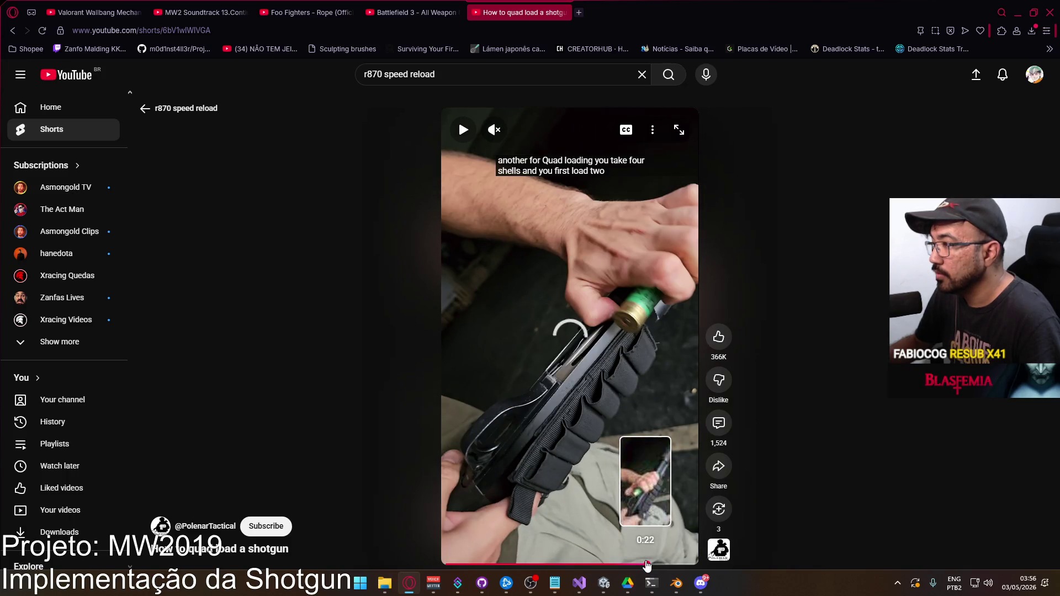
left_click(644, 565)
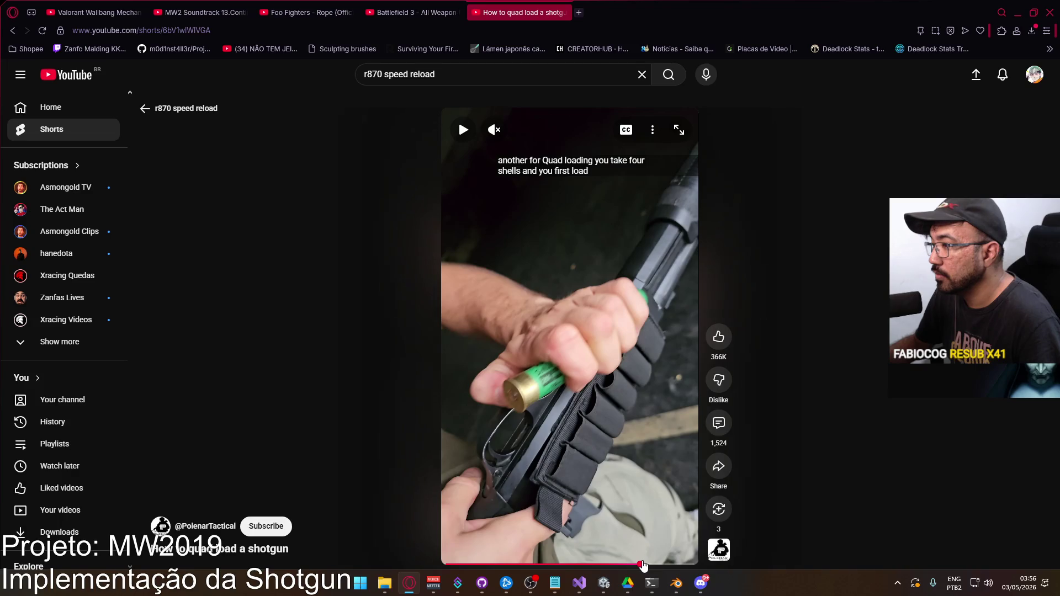
left_click(639, 564)
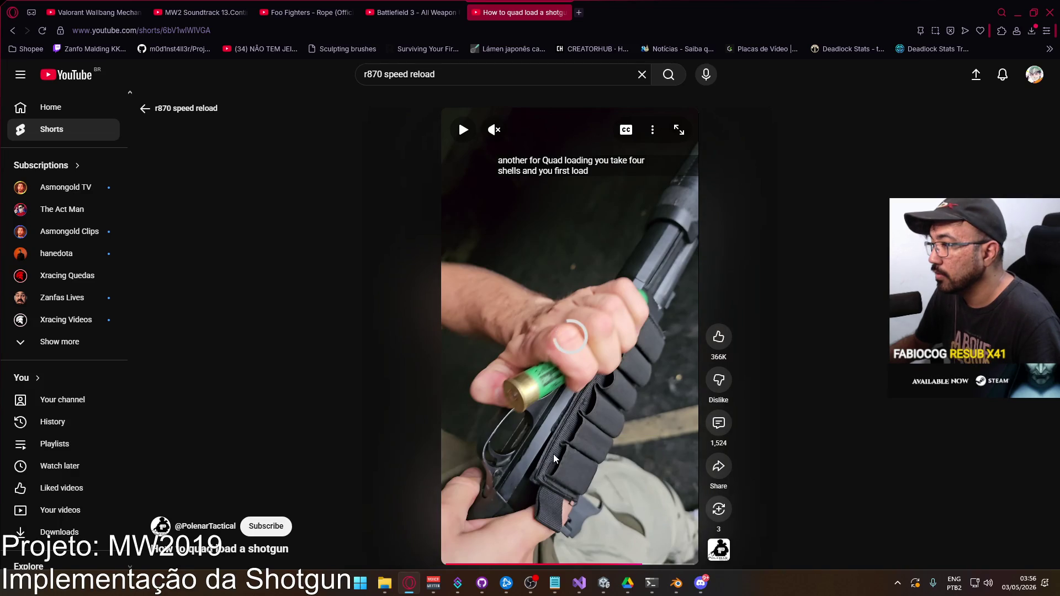
key("alt+Tab")
mouse_move(489, 379)
middle_mouse_down()
mouse_move(448, 267)
mouse_move(394, 307)
middle_mouse_up()
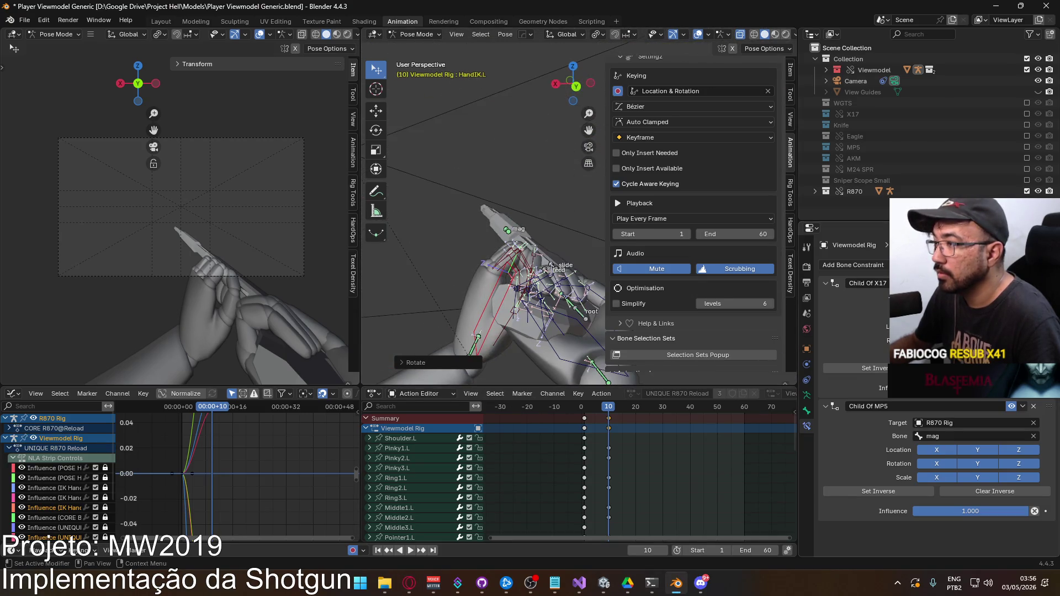
Zoom in on the gun, then move and rotate HandIK.L toward the loading port
middle_click_drag(602, 354, 611, 267, "shift")
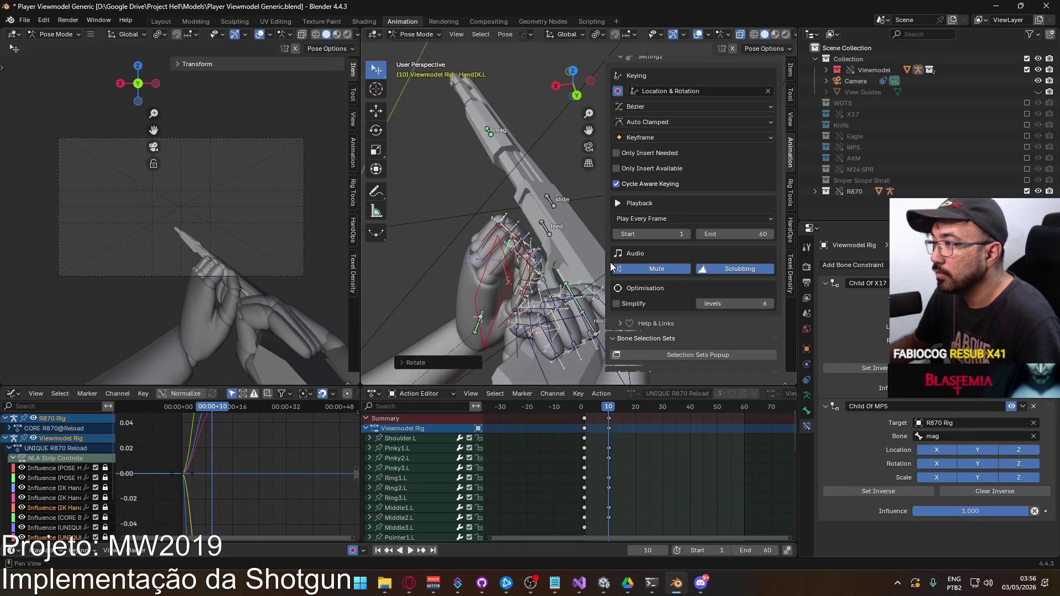
scroll(535, 239, "up", 2)
scroll(535, 239, "up", 2)
key("g")
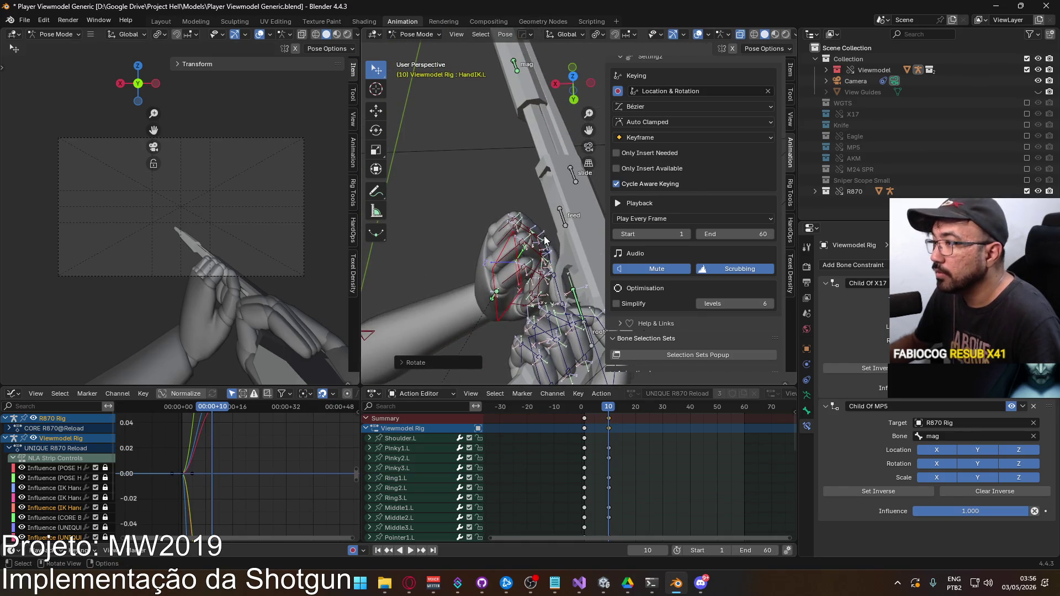
left_click(563, 210)
middle_click_drag(568, 215, 584, 226)
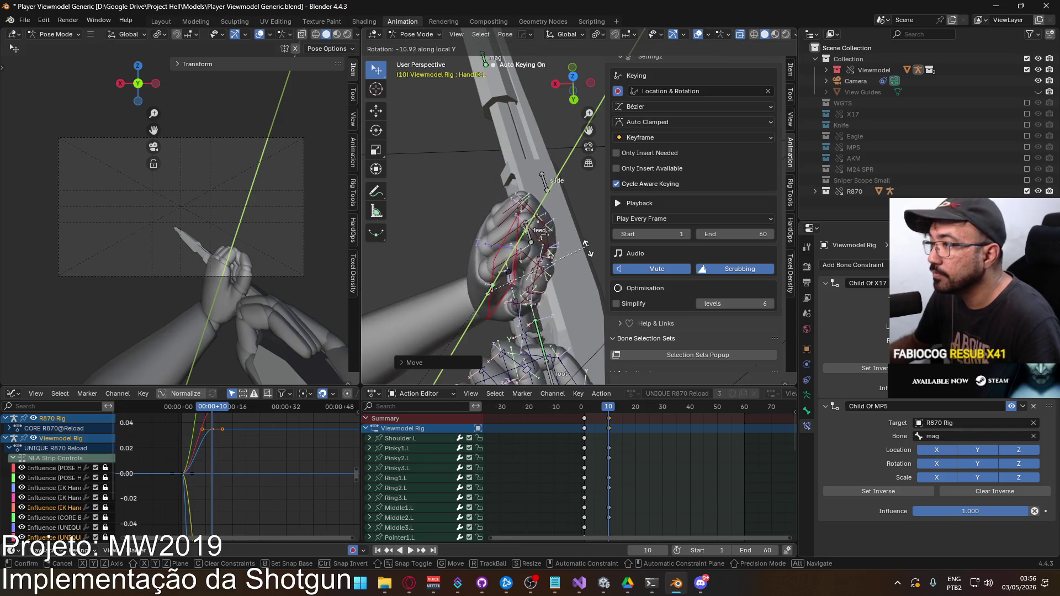
left_click(562, 268)
mouse_move(562, 268)
middle_mouse_down()
mouse_move(575, 187)
mouse_move(522, 313)
mouse_move(528, 176)
mouse_move(522, 207)
mouse_move(533, 227)
mouse_move(557, 183)
middle_mouse_up()
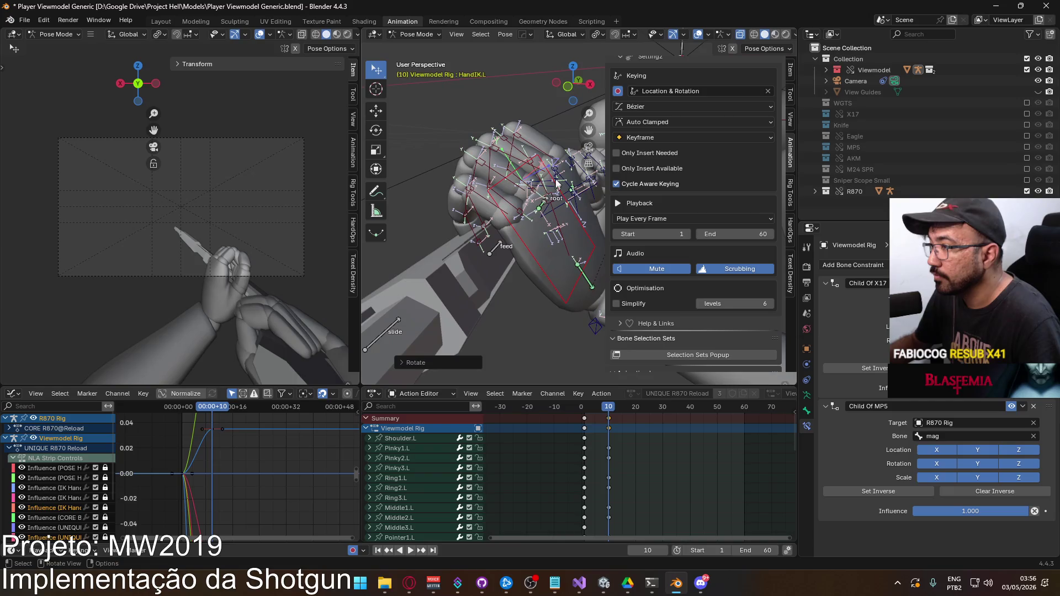
Nudge the left hand IK twice to sit snugly against the gun, then revisit the reference Short
key("g")
middle_click_drag(569, 207, 548, 233)
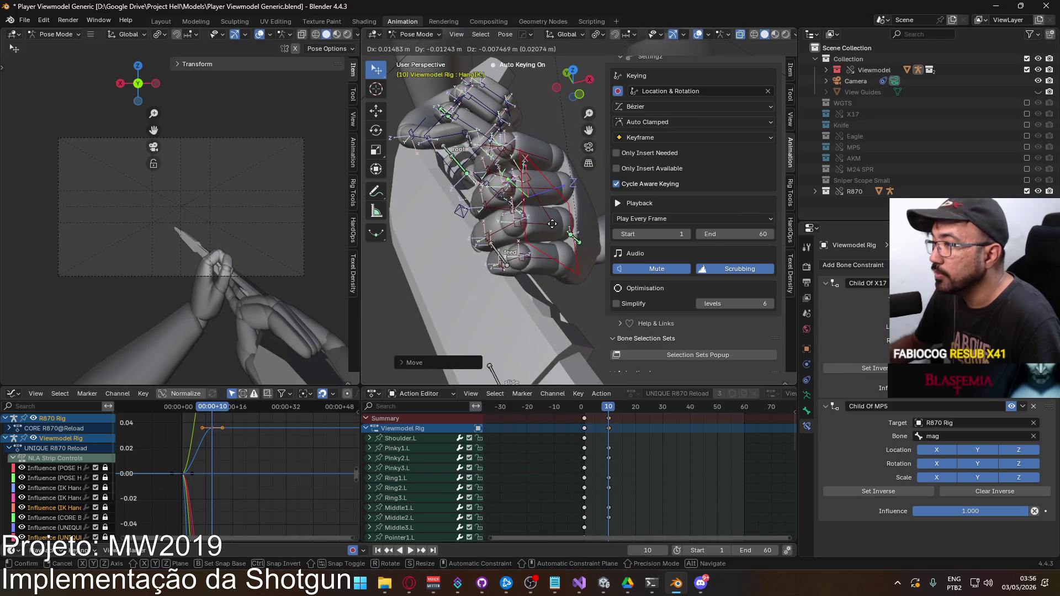
left_click(550, 225)
mouse_move(550, 225)
middle_mouse_down()
mouse_move(405, 181)
mouse_move(471, 190)
mouse_move(538, 242)
middle_mouse_up()
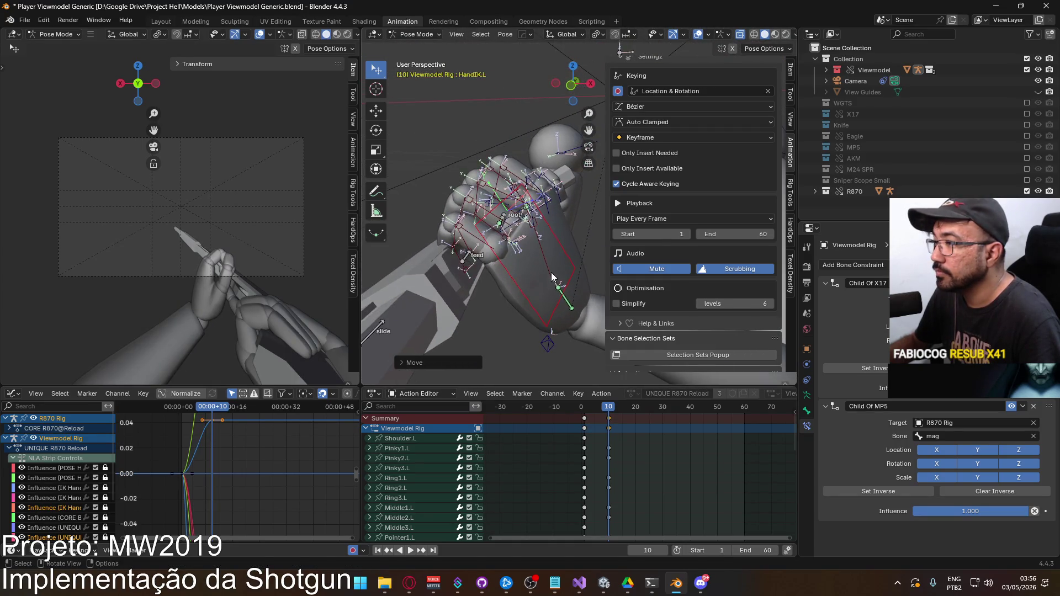
key("g")
left_click(541, 247)
key("alt+Tab")
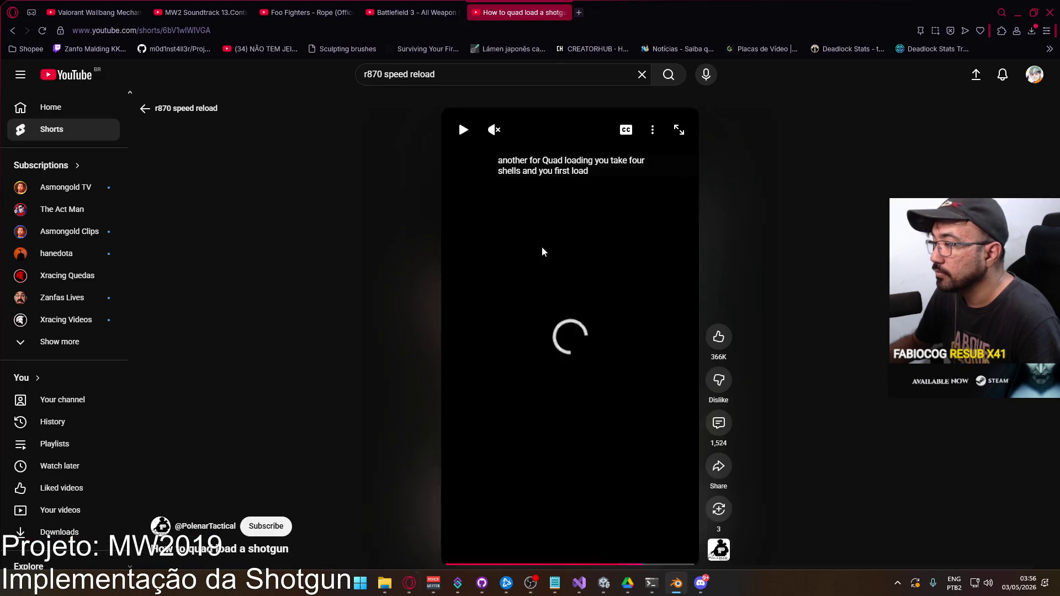
Curl the left pinky, ring, middle and pointer base bones along local X
key("alt+Tab")
mouse_move(542, 247)
middle_mouse_down()
mouse_move(514, 230)
mouse_move(533, 227)
mouse_move(542, 260)
middle_mouse_up()
left_click(525, 194)
left_click(542, 253, "shift")
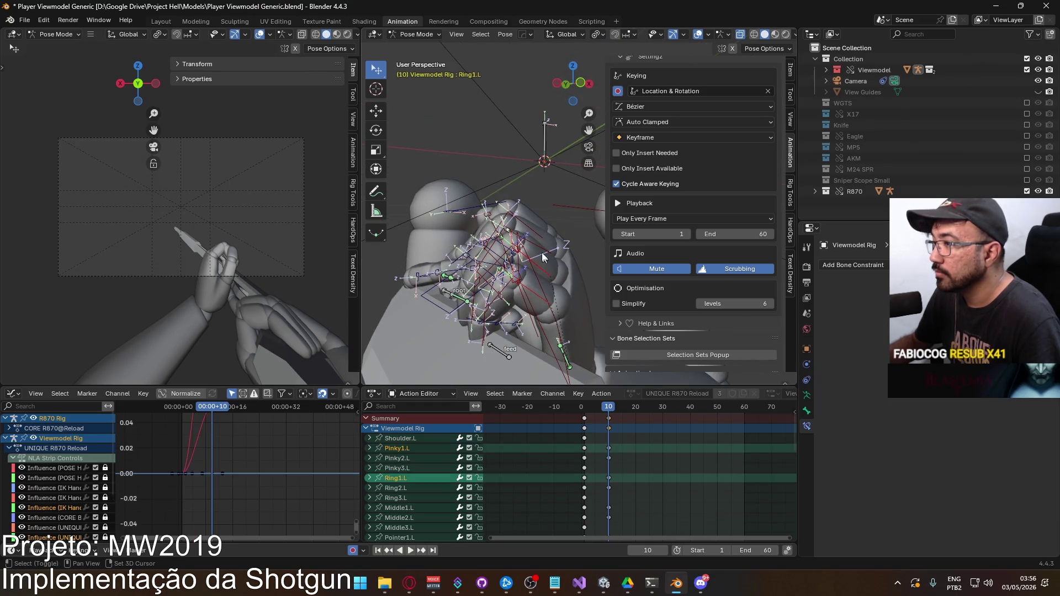
left_click(540, 247, "shift")
left_click(540, 247, "shift")
key("r")
key("x")
key("x")
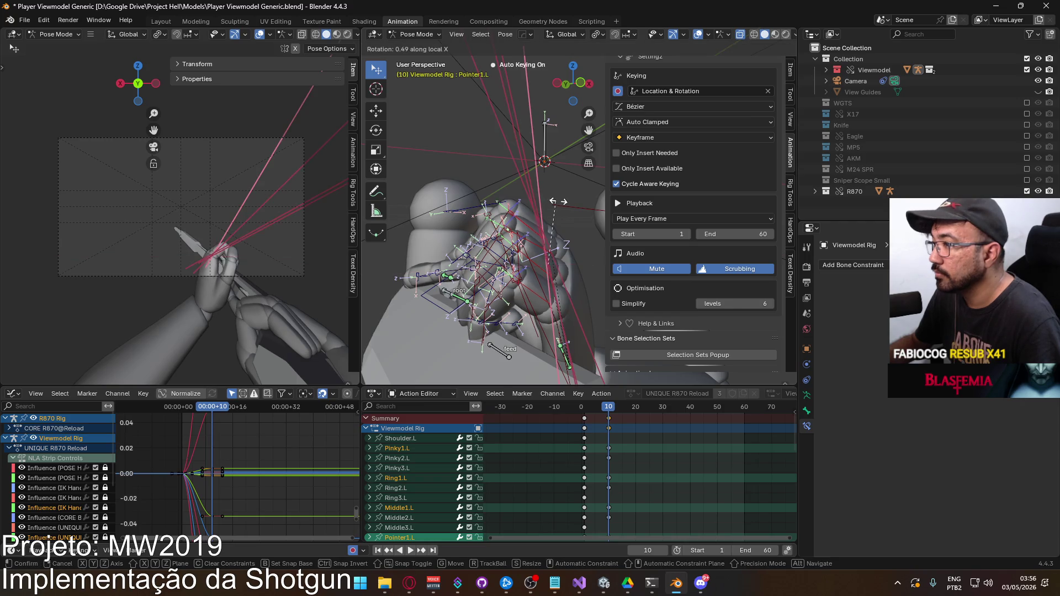
left_click(581, 203)
mouse_move(581, 203)
middle_mouse_down()
mouse_move(505, 247)
mouse_move(518, 234)
middle_mouse_up()
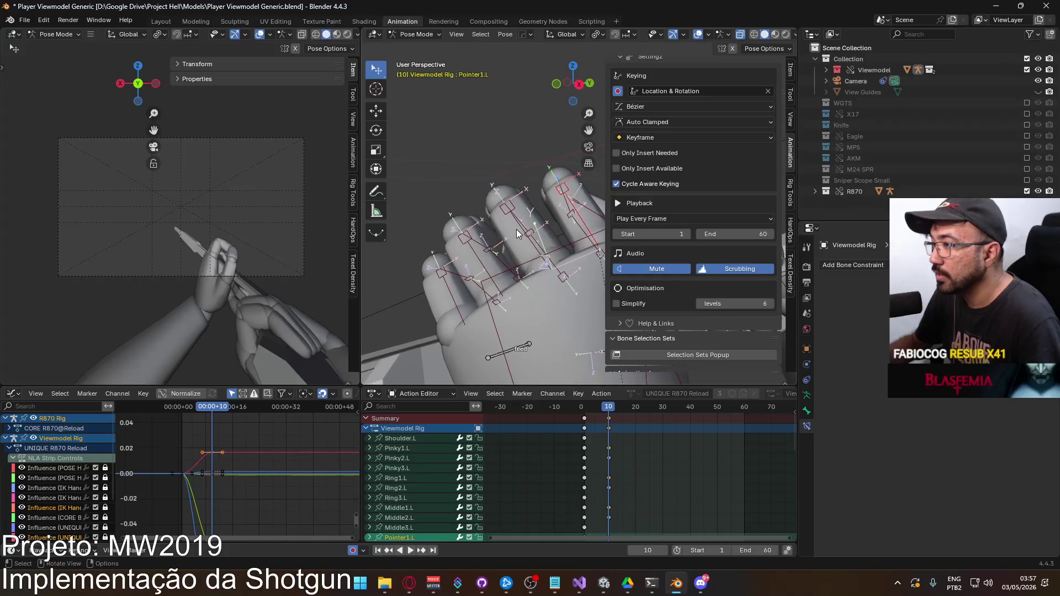
Inspect the Ring2.L, Middle1.L, Middle2.L, Pointer2.L and Ring3.L finger bones, cancelling a stray rotation
left_click(481, 248)
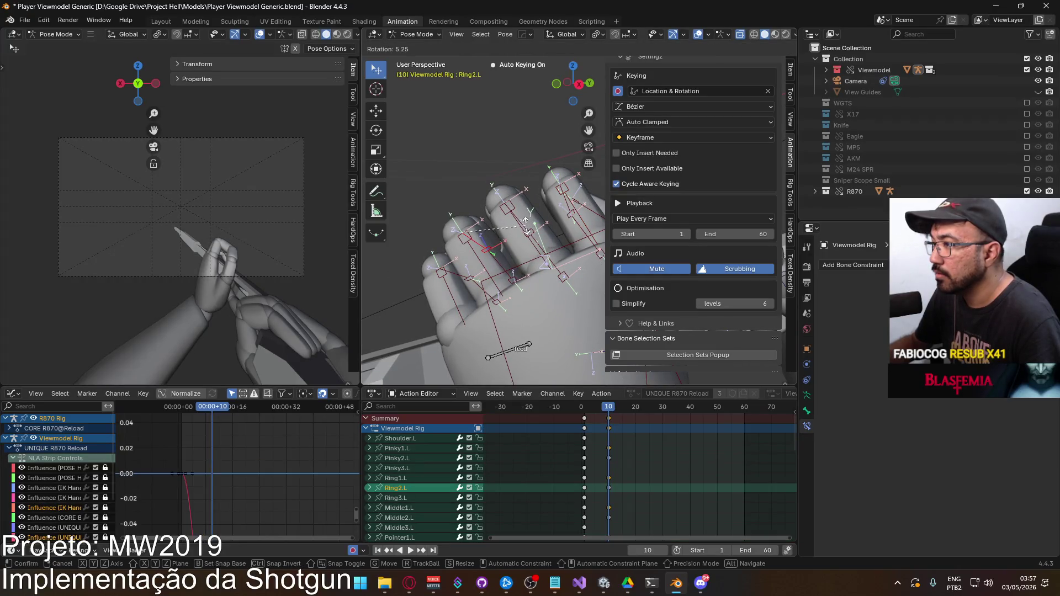
right_click(522, 236)
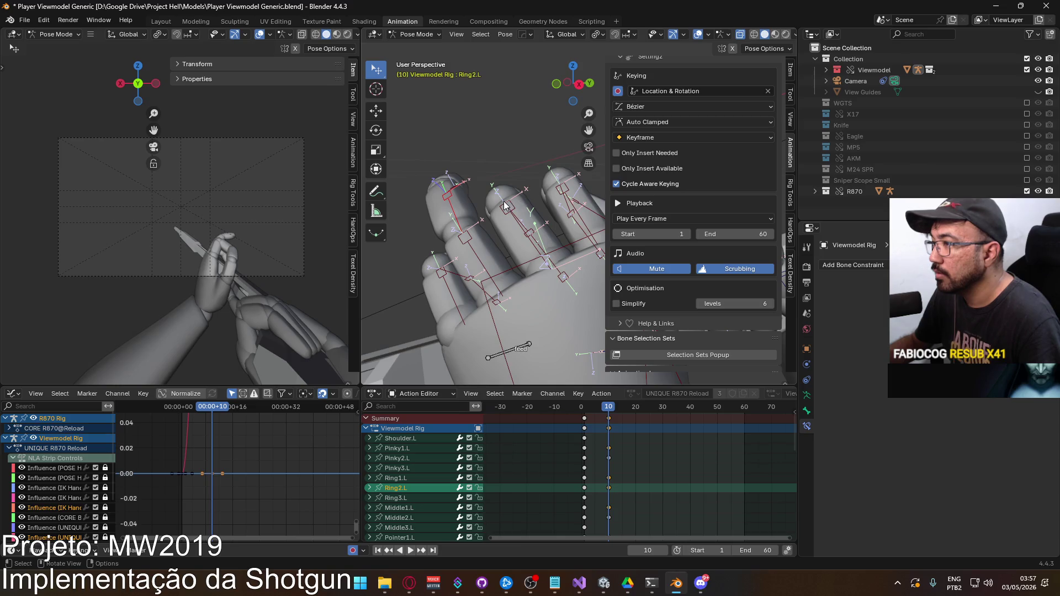
left_click(558, 222)
mouse_move(558, 222)
middle_mouse_down()
mouse_move(578, 187)
mouse_move(504, 232)
mouse_move(558, 212)
mouse_move(536, 214)
middle_mouse_up()
left_click(534, 224)
left_click(558, 217)
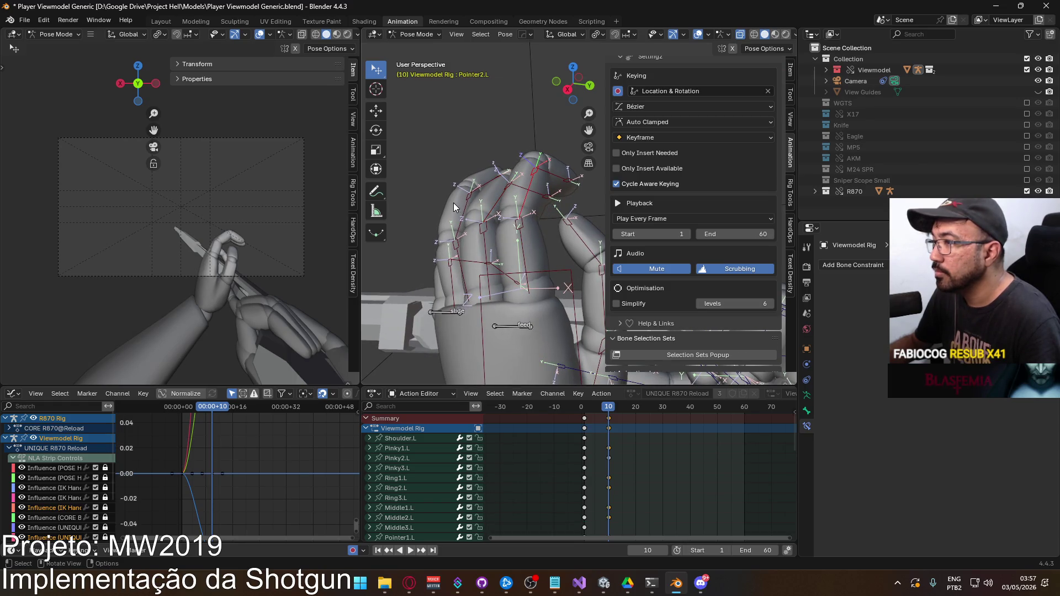
left_click(483, 187)
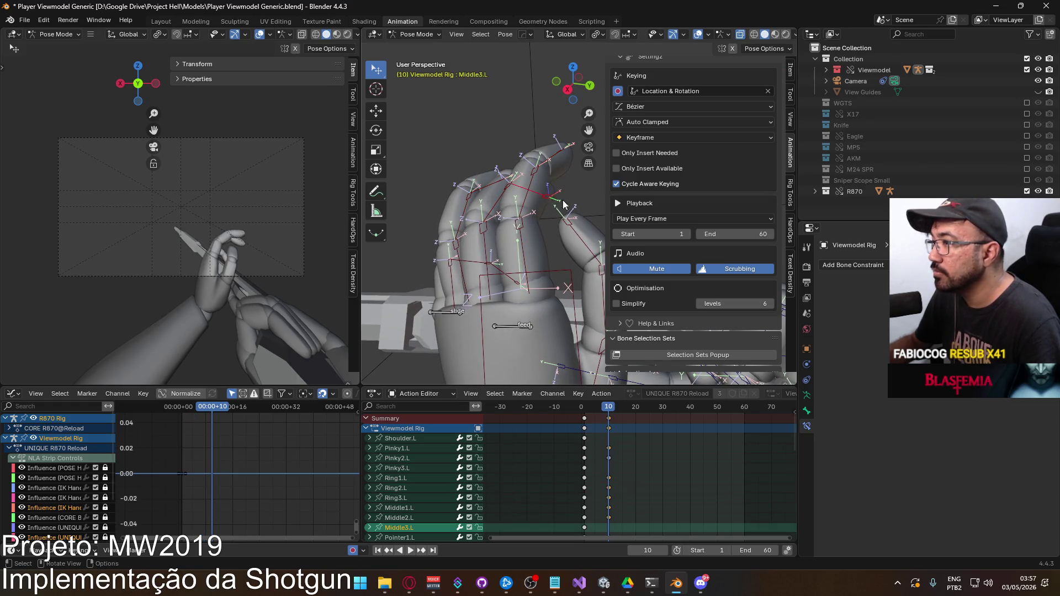
middle_click_drag(536, 224, 497, 265)
Check the base finger bones and the Pinky2.L and Pinky3.L joints around the hand rig
left_click(497, 287)
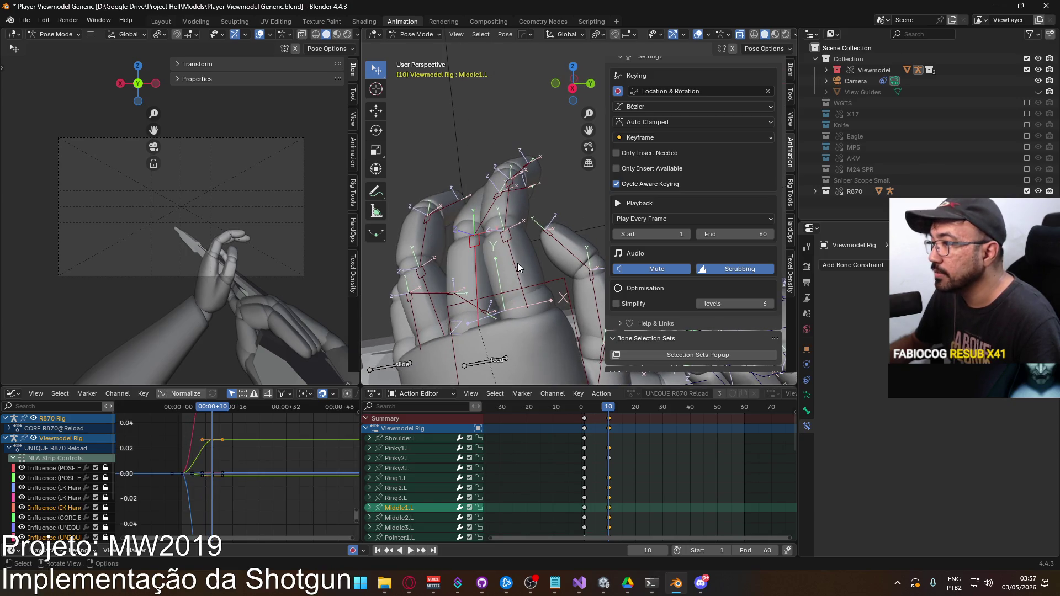
left_click(478, 276)
left_click(429, 298)
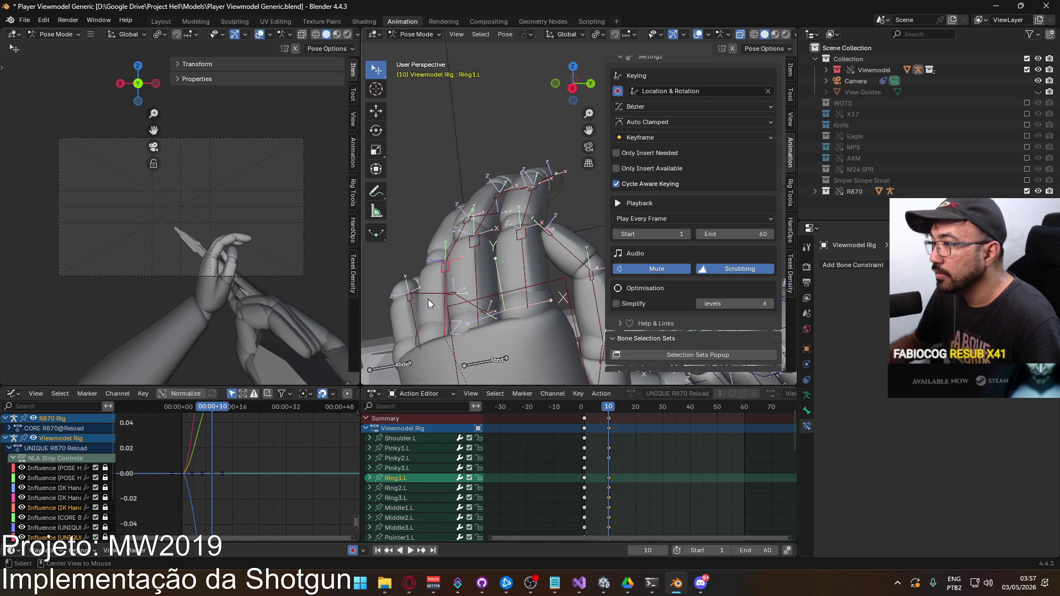
left_click(415, 332)
left_click(446, 299)
left_click(442, 297)
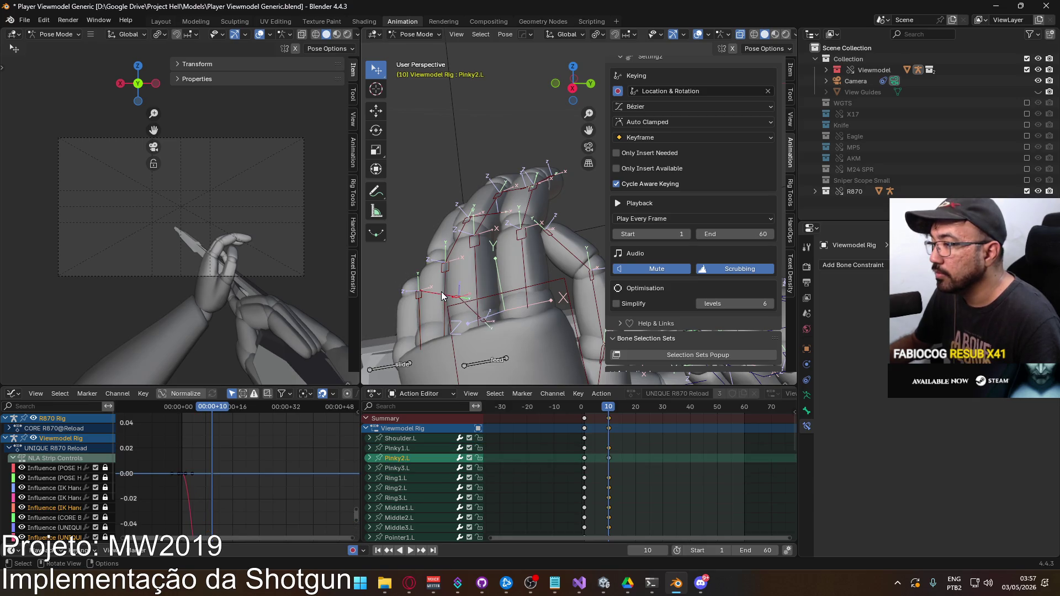
left_click(443, 248)
mouse_move(447, 250)
middle_mouse_down()
mouse_move(560, 204)
mouse_move(451, 234)
middle_mouse_up()
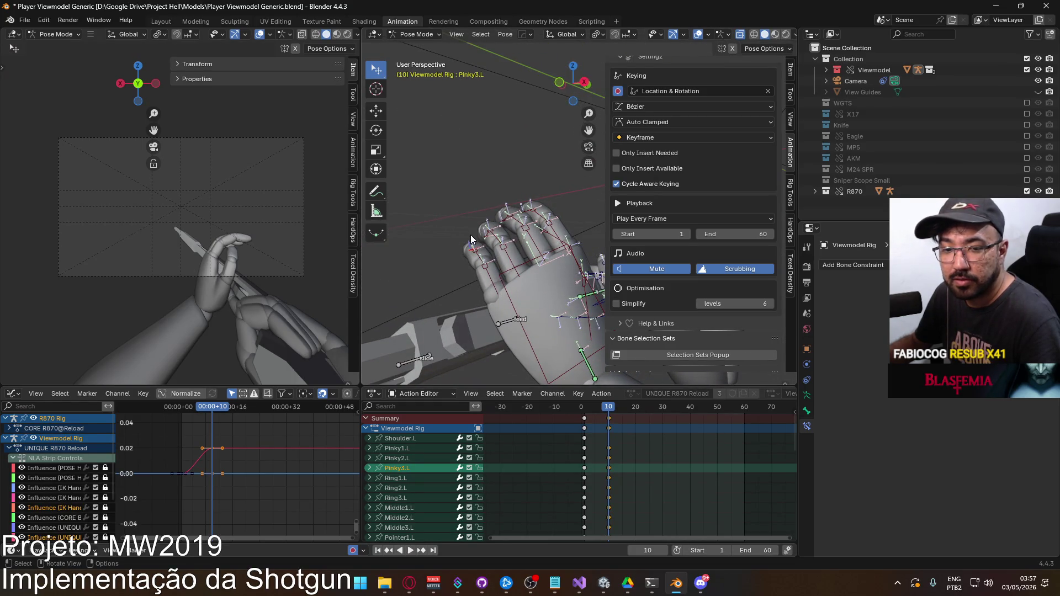
middle_click_drag(508, 244, 493, 283)
Rotate the pinky, ring and middle finger bones together to curl them further
left_click(502, 285)
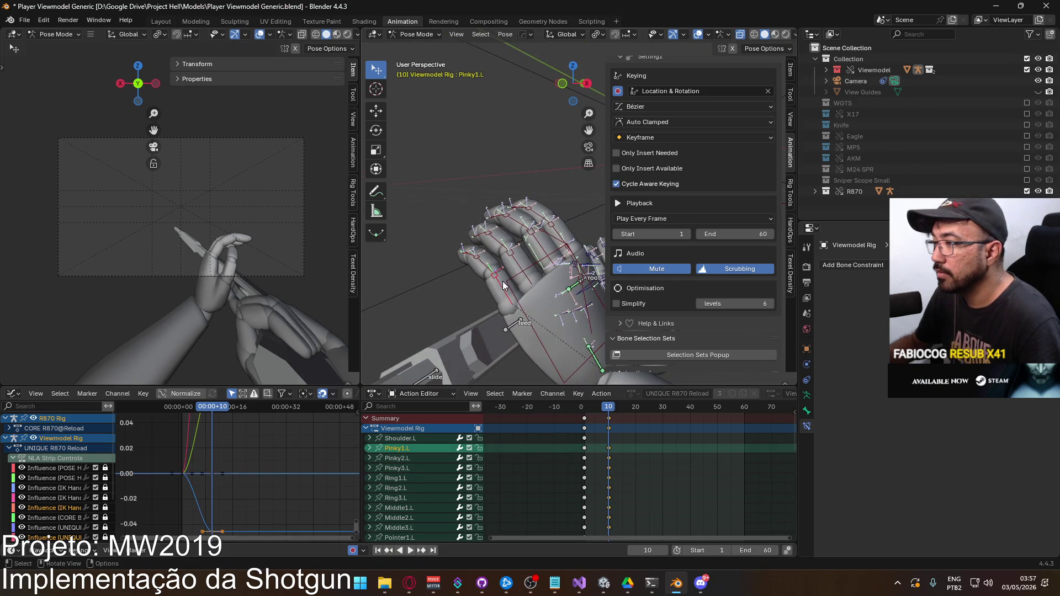
left_click(491, 270, "shift")
left_click(473, 257, "shift")
left_click(482, 243, "shift")
left_click(502, 243, "shift")
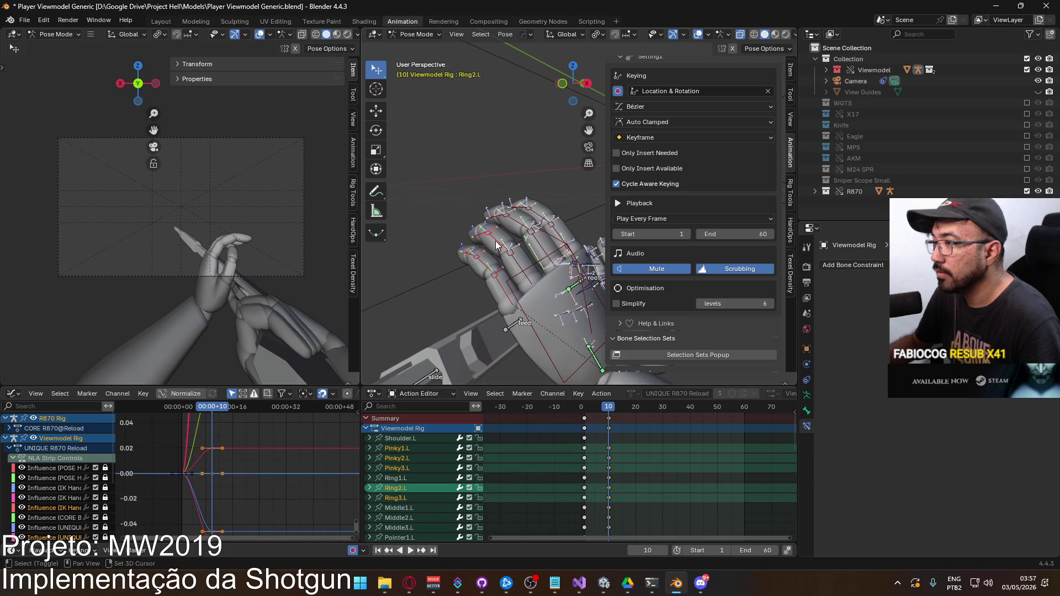
left_click(530, 256, "shift")
left_click(525, 243, "shift")
left_click(515, 229, "shift")
left_click(506, 217, "shift")
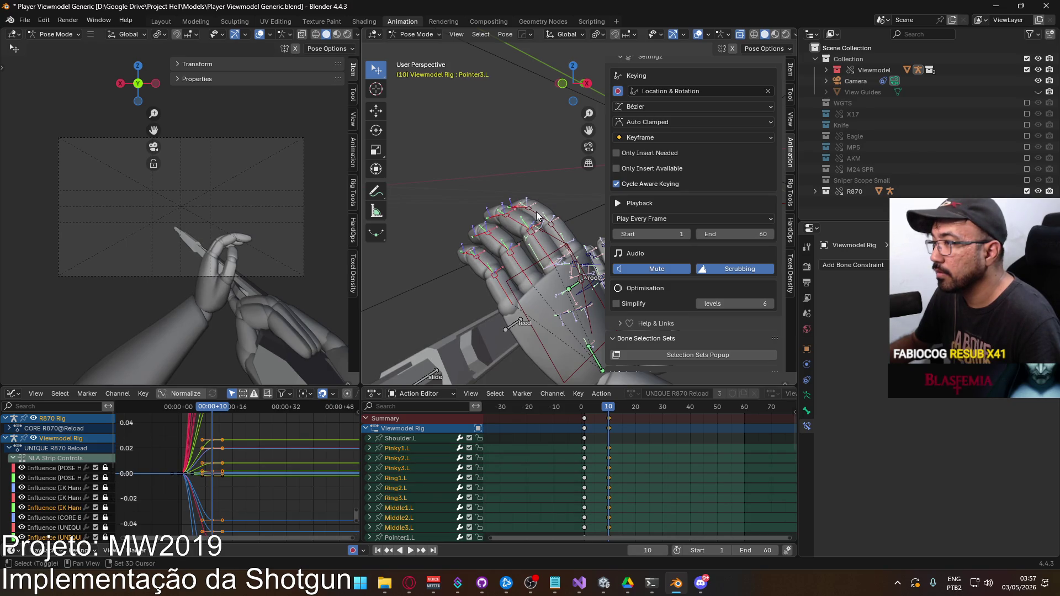
key("r")
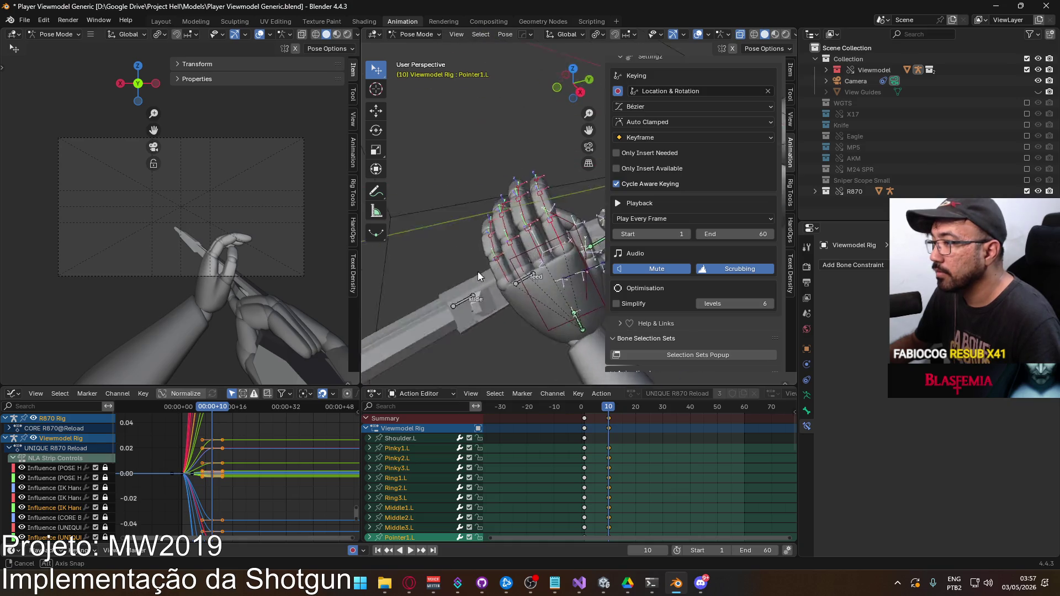
left_click(577, 204)
Bend Pinky2.L, Ring2.L and Middle2.L along local X, then check the reload reference video
middle_click_drag(581, 202, 485, 271)
left_click(468, 269)
left_click(478, 255, "shift")
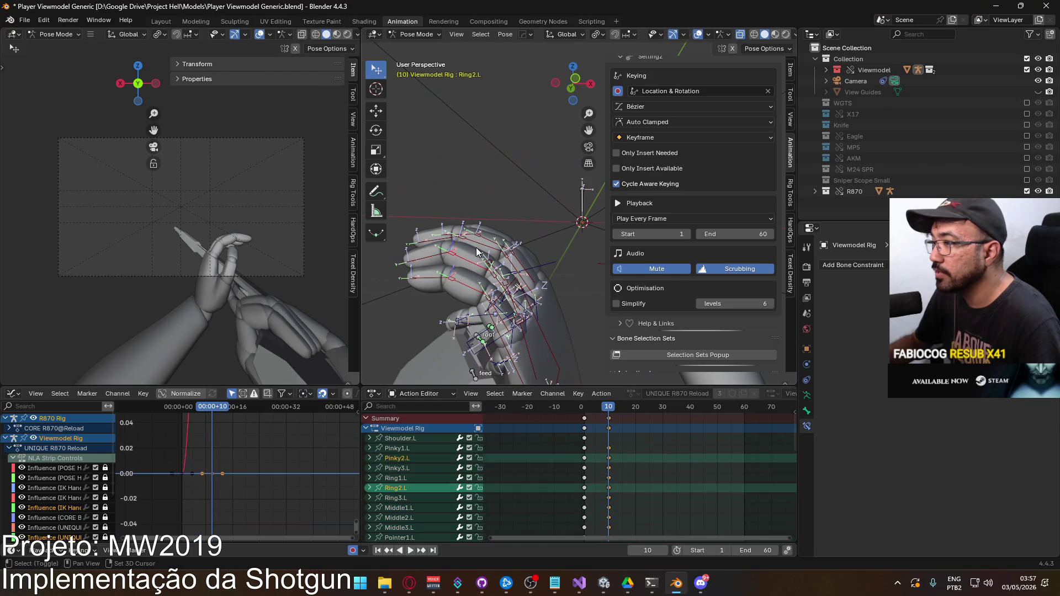
left_click(488, 241, "shift")
middle_click_drag(515, 223, 513, 216)
key("r")
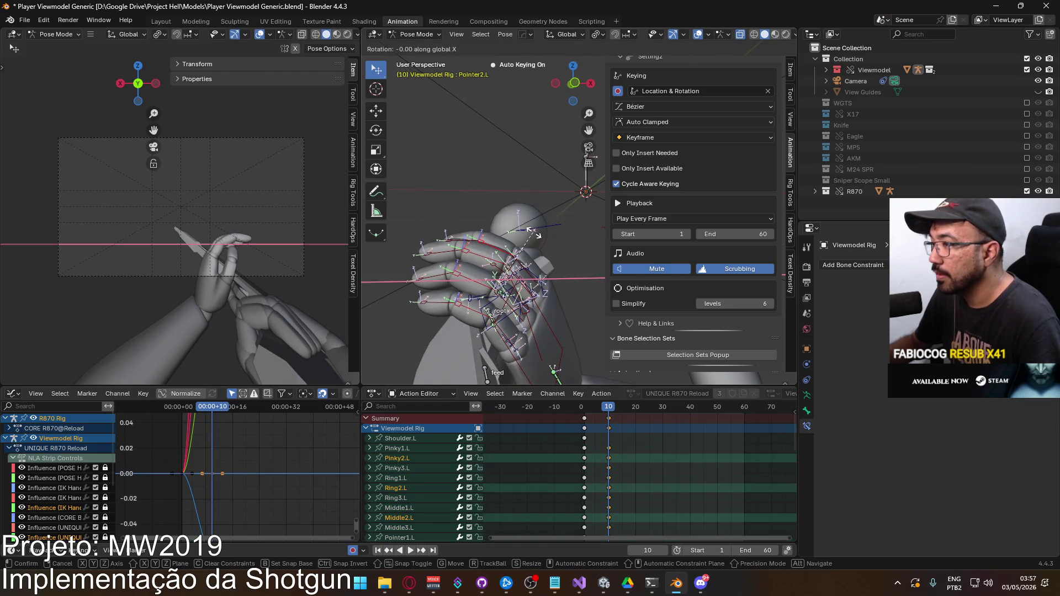
key("x")
key("x")
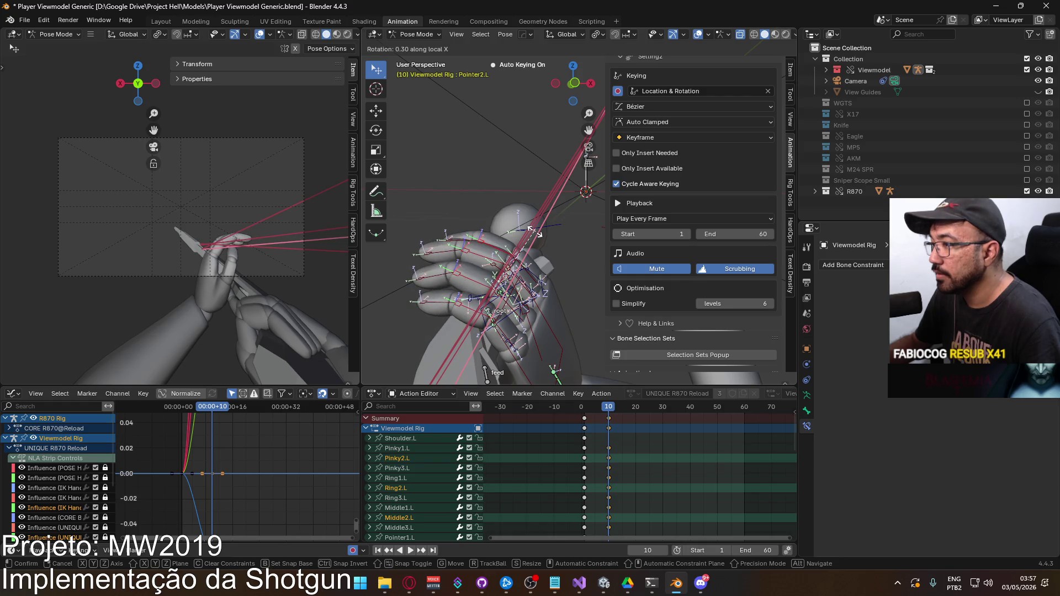
left_click(519, 236)
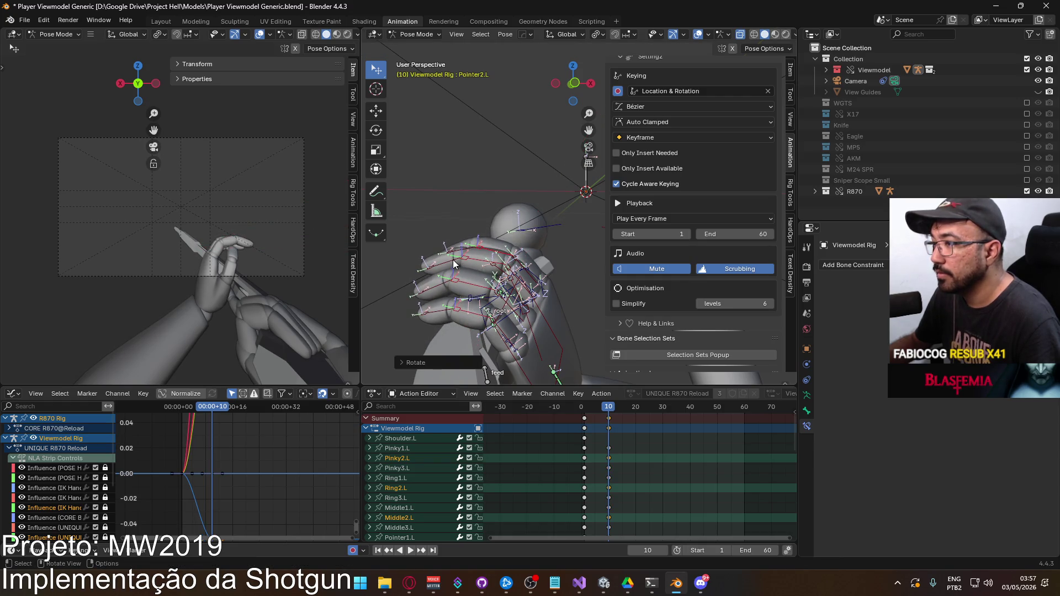
key("alt+Tab")
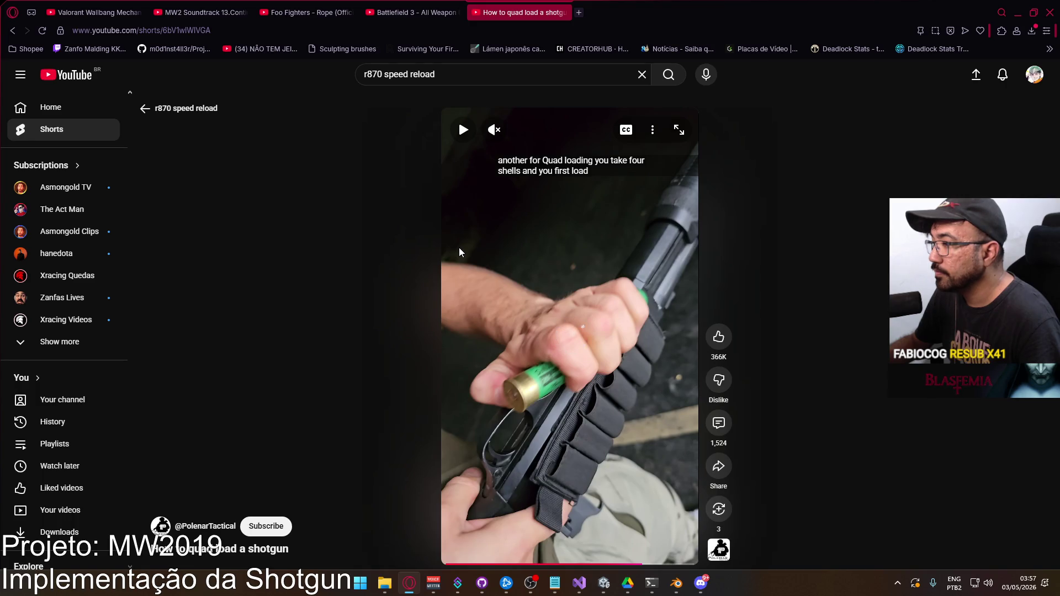
key("alt+Tab")
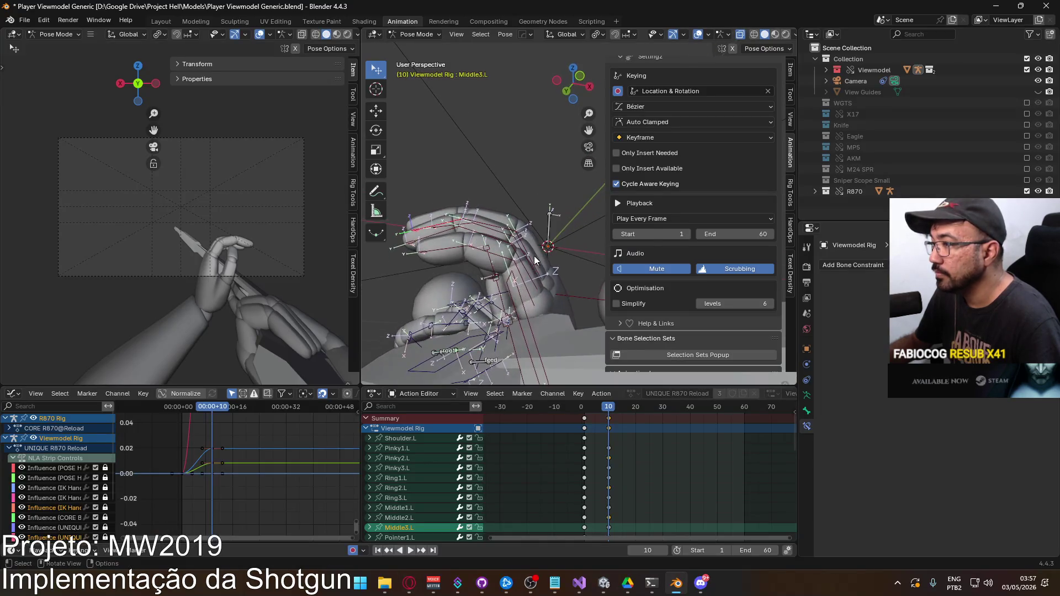
Bend the Pinky1.L, Ring1.L, Middle1.L and Pointer1.L base knuckles along local X
left_click(526, 278)
left_click(531, 273, "shift")
left_click(534, 268, "shift")
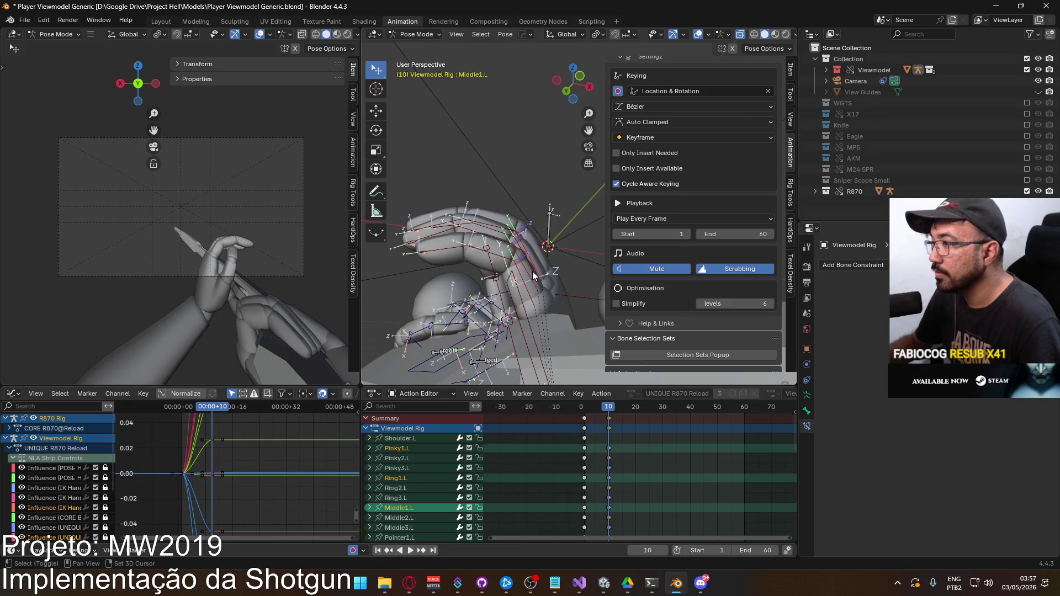
left_click(532, 270, "shift")
middle_click_drag(531, 266, 555, 237)
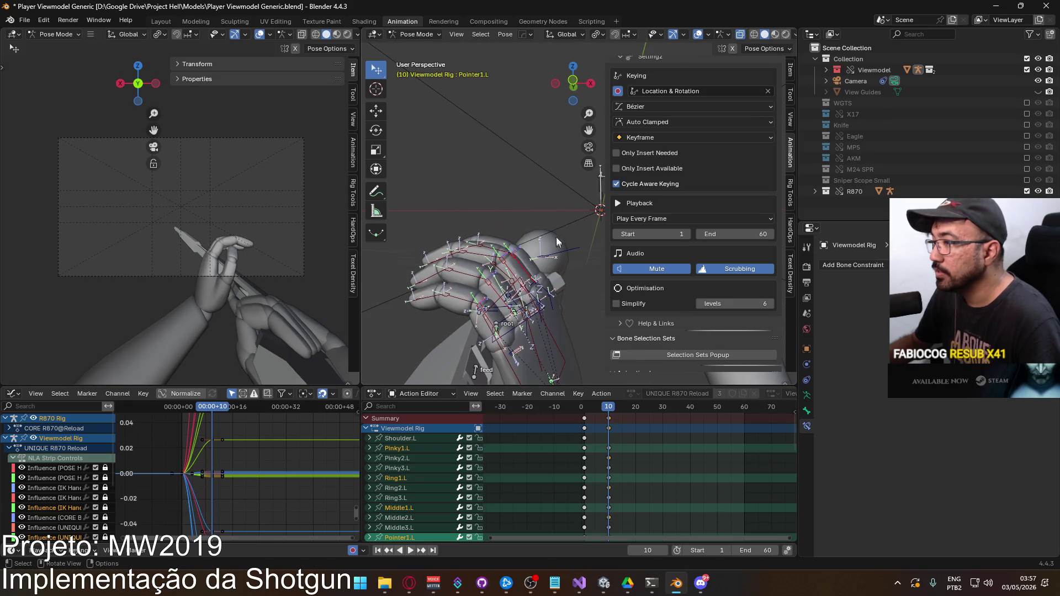
key("r")
key("x")
key("x")
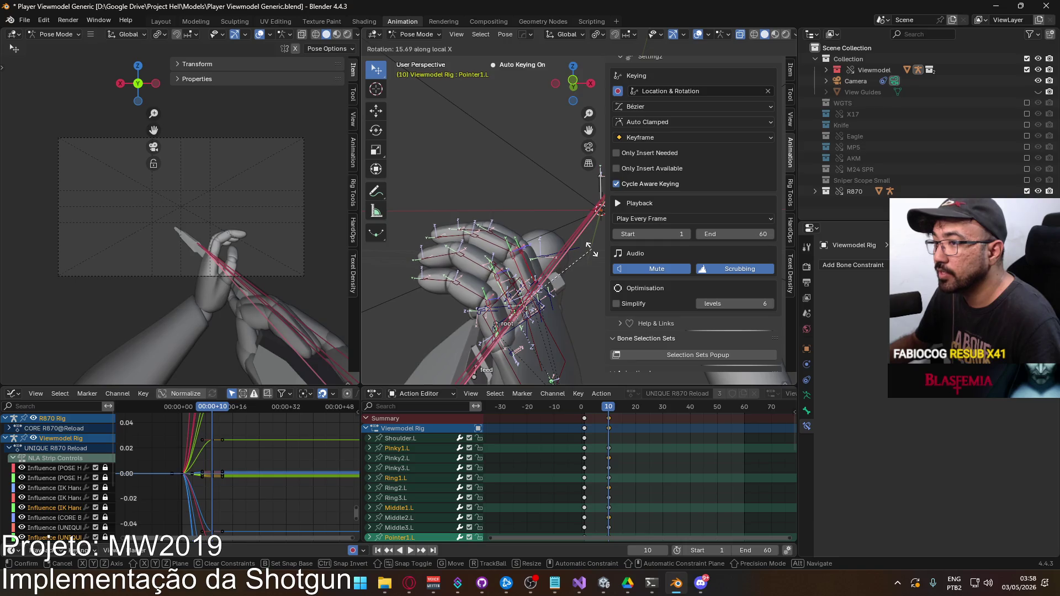
left_click(591, 249)
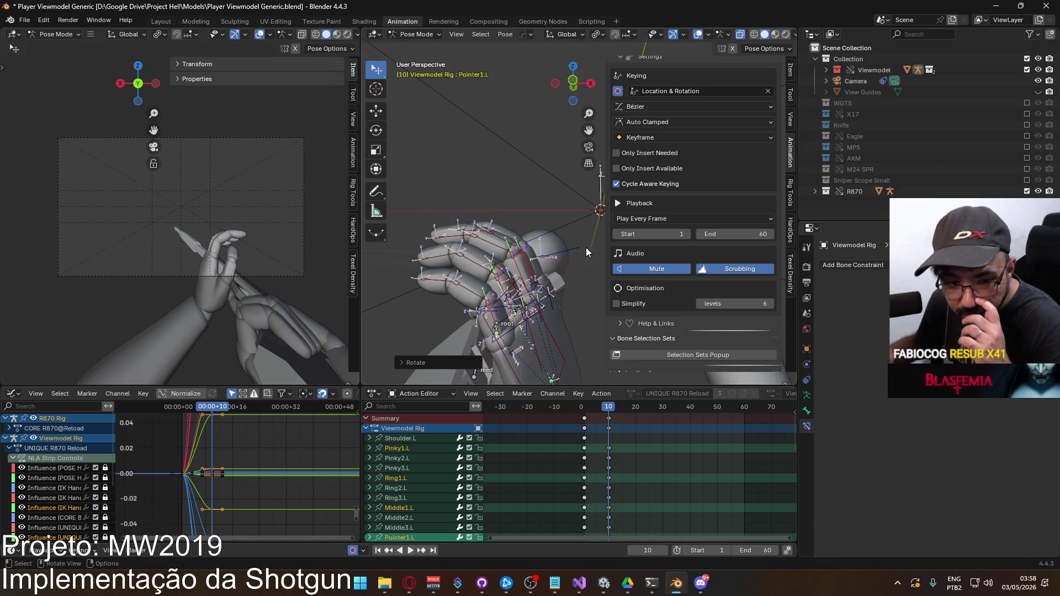
mouse_move(581, 249)
middle_mouse_down()
mouse_move(502, 231)
mouse_move(491, 260)
middle_mouse_up()
Move the selection to the child second joints and bend them along local X
key("bracketright")
key("r")
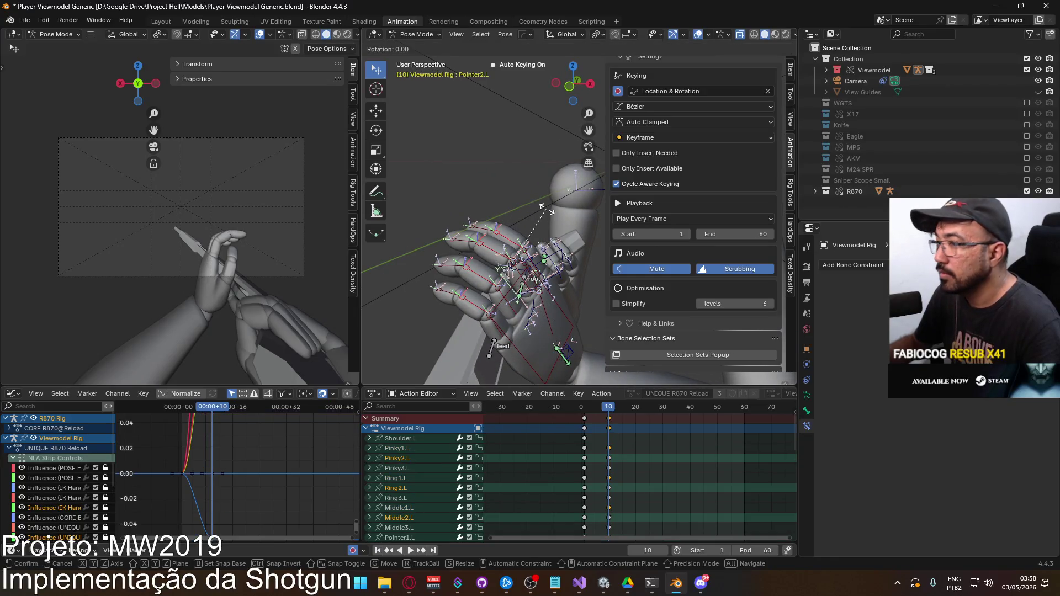
key("x")
key("x")
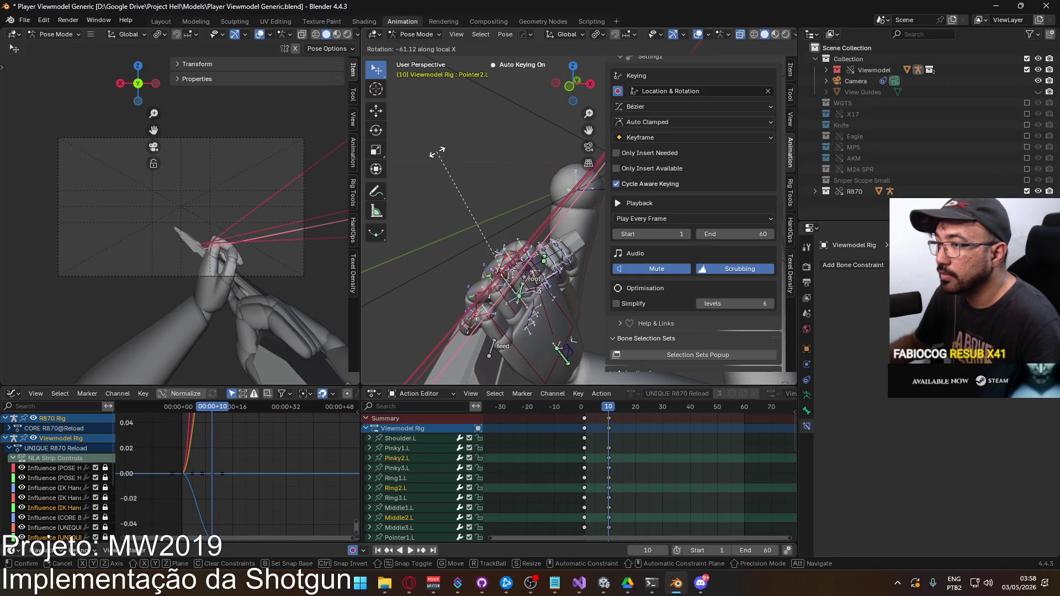
left_click(437, 153)
mouse_move(527, 275)
middle_mouse_down()
mouse_move(589, 210)
mouse_move(606, 233)
mouse_move(538, 271)
mouse_move(541, 289)
mouse_move(523, 284)
middle_mouse_up()
Curl the middle, ring and pinky fingertip bones along local X
left_click(530, 272)
left_click(552, 299, "shift")
left_click(523, 284, "shift")
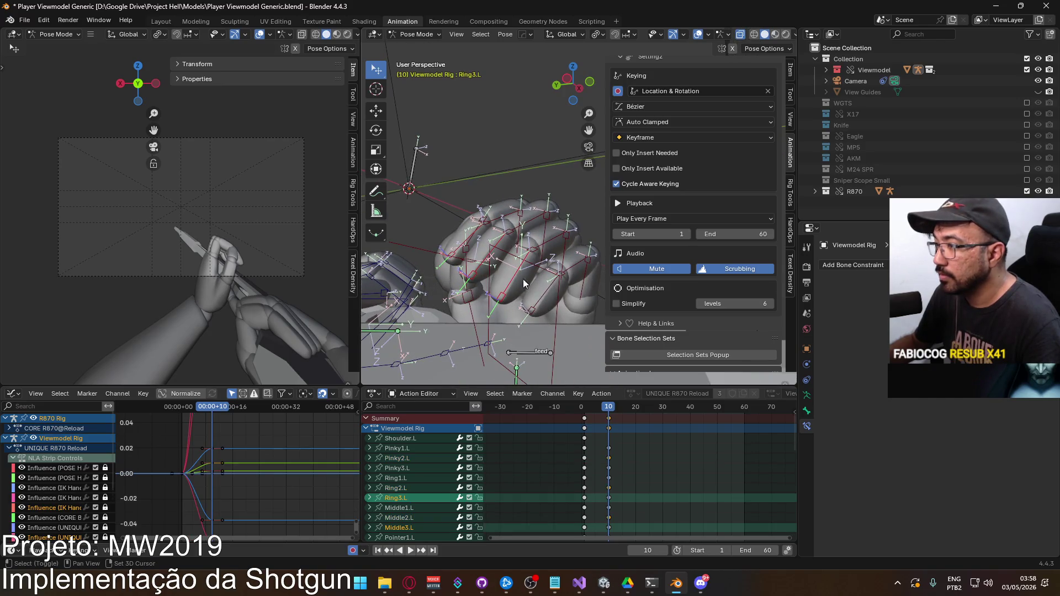
key("r")
key("x")
key("x")
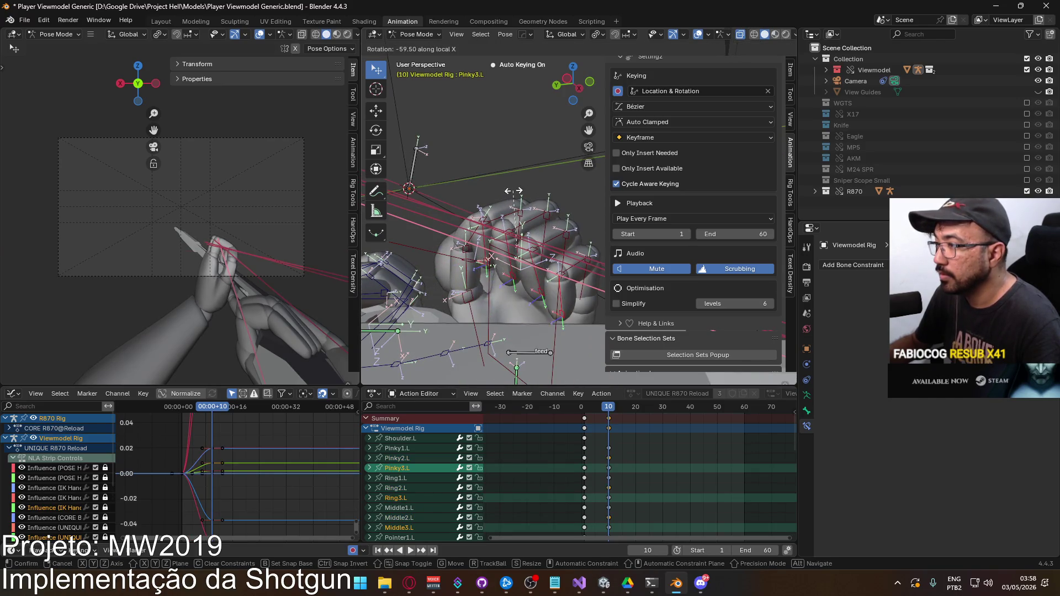
left_click(523, 192)
mouse_move(523, 192)
middle_mouse_down()
mouse_move(548, 220)
mouse_move(499, 314)
mouse_move(575, 249)
middle_mouse_up()
left_click(499, 314)
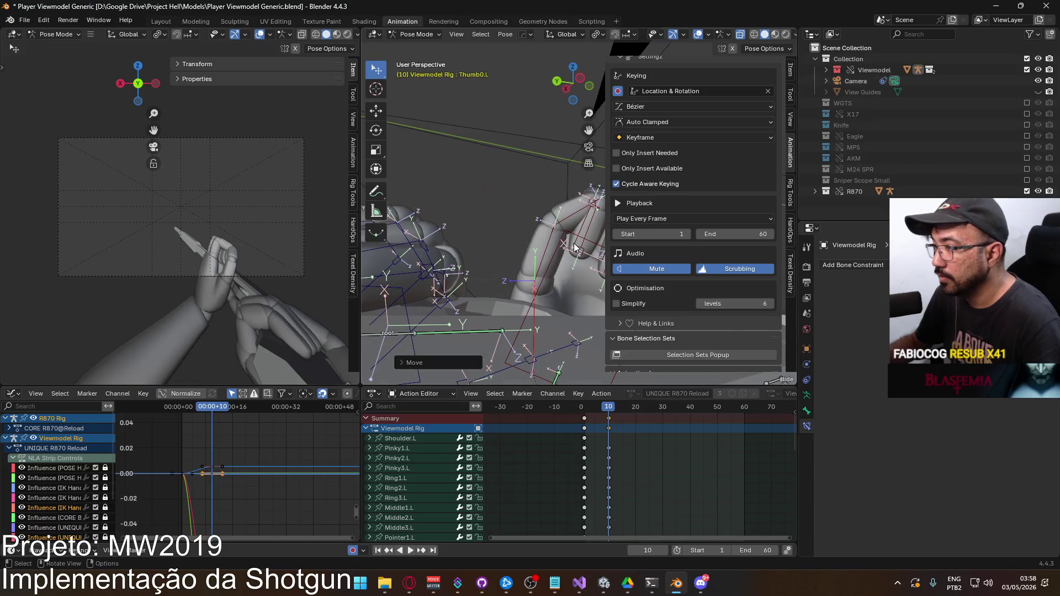
Angle the Thumb0.L bone against the shotgun, clearing its rotation and rotating it again
left_click(517, 227)
middle_click_drag(509, 220, 771, 216)
middle_click_drag(585, 205, 525, 189)
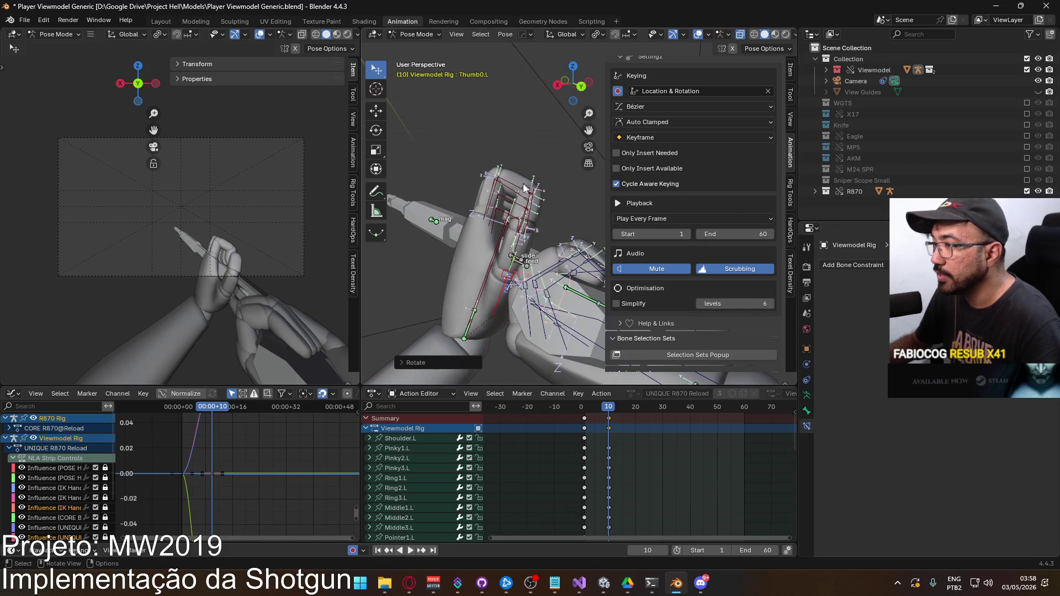
key("r")
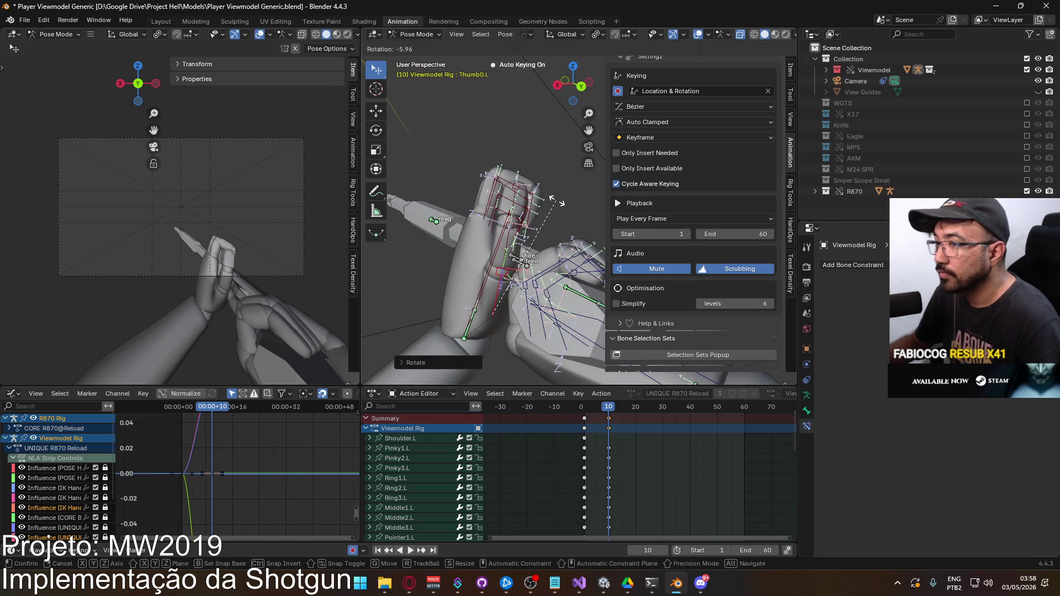
left_click(556, 200)
mouse_move(562, 200)
middle_mouse_down()
mouse_move(511, 190)
mouse_move(566, 191)
mouse_move(558, 222)
mouse_move(667, 213)
mouse_move(506, 230)
mouse_move(538, 227)
mouse_move(503, 194)
mouse_move(415, 178)
mouse_move(475, 199)
mouse_move(651, 203)
mouse_move(505, 209)
mouse_move(565, 200)
mouse_move(542, 204)
mouse_move(583, 210)
mouse_move(550, 193)
mouse_move(553, 162)
middle_mouse_up()
key("alt+r")
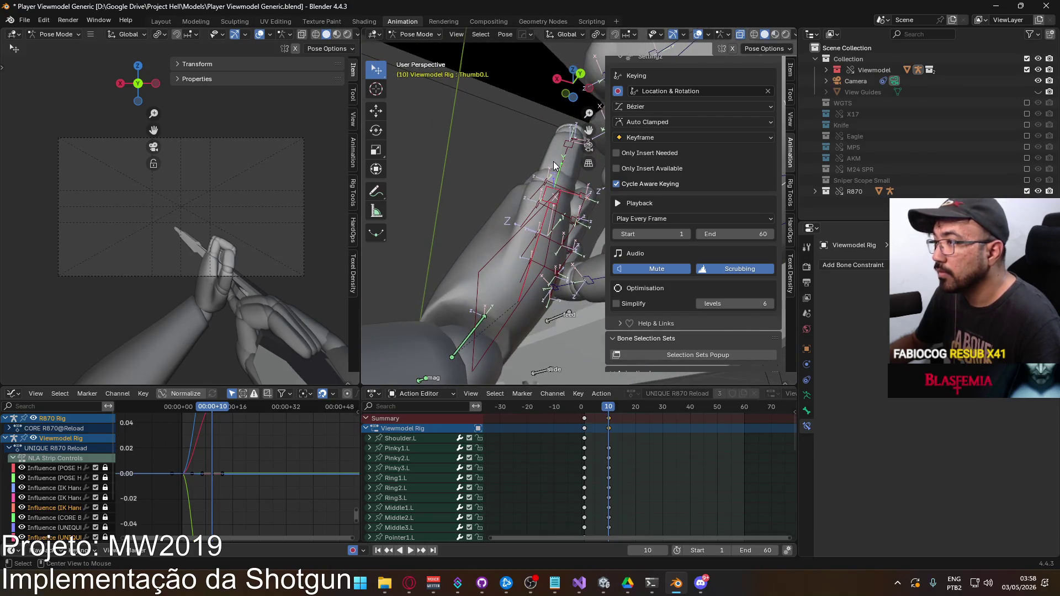
key("alt+r")
mouse_move(562, 174)
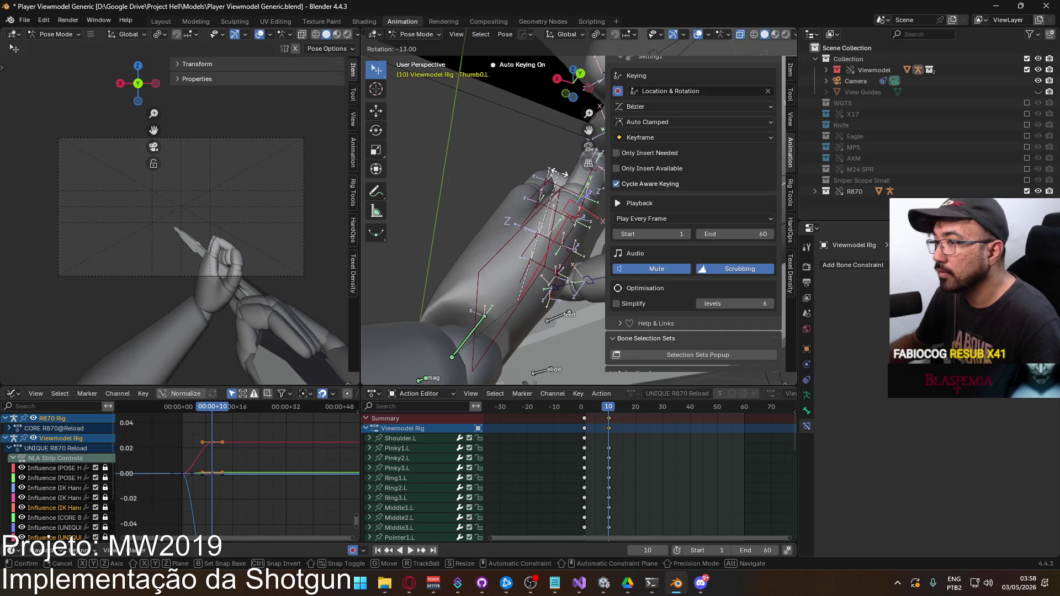
left_click(557, 175)
mouse_move(508, 168)
middle_mouse_down()
mouse_move(538, 152)
mouse_move(519, 155)
mouse_move(498, 183)
mouse_move(528, 154)
mouse_move(494, 159)
mouse_move(509, 170)
mouse_move(483, 156)
middle_mouse_up()
Turn the HandIK.L control about 8 degrees to adjust the whole hand's grip
left_click(531, 142)
scroll(519, 154, "down", 3)
key("r")
left_click(511, 166)
left_click(479, 148)
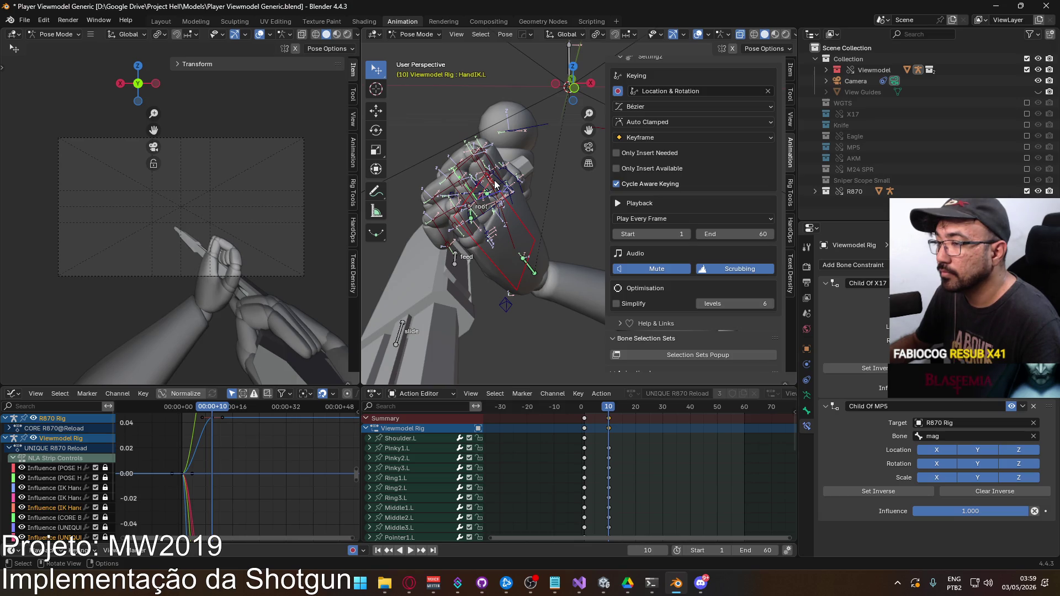
mouse_move(528, 196)
middle_mouse_down()
mouse_move(590, 201)
mouse_move(586, 210)
mouse_move(457, 206)
middle_mouse_up()
mouse_move(457, 202)
middle_mouse_down()
mouse_move(502, 215)
mouse_move(485, 228)
middle_mouse_up()
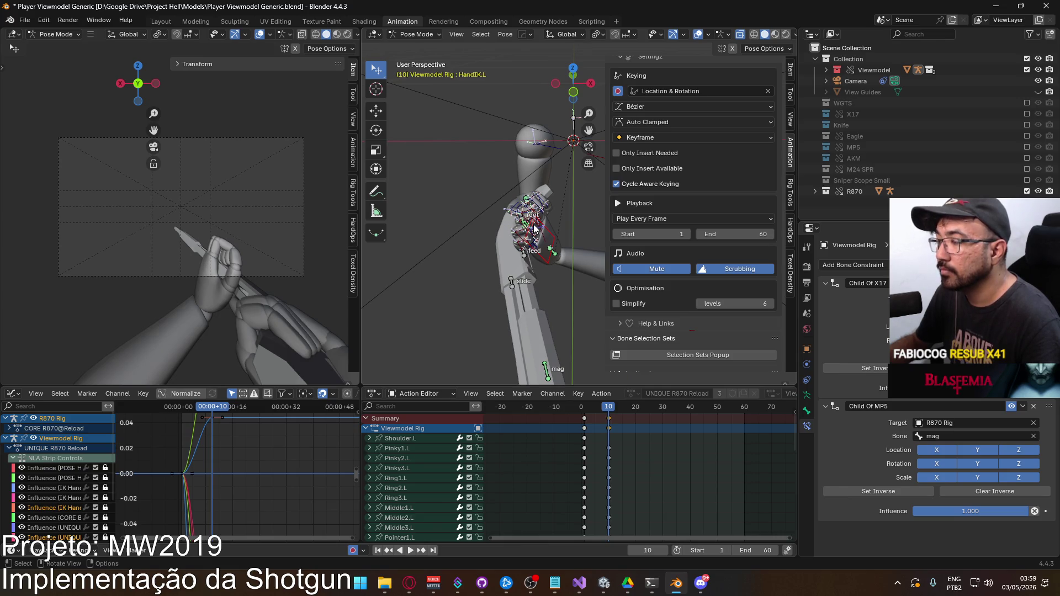
mouse_move(512, 222)
middle_mouse_down()
mouse_move(448, 213)
mouse_move(518, 197)
mouse_move(510, 233)
mouse_move(466, 206)
middle_mouse_up()
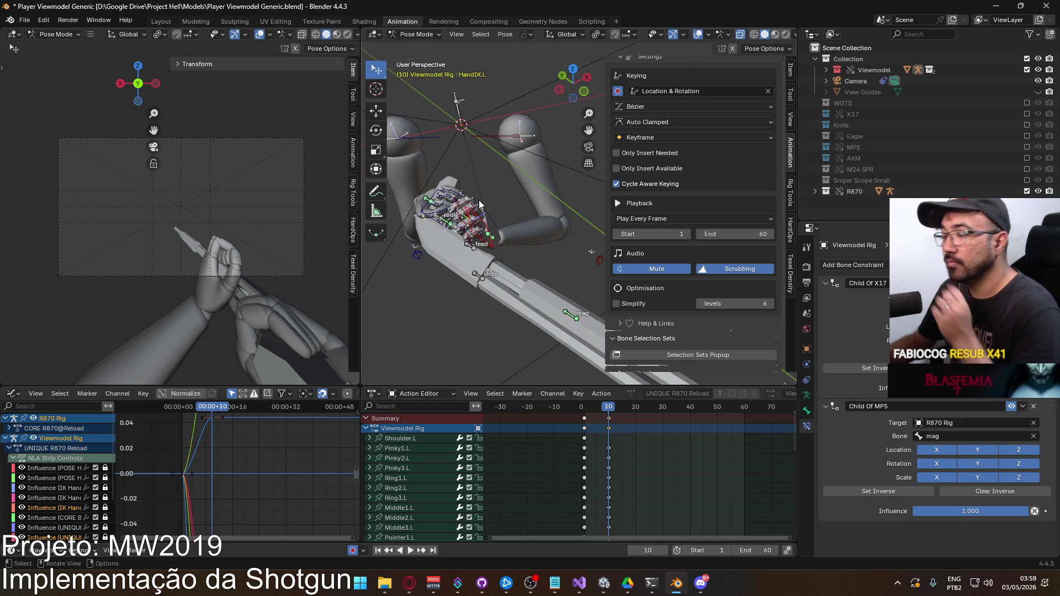
middle_click_drag(473, 212, 497, 208)
left_click(514, 253)
Roll the R870 Rig root bone about local Y and turn it about global Z
middle_click_drag(514, 253, 476, 243)
left_click(473, 245)
key("r")
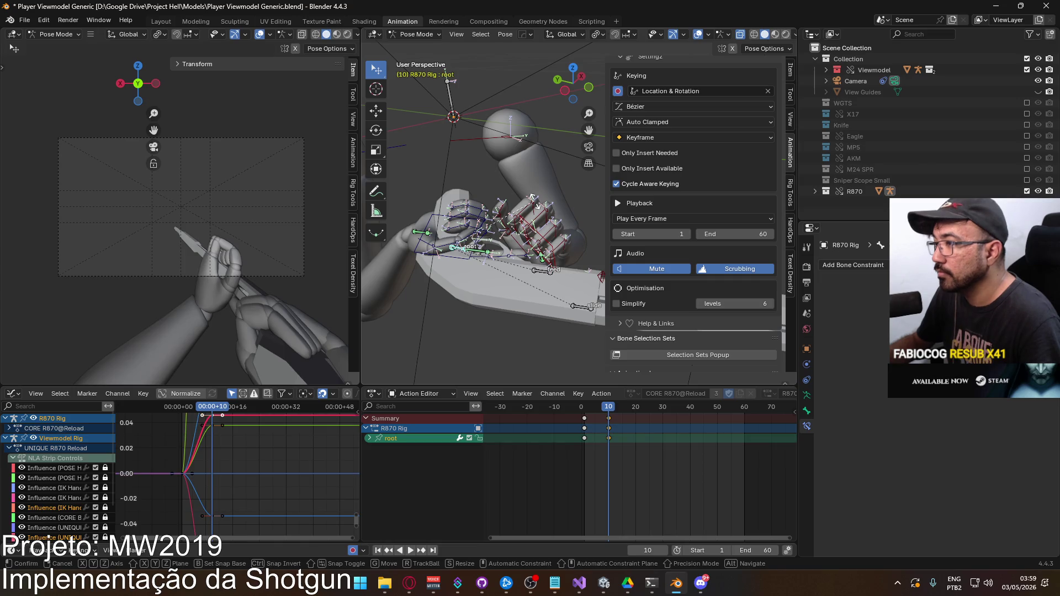
key("y")
key("y")
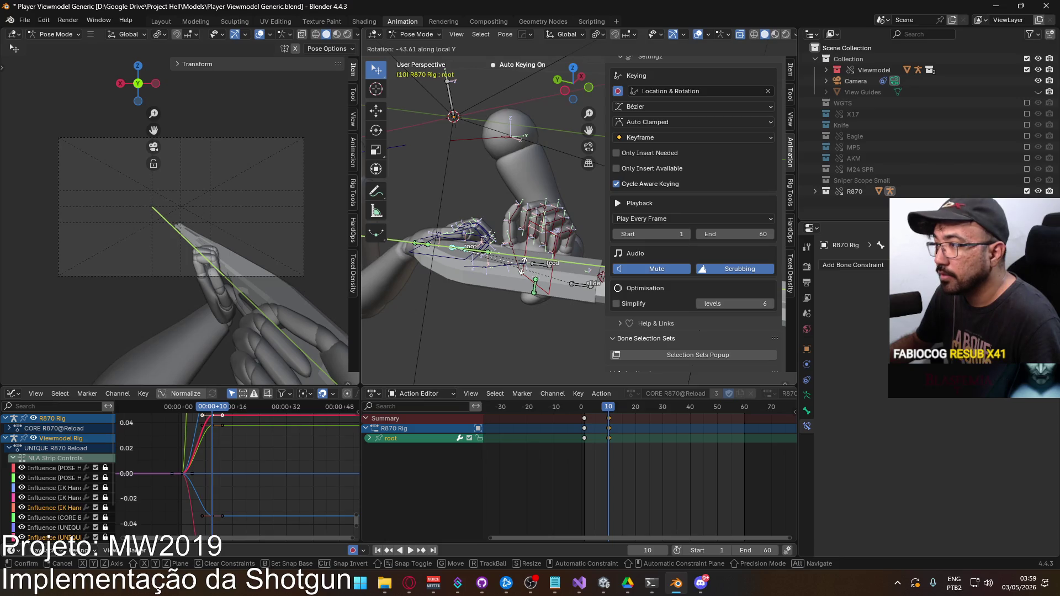
left_click(551, 257)
key("r")
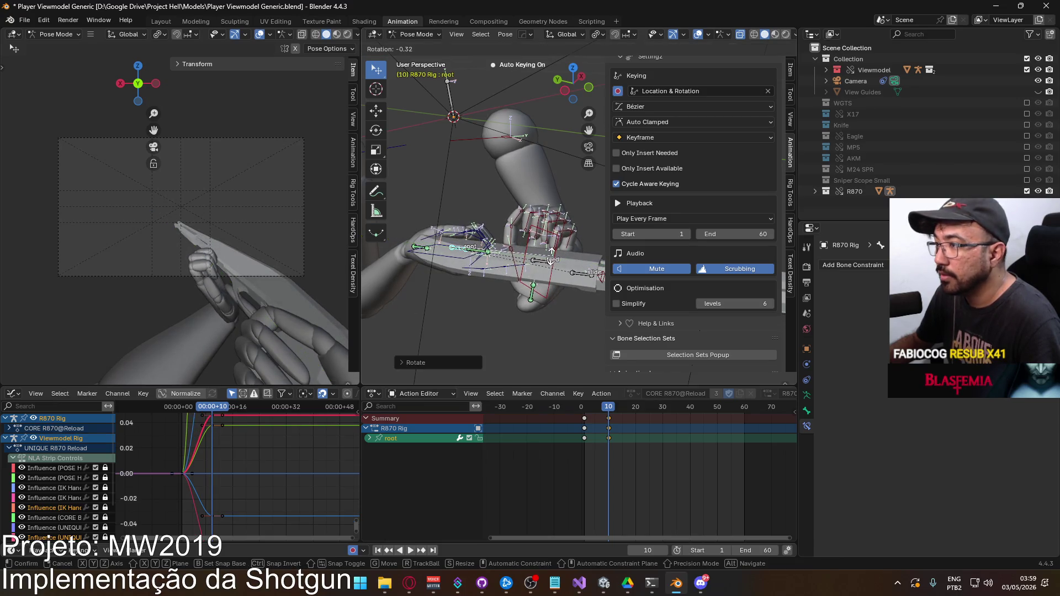
key("z")
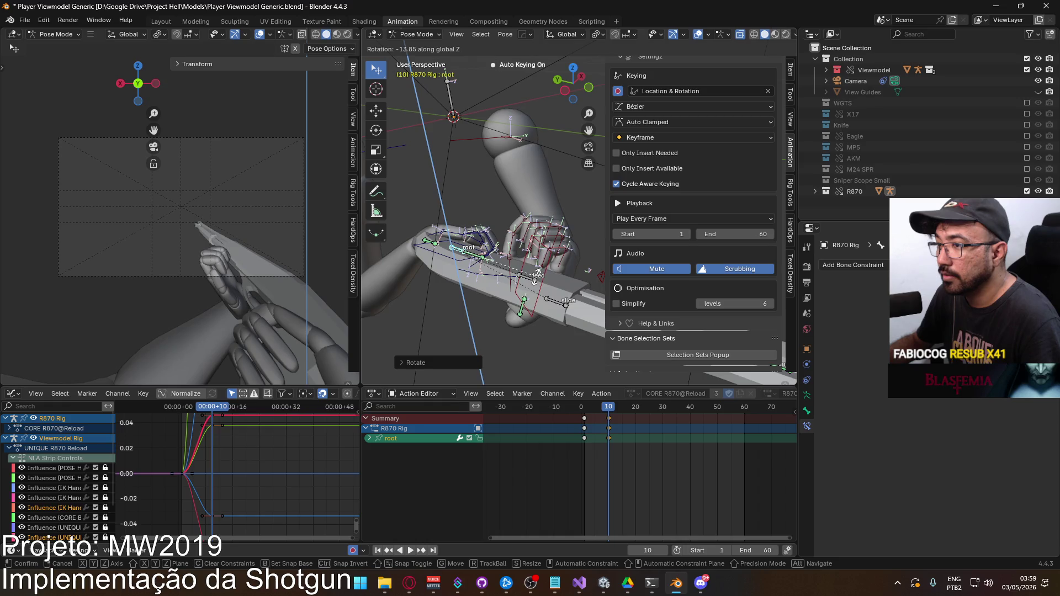
left_click(536, 280)
left_click(545, 263)
mouse_move(555, 268)
middle_mouse_down()
mouse_move(520, 263)
mouse_move(538, 257)
middle_mouse_up()
Rotate the left hand IK and move it onto the shotgun
key("r")
left_click(497, 215)
mouse_move(497, 216)
middle_mouse_down()
mouse_move(476, 200)
mouse_move(494, 195)
middle_mouse_up()
key("r")
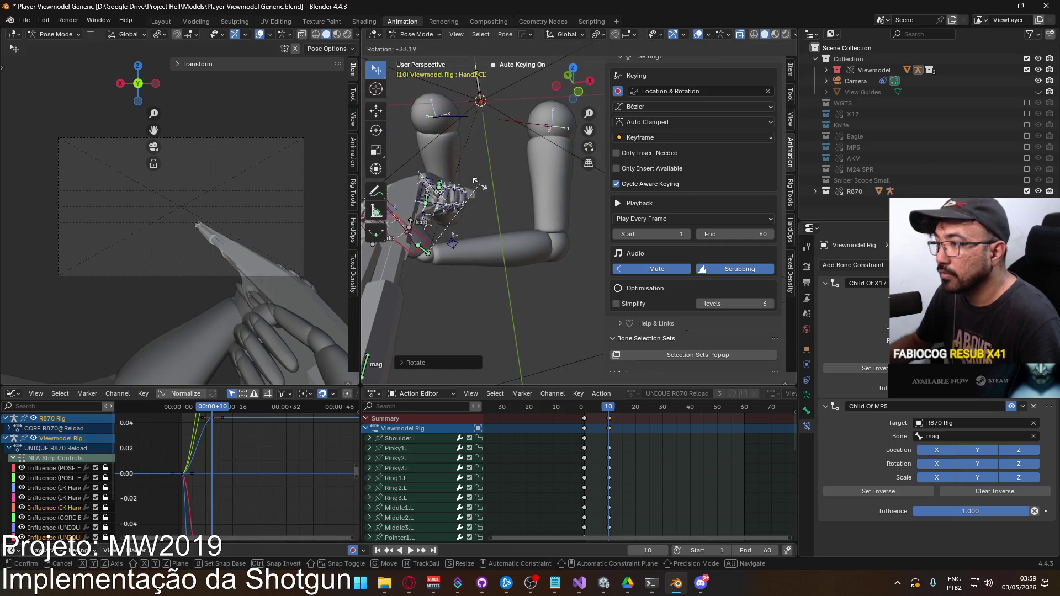
key("z")
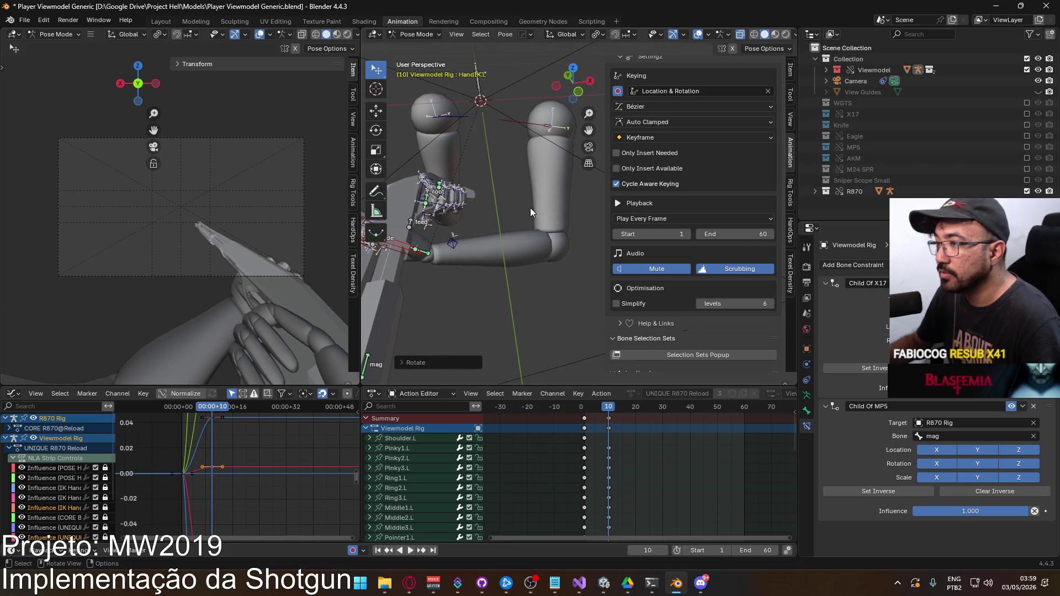
key("g")
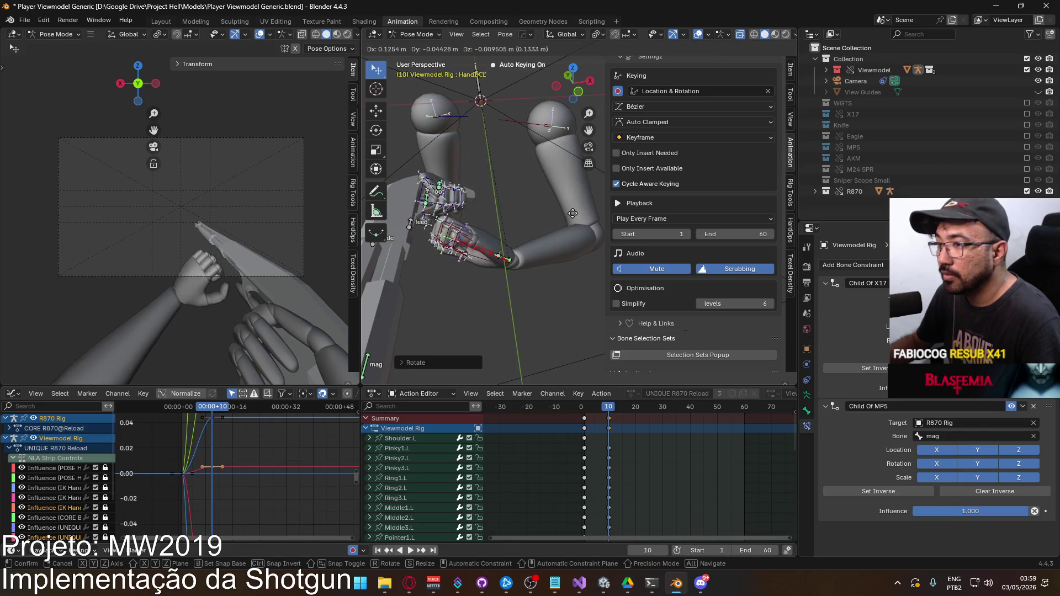
left_click(566, 213)
mouse_move(565, 212)
middle_mouse_down()
mouse_move(544, 224)
mouse_move(509, 176)
mouse_move(547, 237)
middle_mouse_up()
Turn the left hand IK again about Z and check the pose from another angle
key("r")
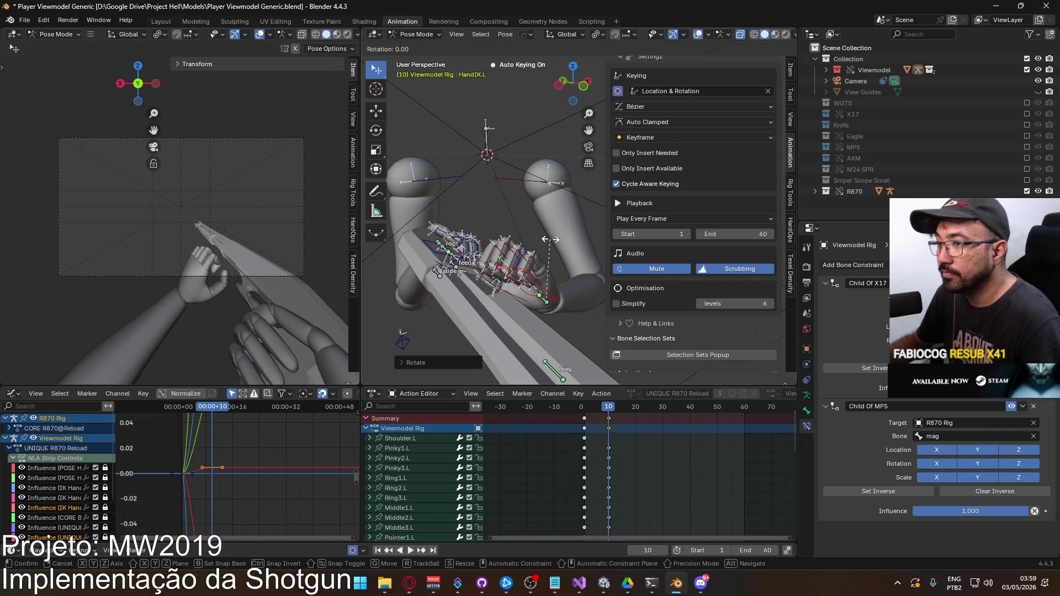
key("z")
left_click(564, 271)
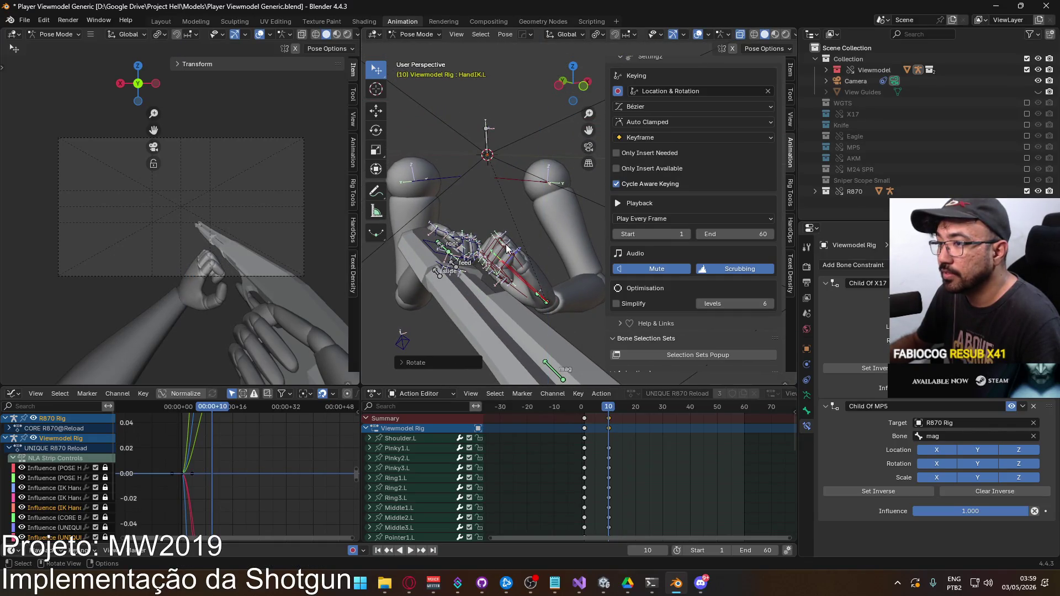
mouse_move(508, 245)
middle_mouse_down()
mouse_move(503, 231)
mouse_move(496, 238)
middle_mouse_up()
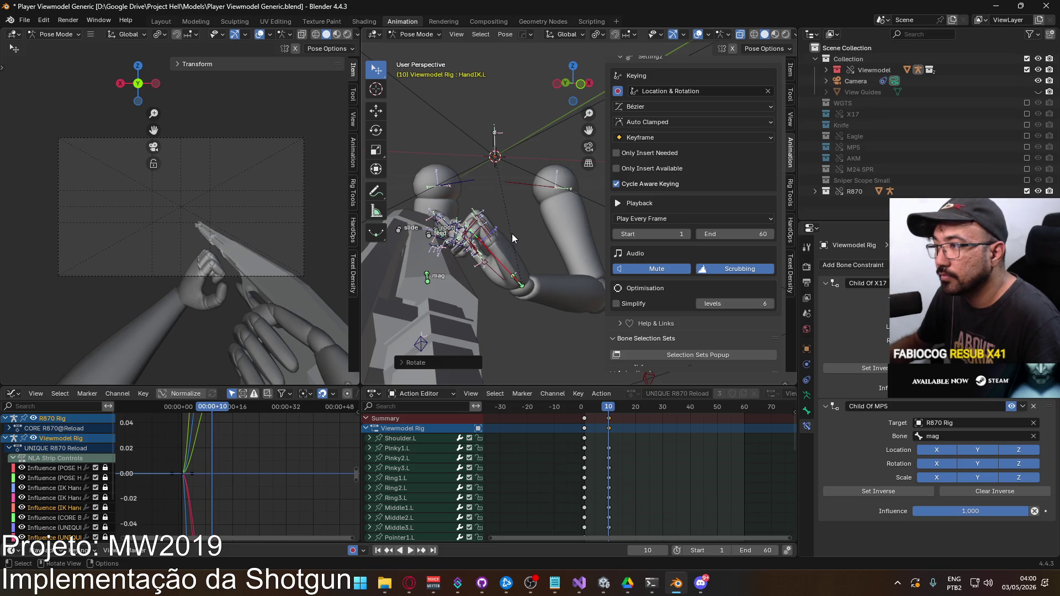
left_click(428, 239)
Select the R870 root bone, move it, turn it about Z and tilt it on local Y
mouse_move(428, 238)
middle_mouse_down()
mouse_move(522, 263)
mouse_move(442, 197)
middle_mouse_up()
left_click(527, 264)
key("g")
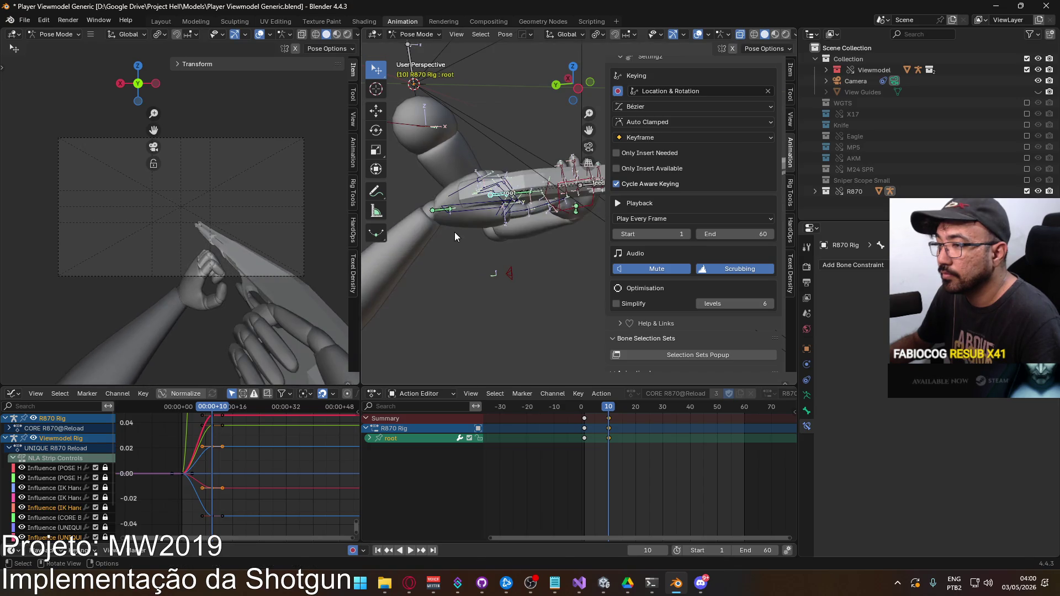
left_click(462, 243)
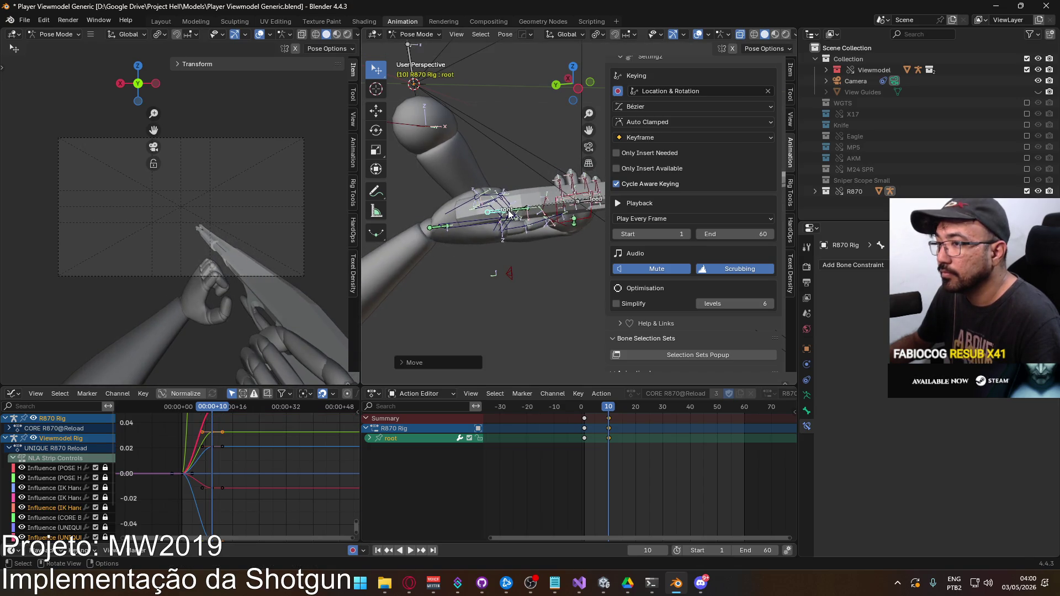
key("r")
key("z")
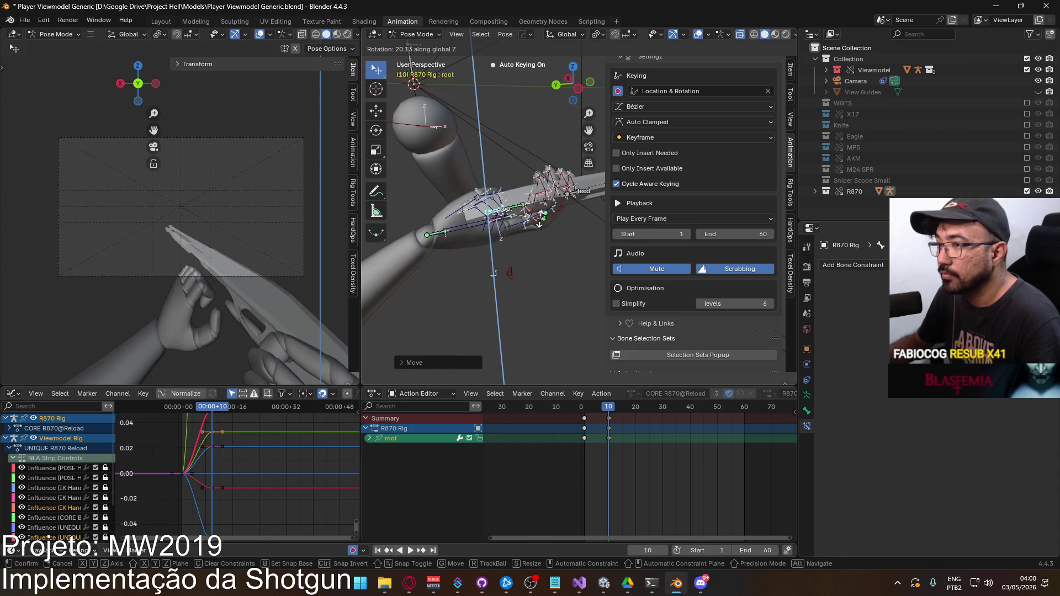
left_click(571, 204)
key("r")
key("y")
key("y")
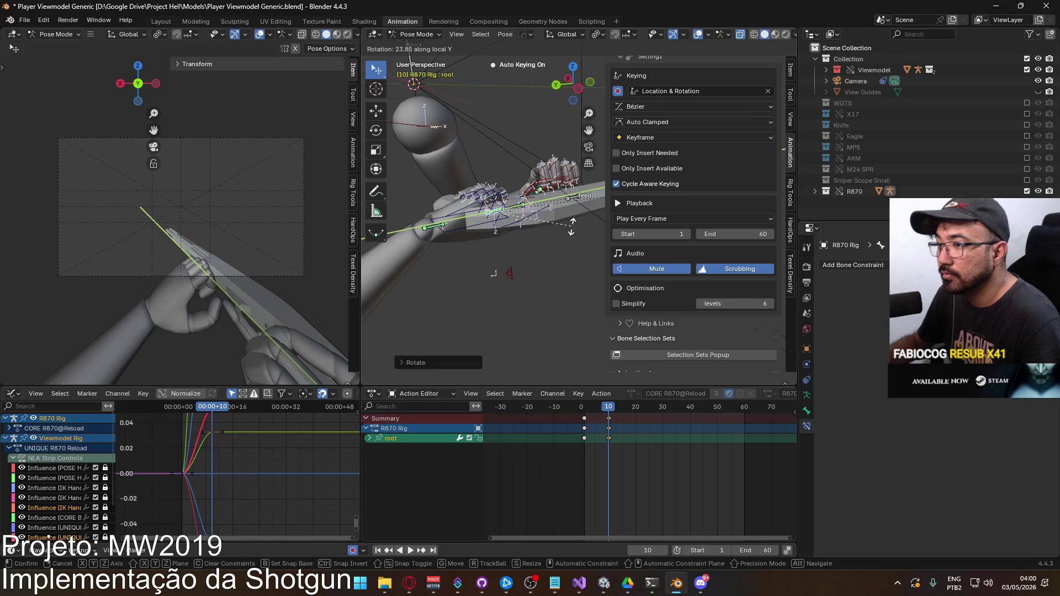
left_click(571, 210)
Rotate the shotgun again from a new angle and preview the animation, stopping at frame 10
mouse_move(570, 210)
middle_mouse_down()
mouse_move(473, 266)
mouse_move(518, 228)
mouse_move(475, 234)
mouse_move(516, 274)
mouse_move(602, 251)
mouse_move(440, 249)
middle_mouse_up()
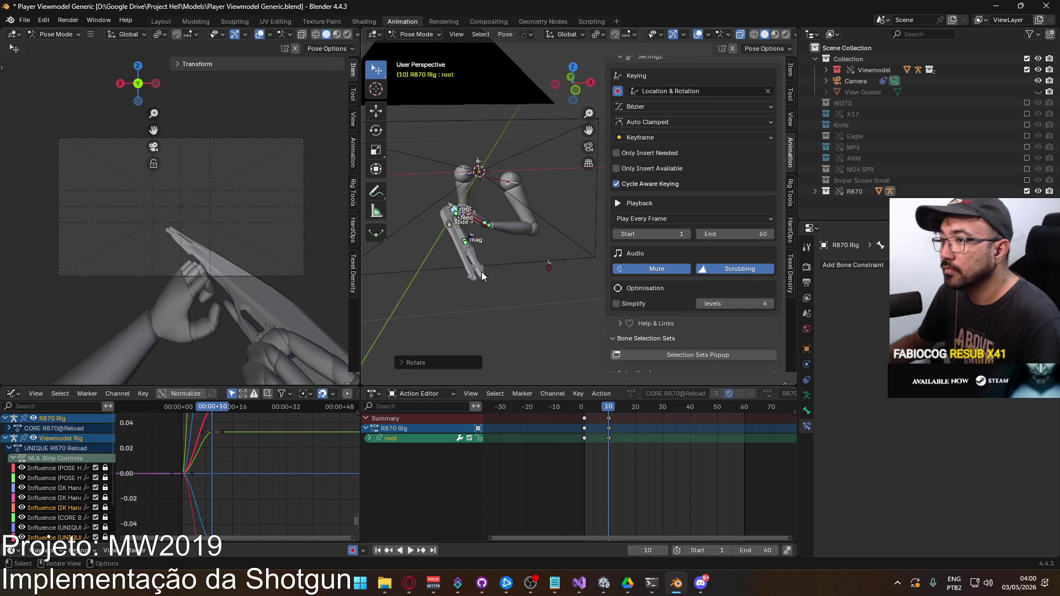
scroll(497, 238, "up", 4)
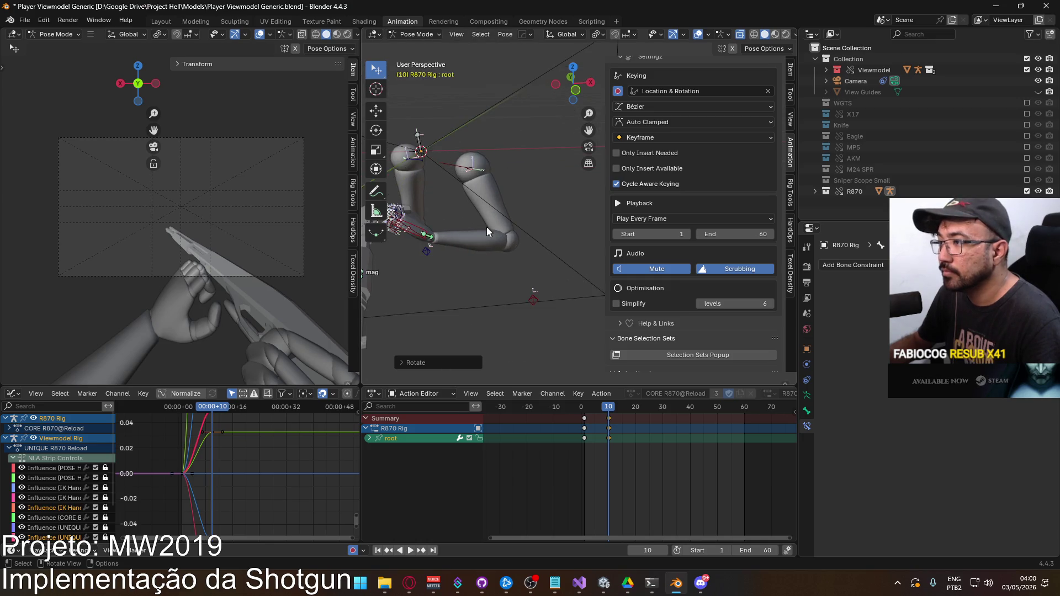
key("r")
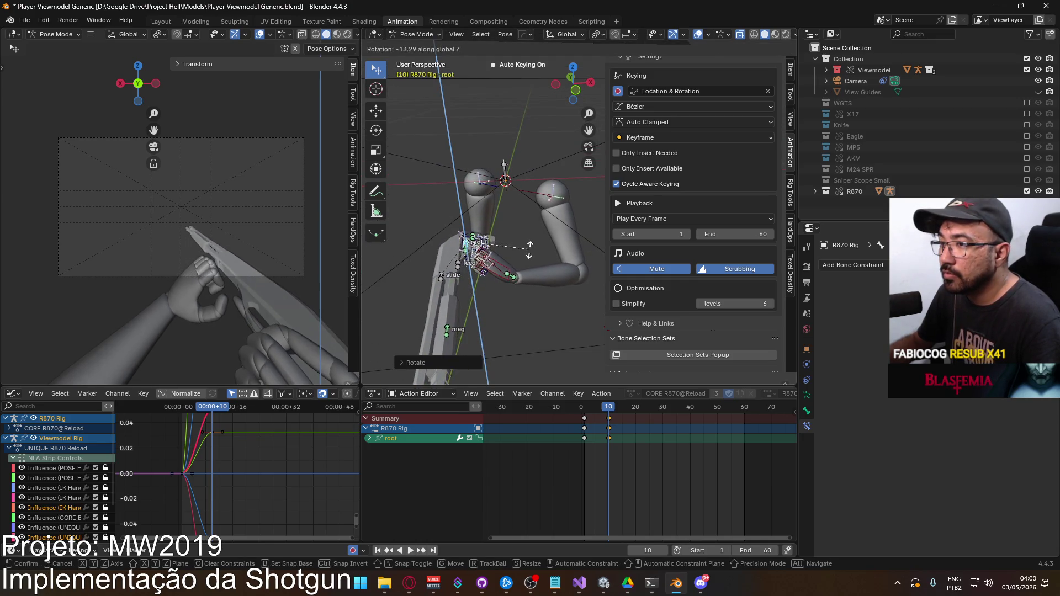
left_click(530, 252)
mouse_move(530, 252)
middle_mouse_down()
mouse_move(523, 225)
mouse_move(522, 236)
middle_mouse_up()
key("space")
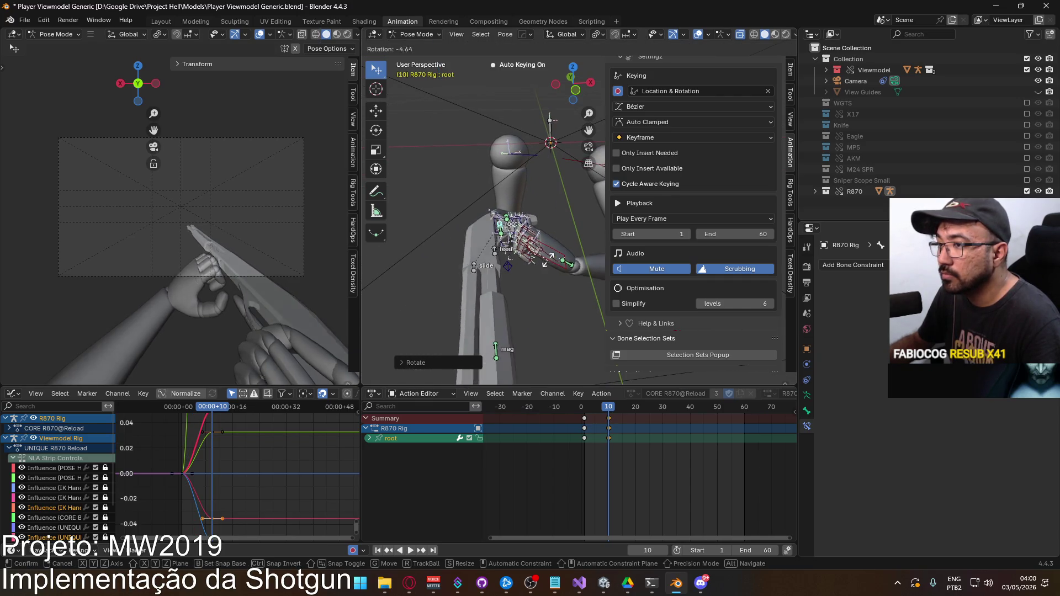
key("Escape")
Reposition the shotgun twice, checking its placement from a closer camera view
key("r")
key("g")
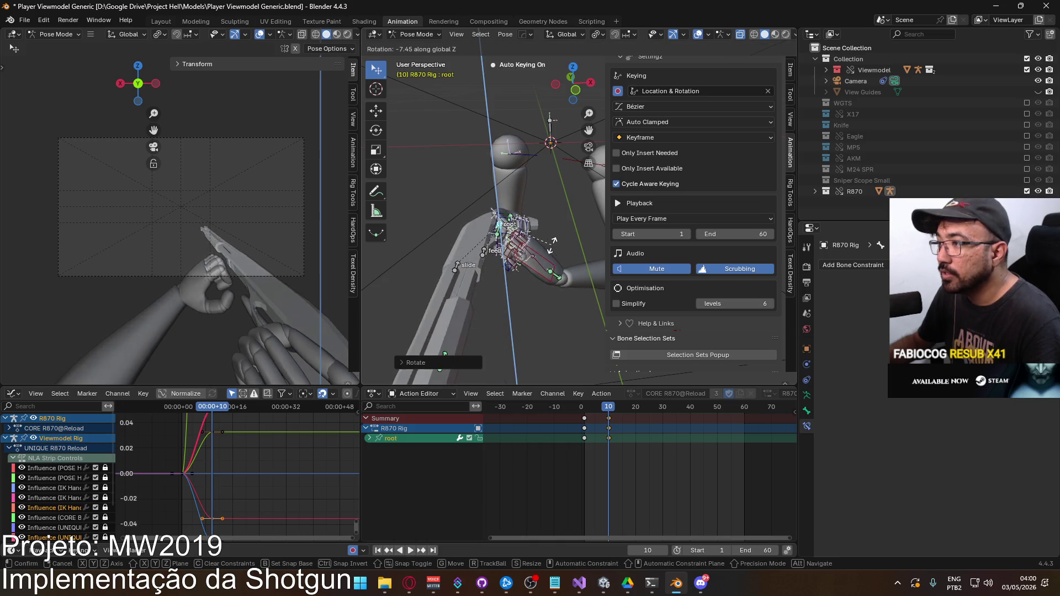
left_click(469, 231)
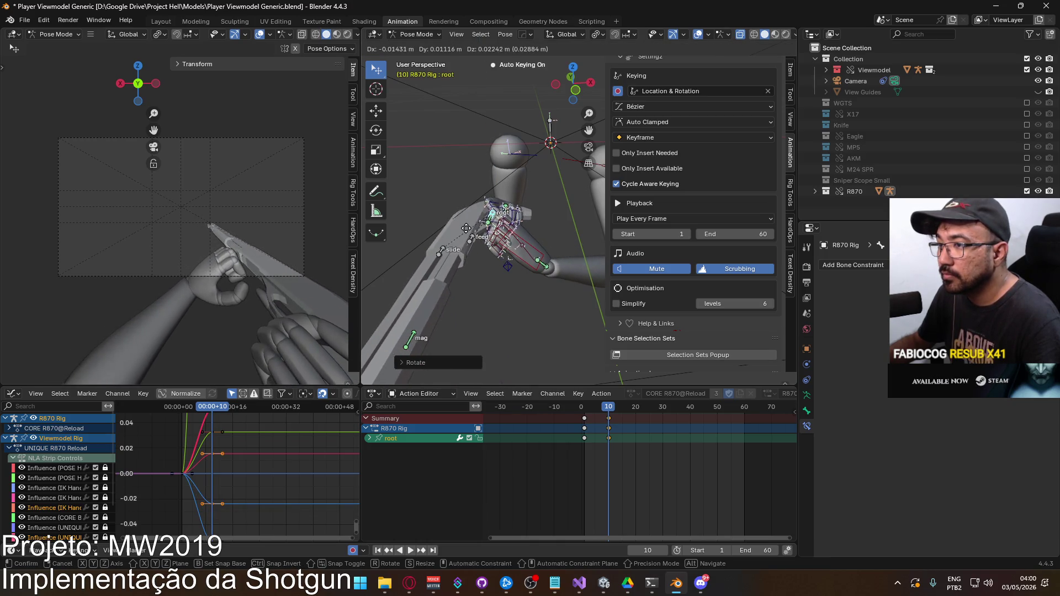
mouse_move(212, 216)
middle_mouse_down("ctrl")
mouse_move(218, 231)
mouse_move(252, 240)
mouse_move(153, 193)
middle_mouse_up("ctrl")
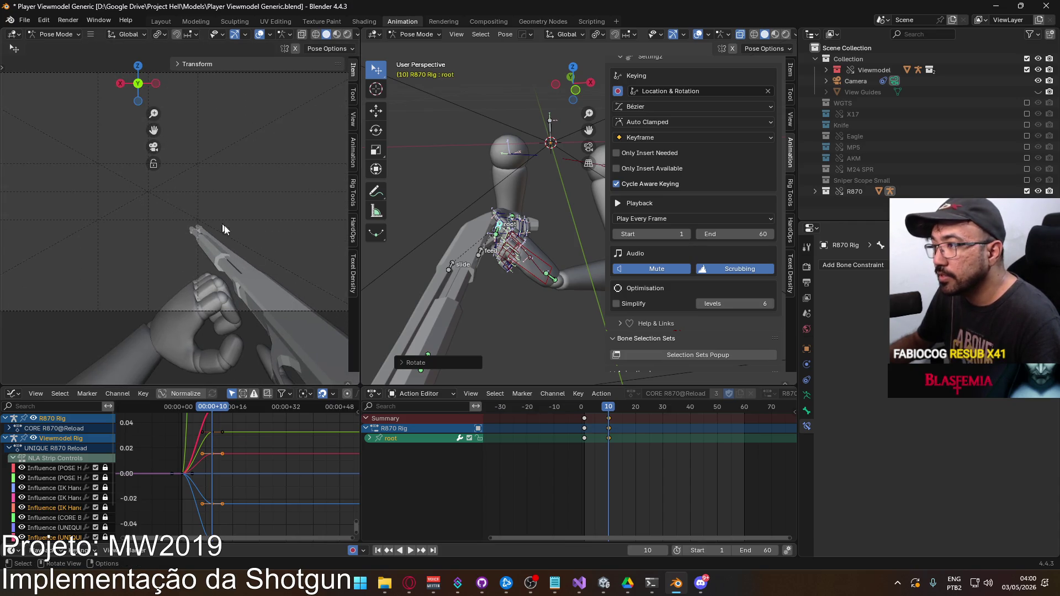
key("g")
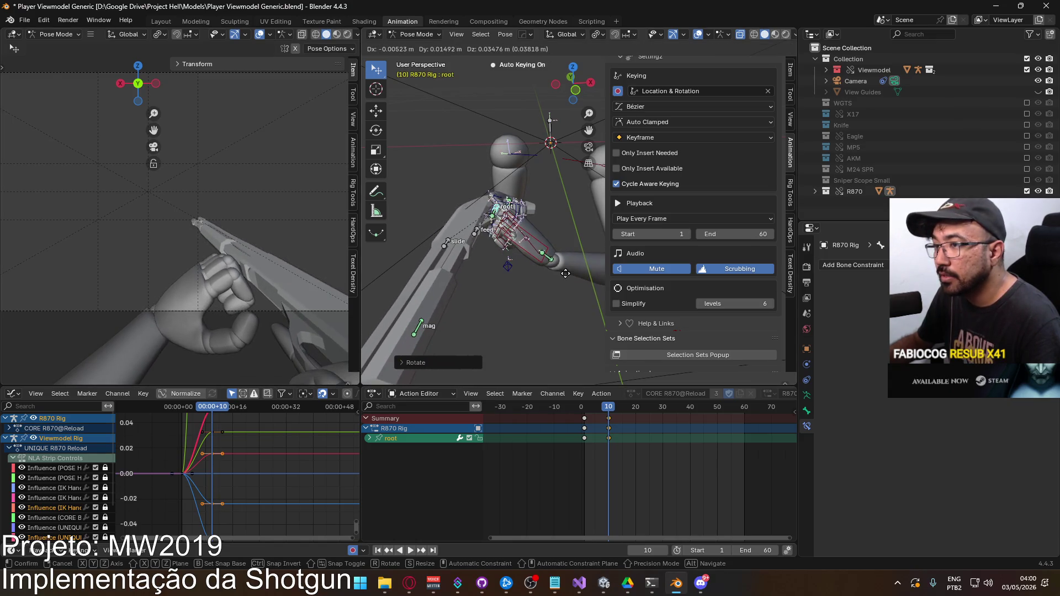
left_click(574, 286)
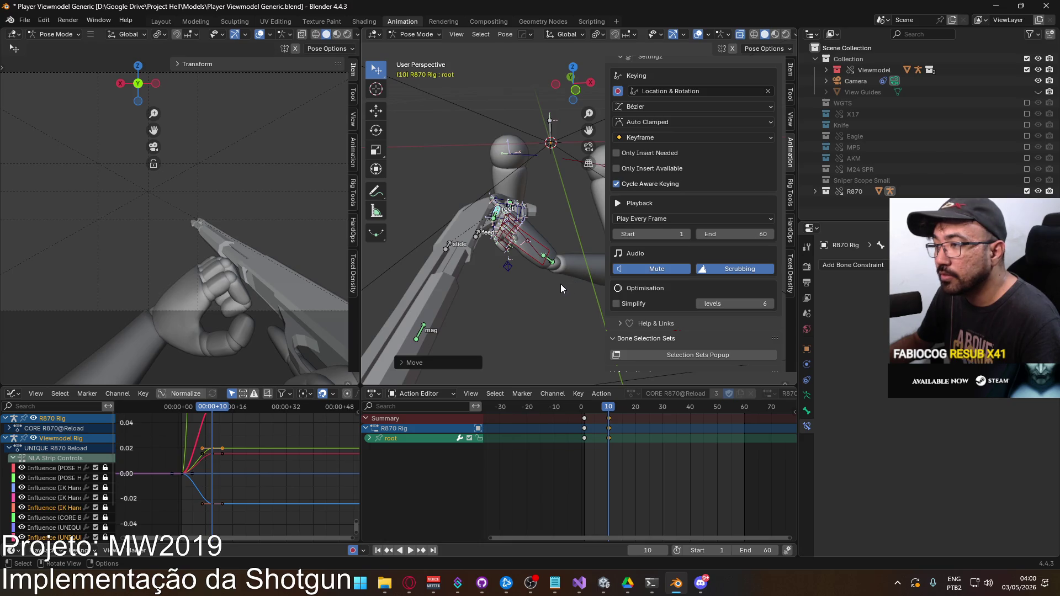
scroll(561, 284, "down", 2)
scroll(261, 224, "down", 3)
mouse_move(227, 220)
middle_mouse_down("shift")
mouse_move(219, 227)
mouse_move(233, 228)
middle_mouse_up("shift")
scroll(233, 229, "up", 1)
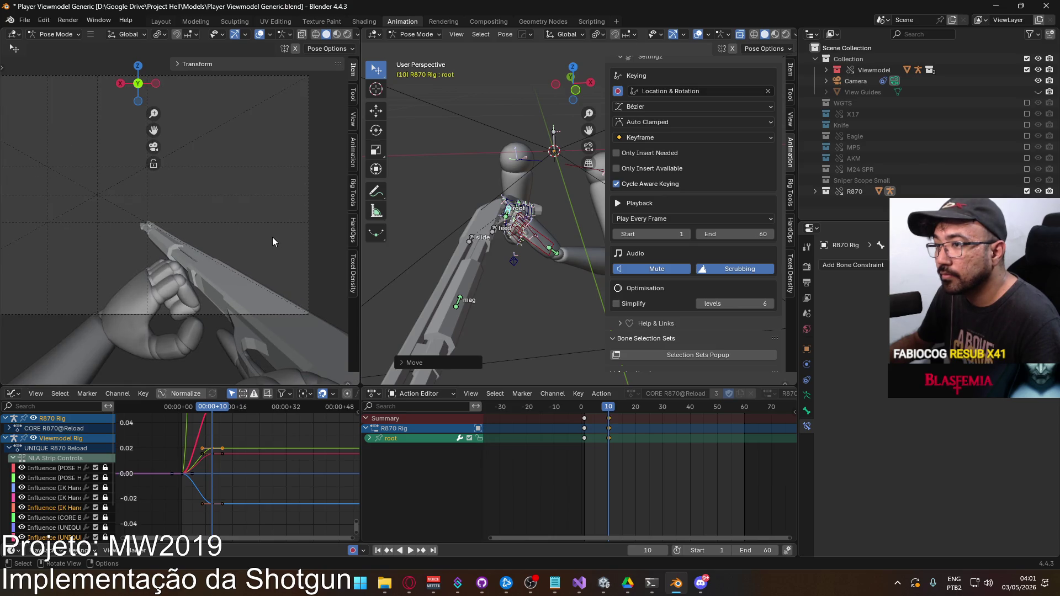
Turn the shotgun about Z once more and reselect the HandIK.L control
key("r")
key("z")
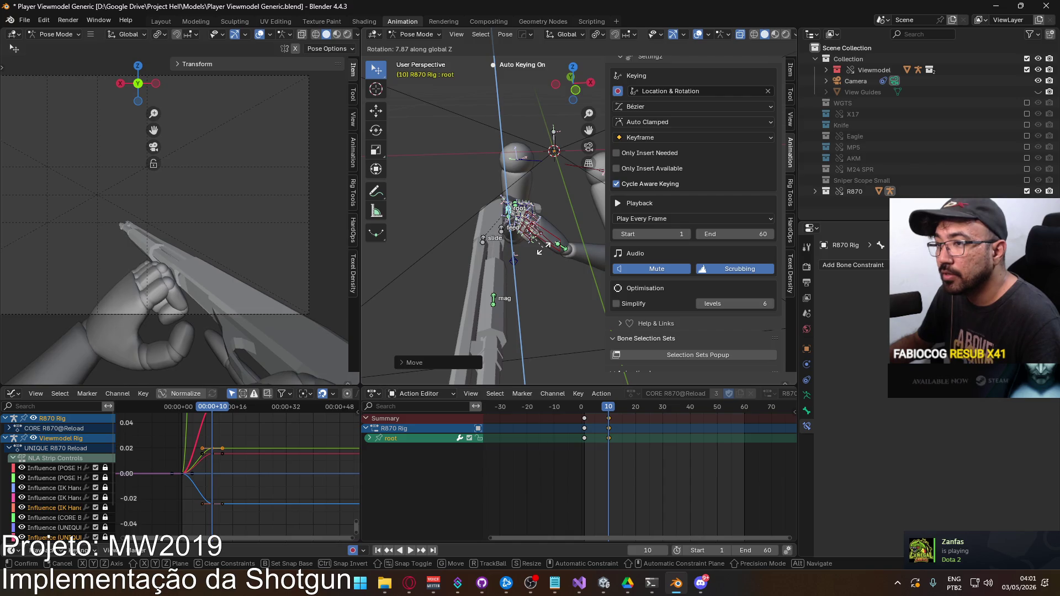
left_click(544, 248)
scroll(279, 260, "down", 2)
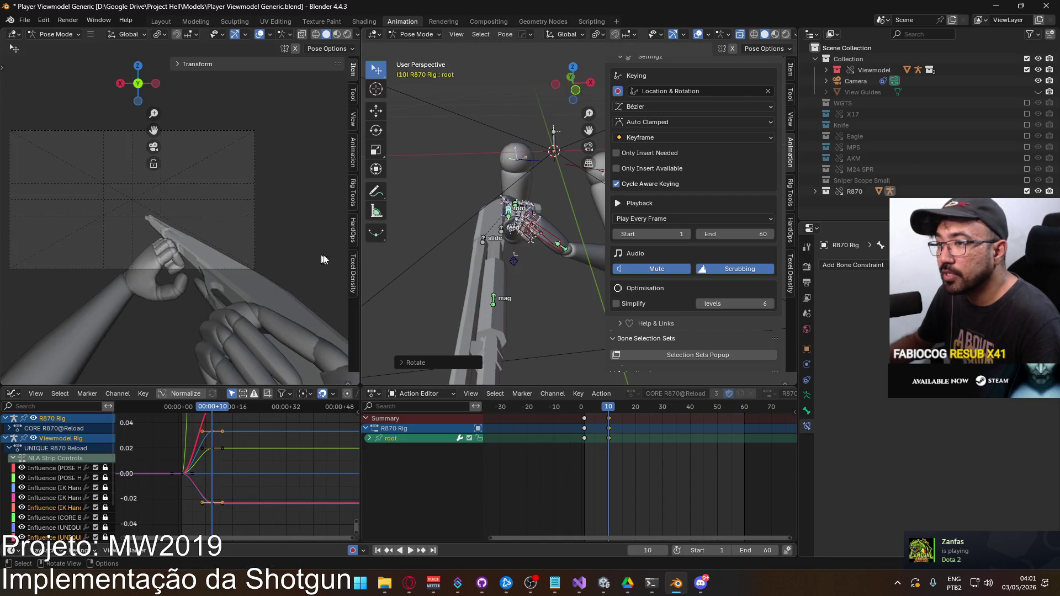
left_click(545, 236)
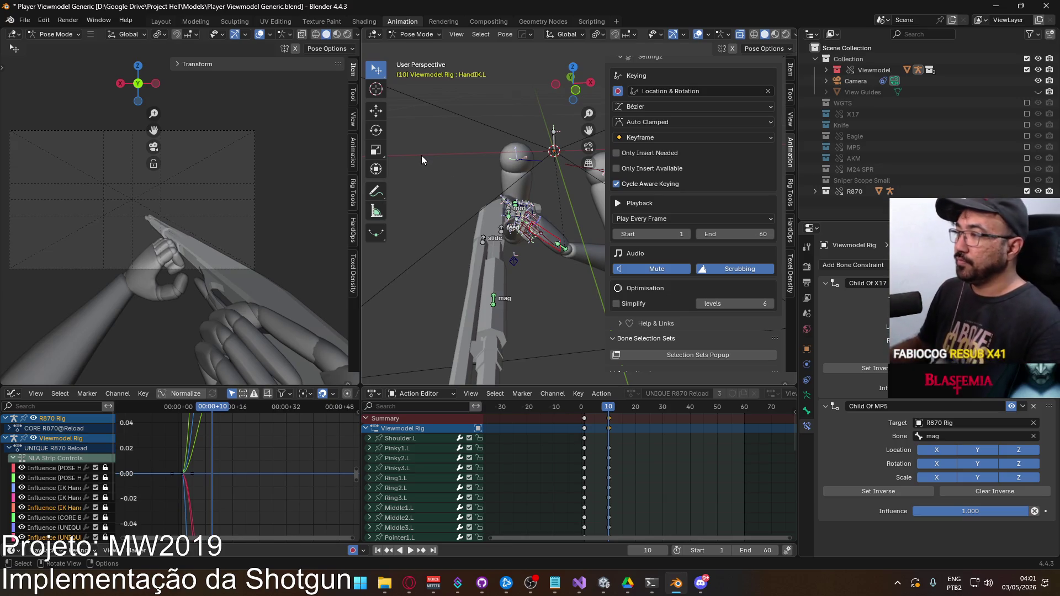
Zoom in on the hand rig and rotate the left hand IK
scroll(199, 233, "up", 2)
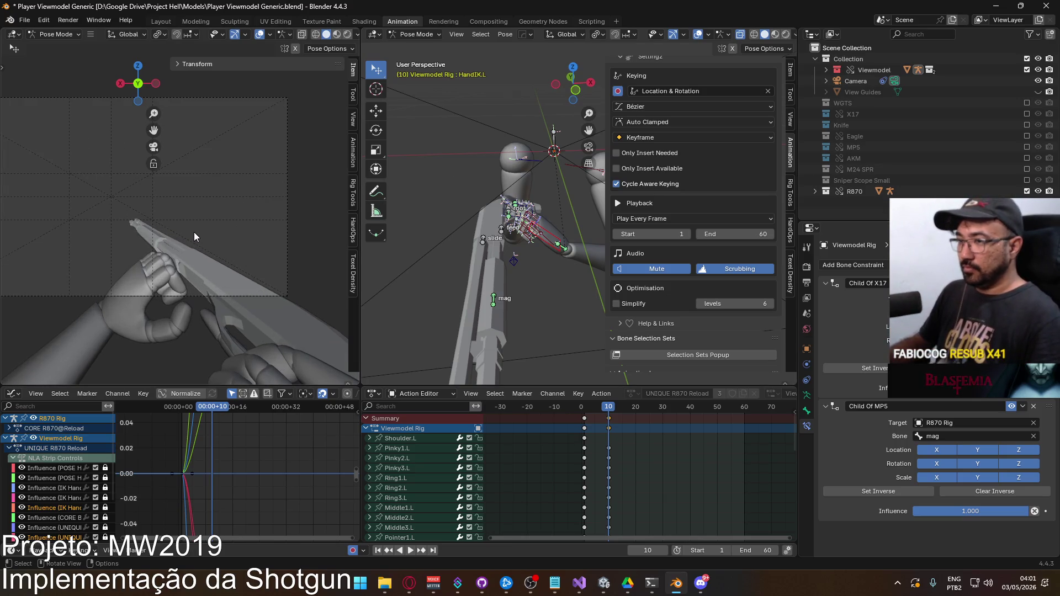
scroll(198, 232, "up", 4)
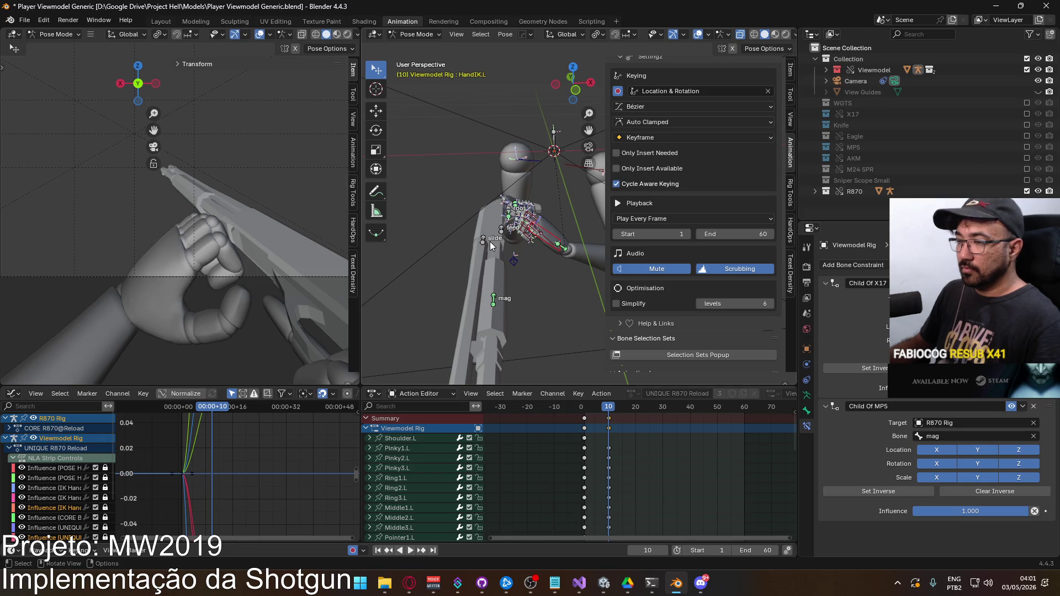
middle_click_drag(540, 238, 510, 240)
key("r")
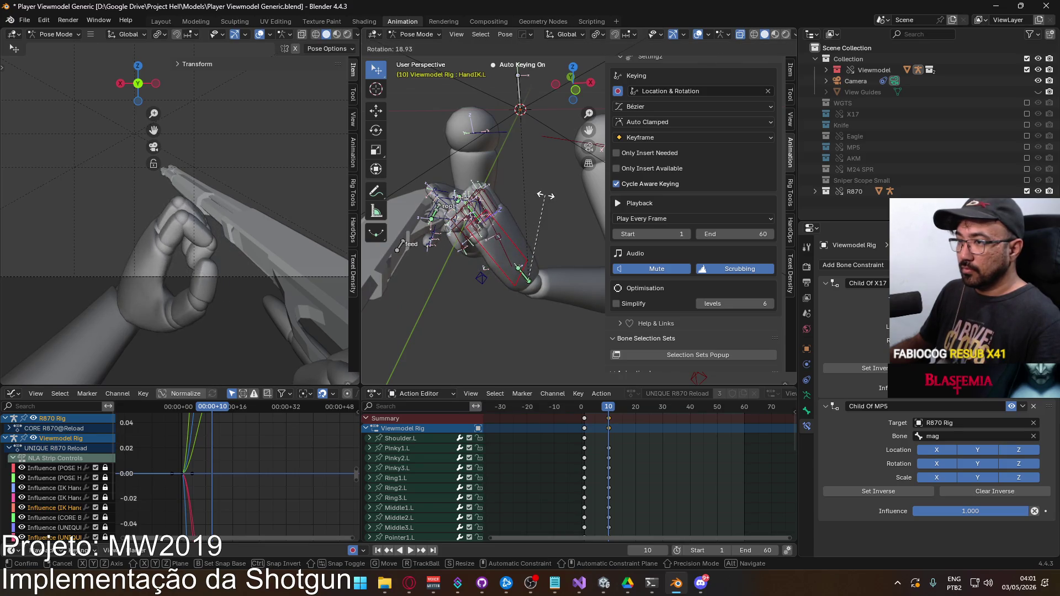
left_click(546, 200)
Move the left hand IK and try a rotation, undoing that rotation
middle_click_drag(487, 196, 522, 173, "shift")
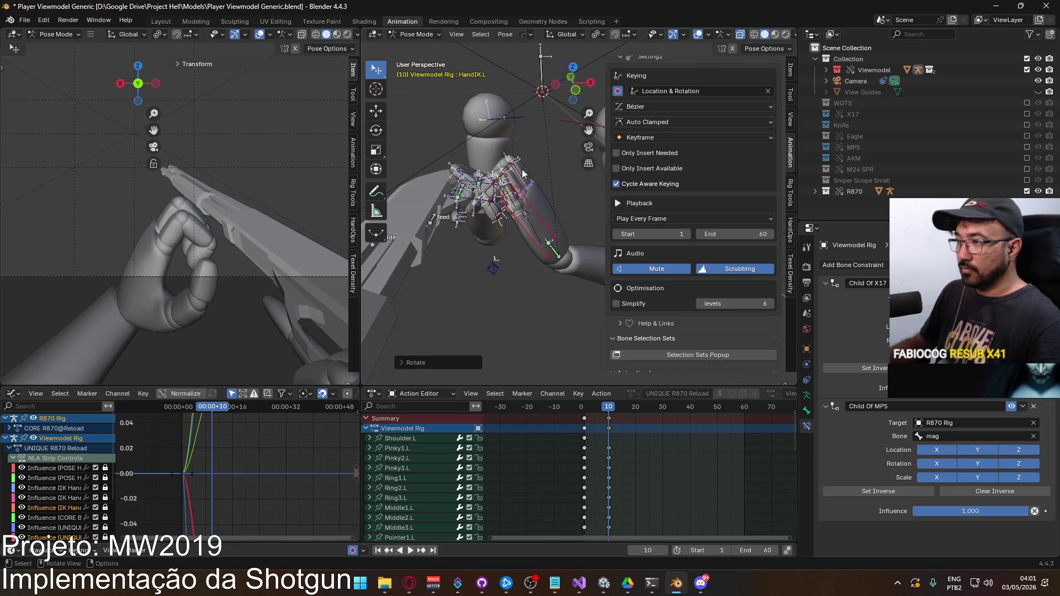
middle_click_drag(497, 210, 486, 190)
key("g")
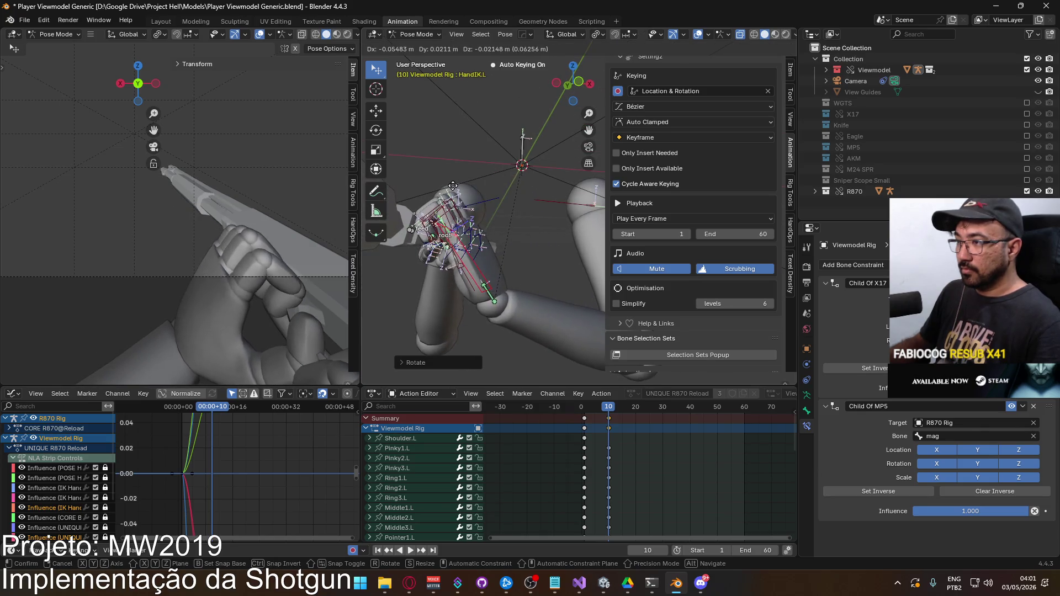
left_click(454, 186)
key("r")
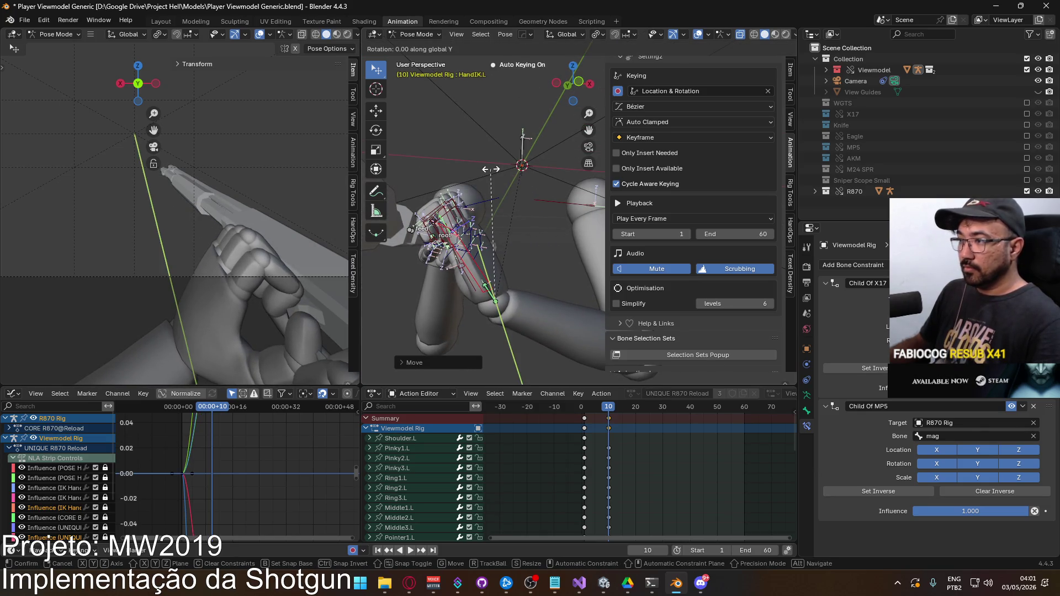
left_click(562, 175)
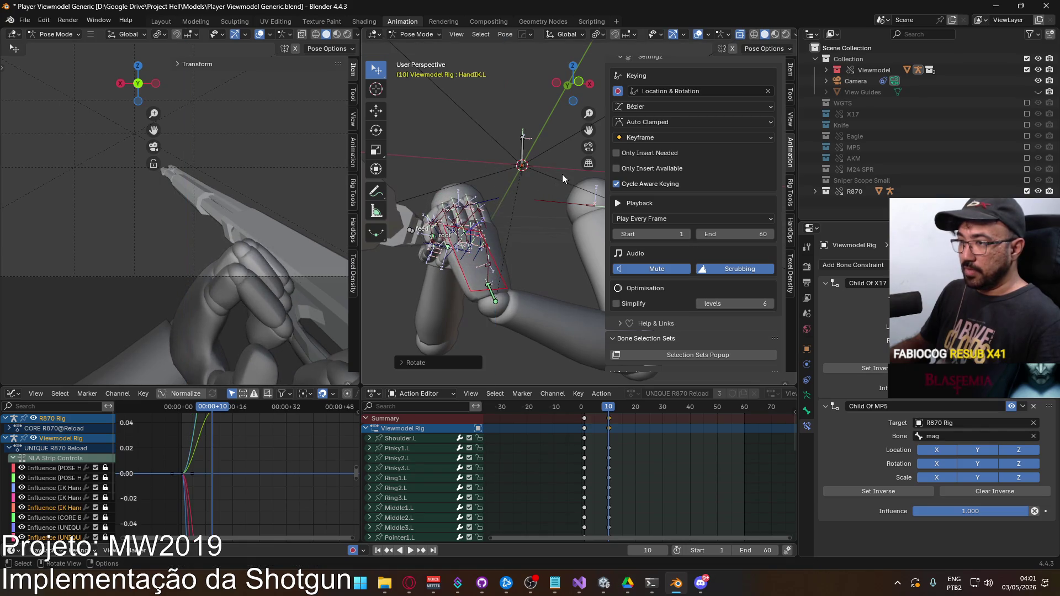
mouse_move(430, 187)
middle_mouse_down()
mouse_move(450, 227)
mouse_move(460, 222)
mouse_move(382, 208)
mouse_move(781, 205)
middle_mouse_up()
key("ctrl+z")
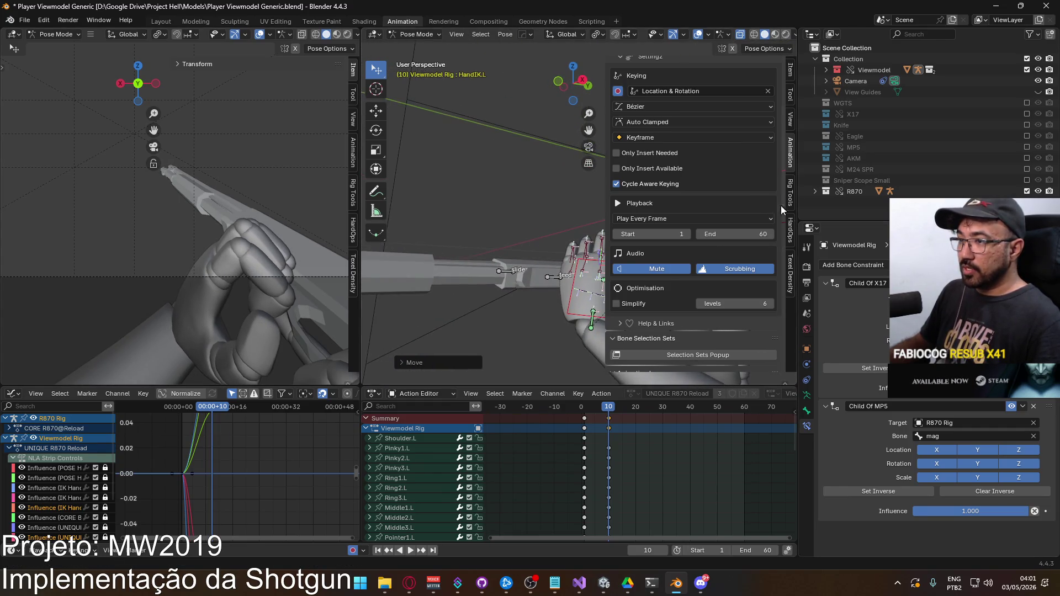
Rotate the hand IK twice more, returning the left viewport to camera view
mouse_move(584, 220)
middle_mouse_down()
mouse_move(552, 222)
mouse_move(439, 185)
mouse_move(484, 233)
mouse_move(475, 182)
mouse_move(556, 154)
middle_mouse_up()
key("r")
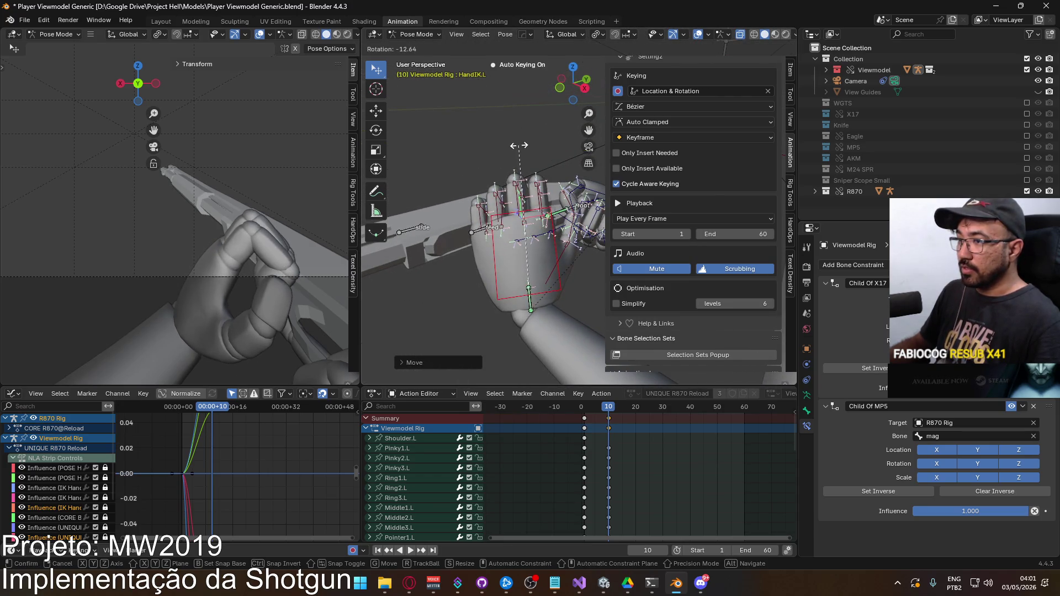
left_click(519, 145)
mouse_move(248, 175)
middle_mouse_down()
mouse_move(261, 181)
mouse_move(246, 176)
middle_mouse_up()
key("KP_0")
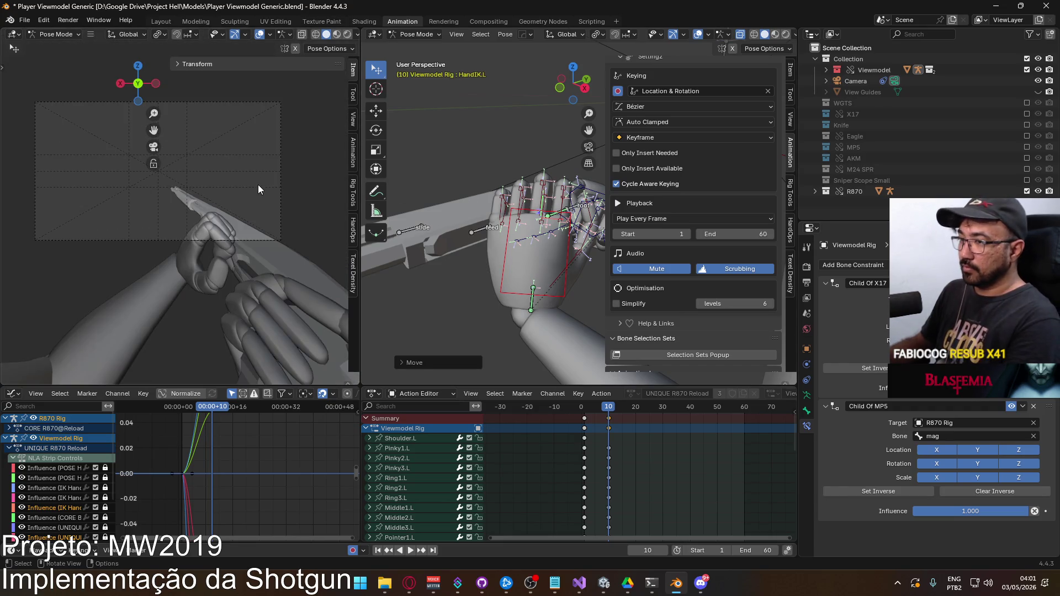
mouse_move(407, 236)
middle_mouse_down()
mouse_move(468, 207)
mouse_move(462, 242)
middle_mouse_up()
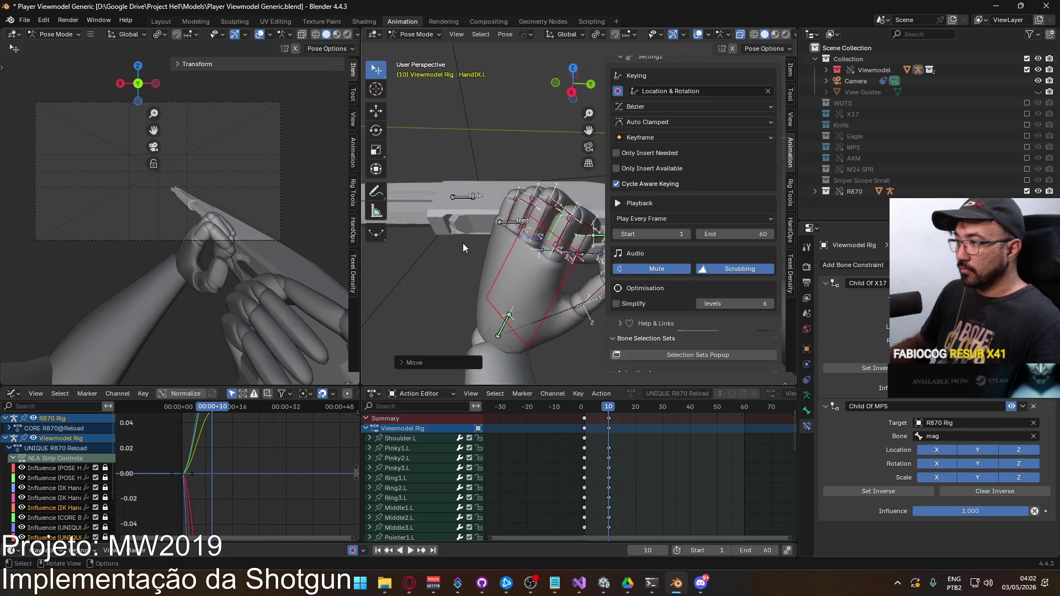
key("r")
left_click(524, 178)
Turn the hand IK about global Z, then rotate it freely to align with the shotgun
key("r")
key("z")
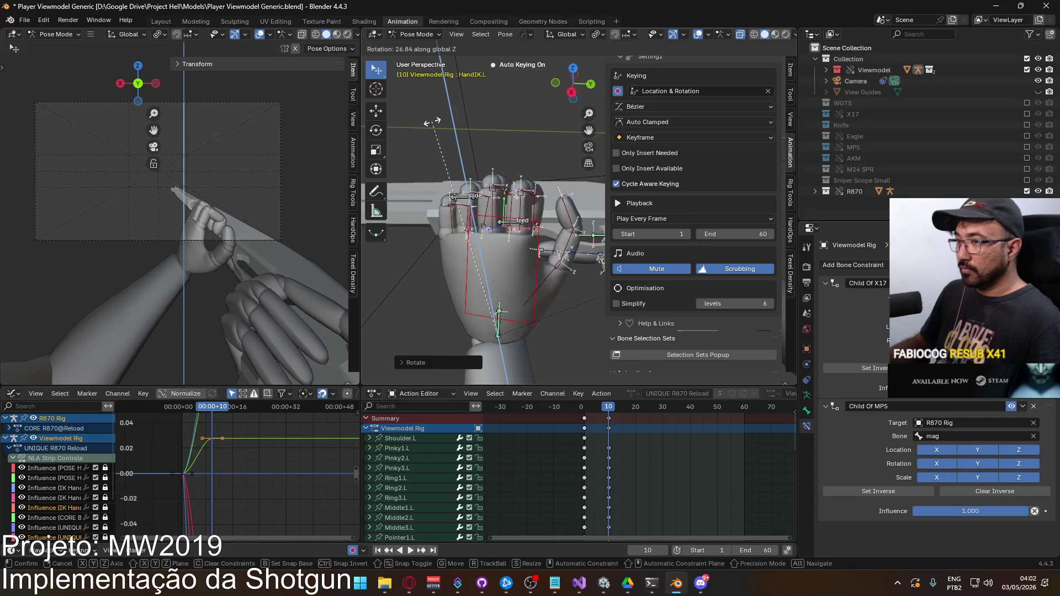
left_click(477, 150)
middle_click_drag(477, 149, 562, 117)
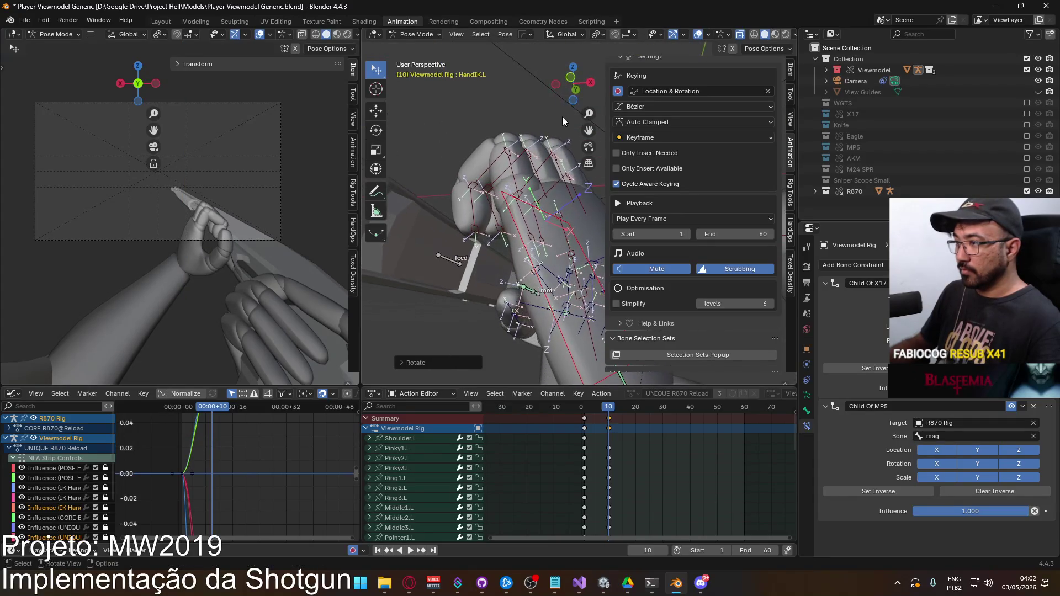
middle_click_drag(533, 192, 557, 185)
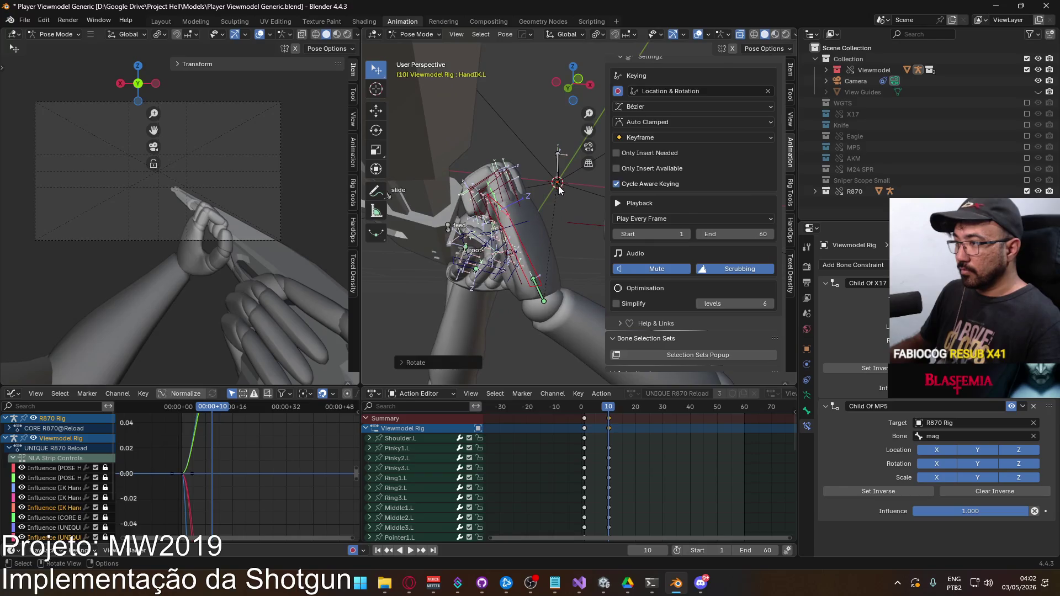
key("r")
left_click(572, 207)
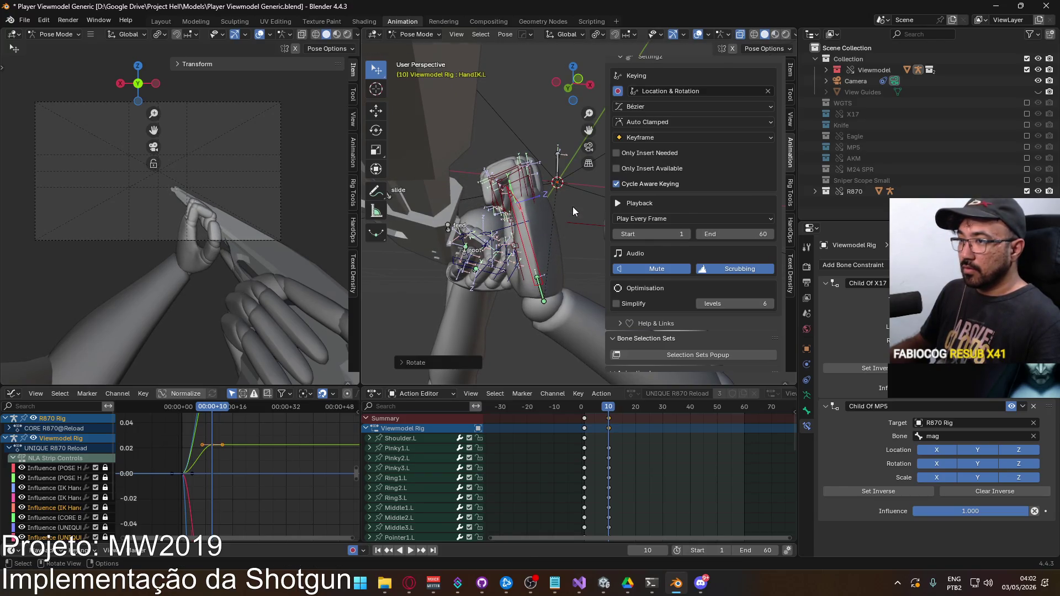
Give the hand one more global-Z turn, then select the Ring2.L and Pinky2.L bones
key("r")
key("z")
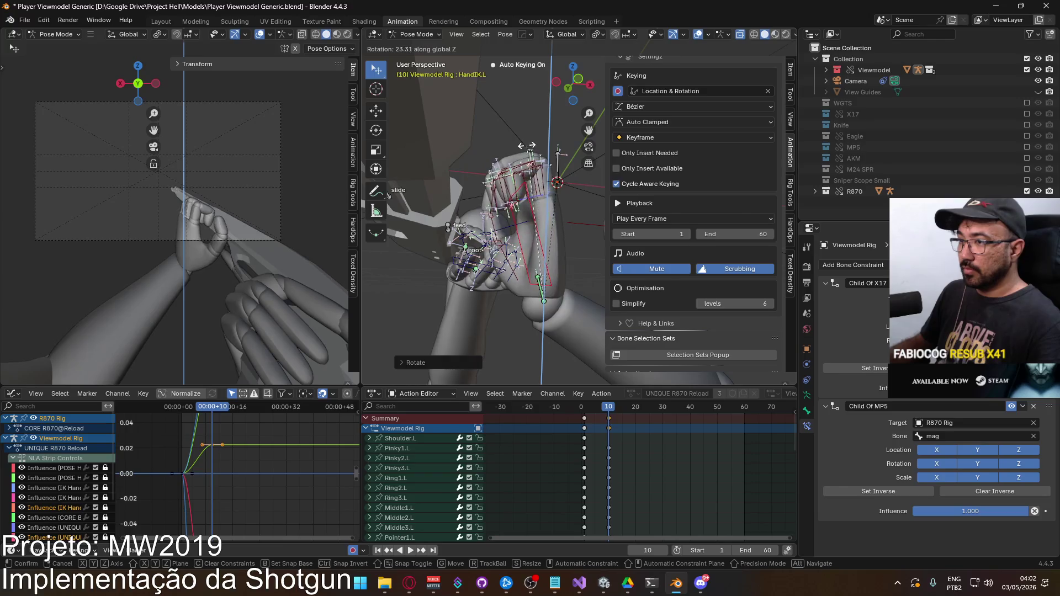
left_click(535, 154)
mouse_move(534, 155)
middle_mouse_down()
mouse_move(453, 213)
mouse_move(538, 311)
middle_mouse_up()
left_click(424, 208)
left_click(539, 311, "shift")
Add Middle2.L and Pointer2.L to the selection and curl all four fingers on local X
left_click(506, 274, "shift")
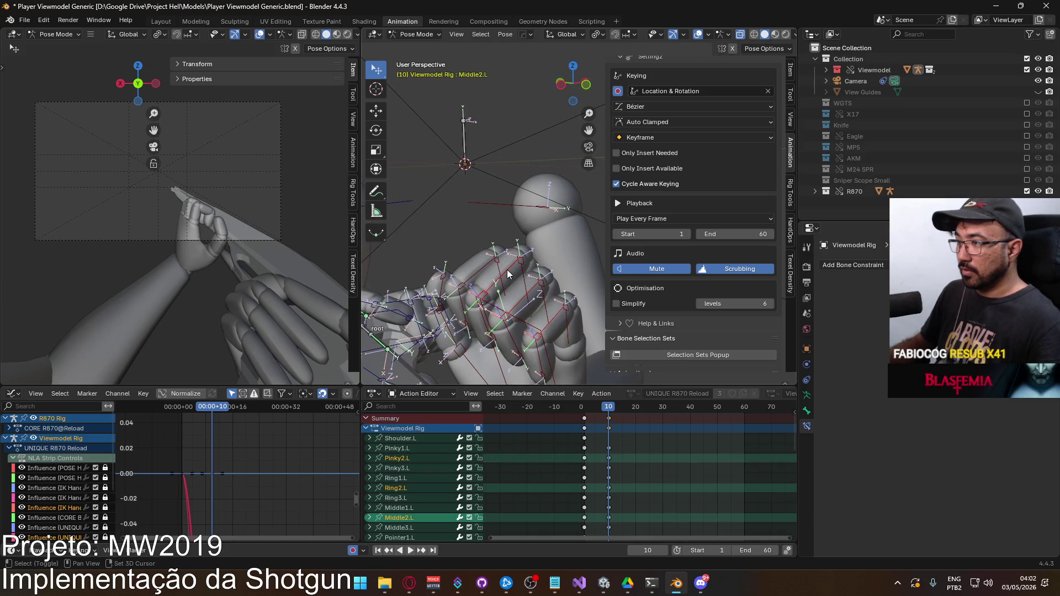
left_click(478, 264, "shift")
key("r")
key("x")
key("x")
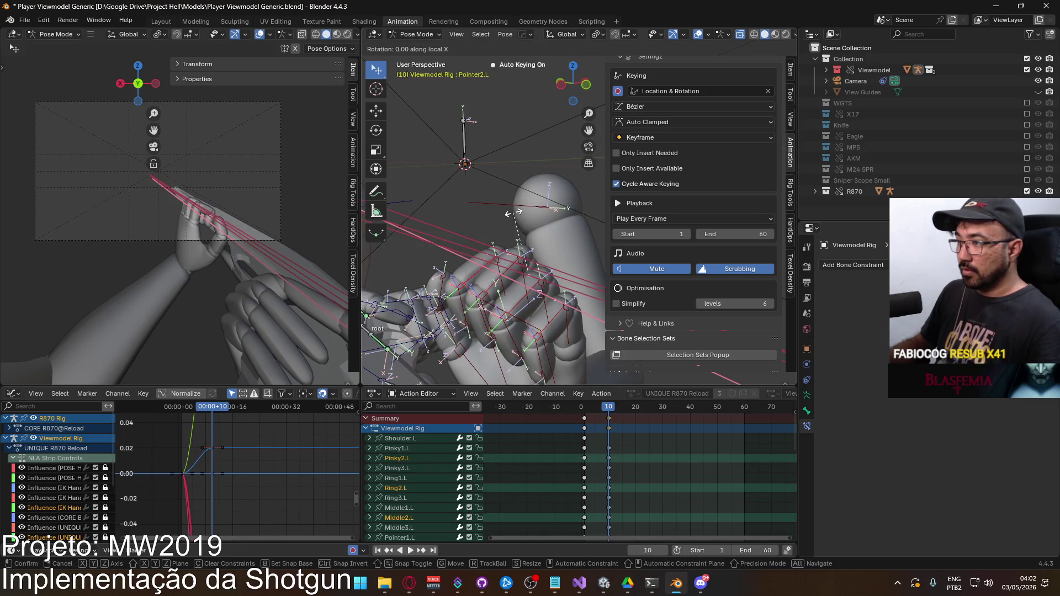
left_click(530, 216)
Select Thumb0.L and rotate the base of the thumb
mouse_move(530, 216)
middle_mouse_down()
mouse_move(435, 250)
mouse_move(474, 291)
mouse_move(781, 179)
middle_mouse_up()
scroll(707, 232, "up", 2)
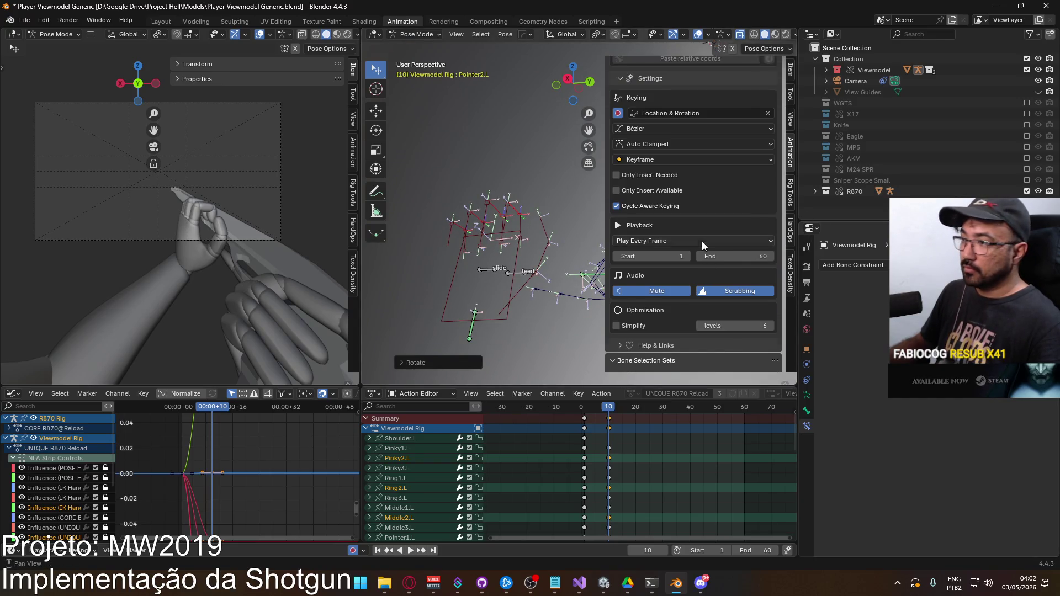
scroll(507, 299, "up", 2)
left_click(520, 298)
mouse_move(520, 298)
middle_mouse_down()
mouse_move(523, 240)
mouse_move(491, 254)
middle_mouse_up()
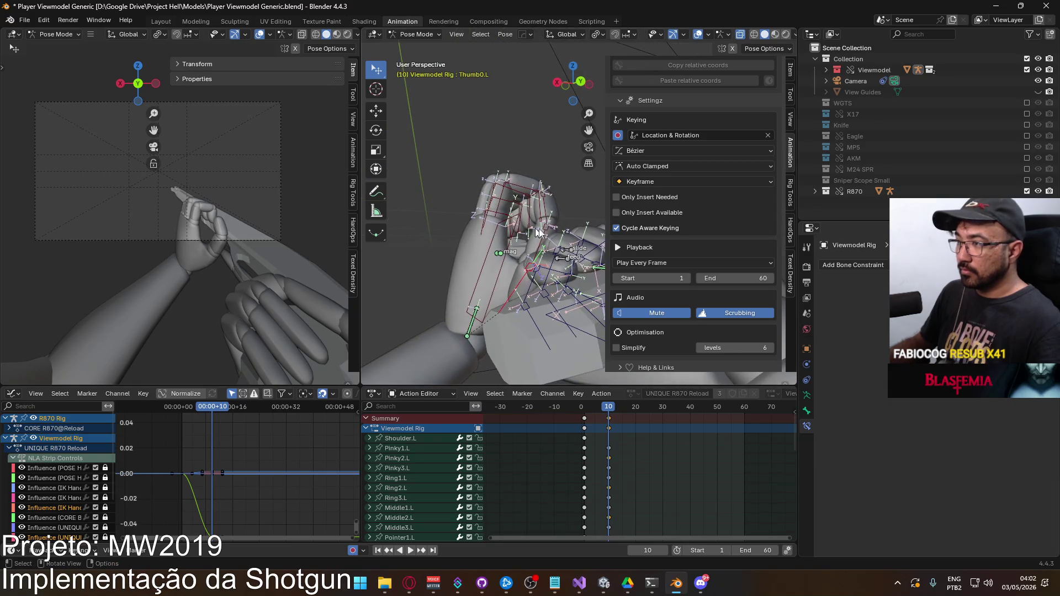
key("r")
left_click(563, 224)
Bend the thumb on local Y, after undoing a trial Thumb1.L rotation
mouse_move(563, 224)
middle_mouse_down()
mouse_move(420, 221)
mouse_move(779, 268)
mouse_move(555, 240)
middle_mouse_up()
scroll(541, 260, "up", 5)
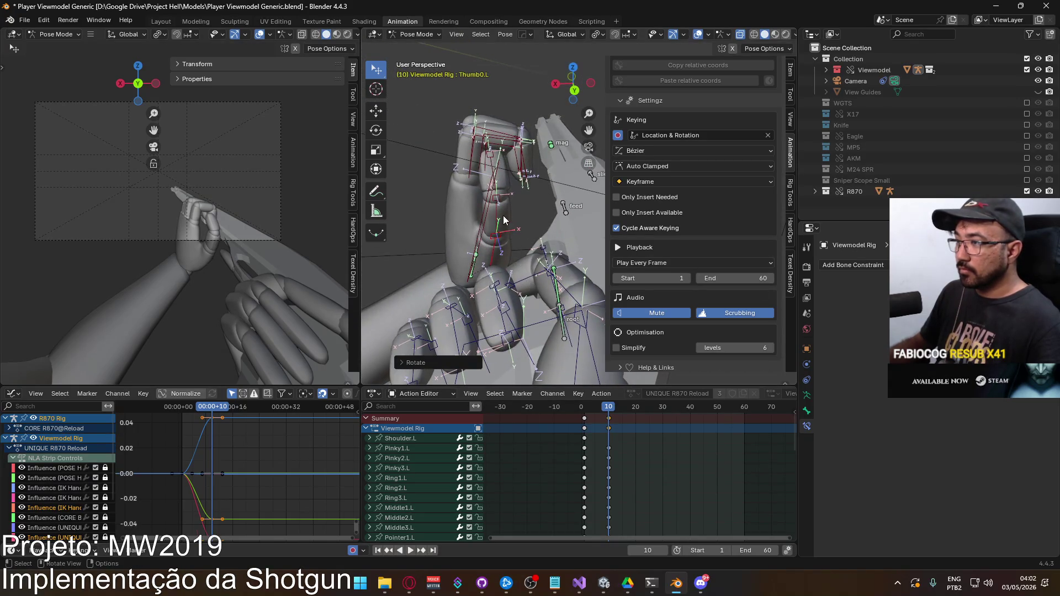
left_click(500, 209)
key("r")
key("z")
key("z")
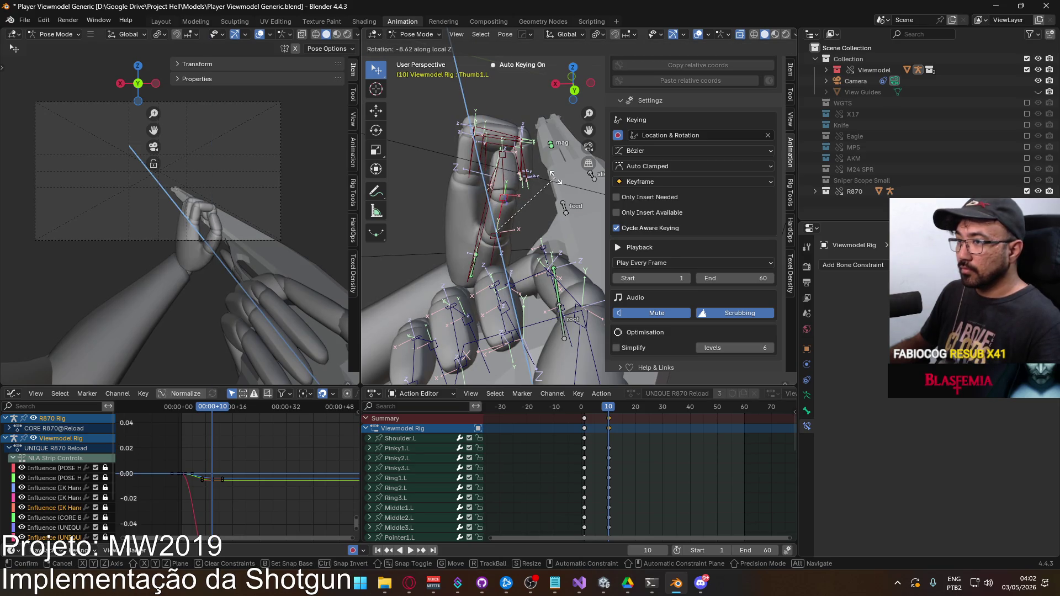
key("y")
key("y")
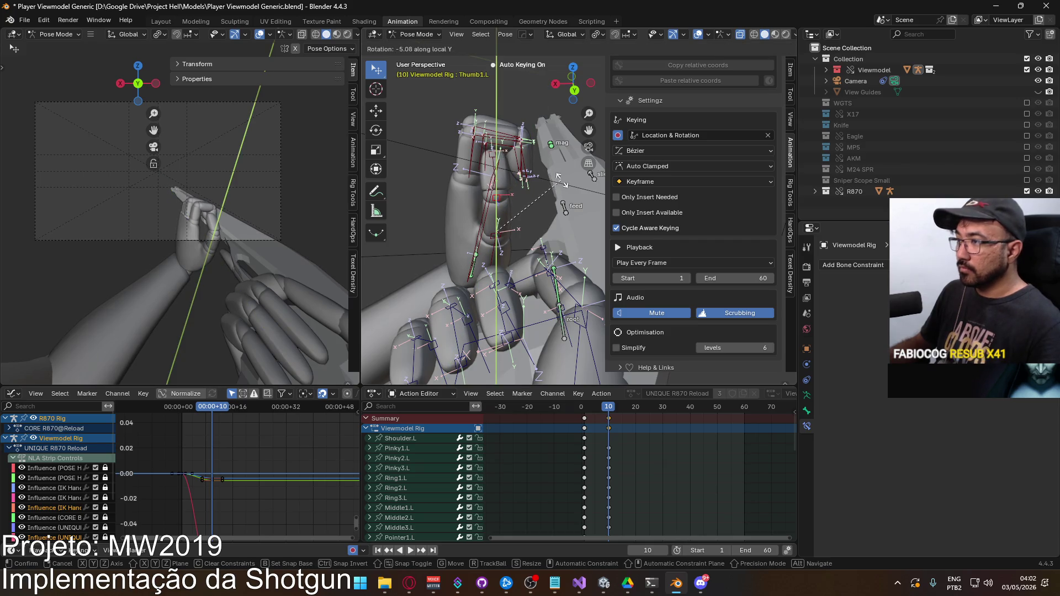
left_click(569, 186)
key("ctrl+z")
key("ctrl+z")
key("ctrl+shift+z")
key("ctrl+shift+z")
key("ctrl+z")
key("ctrl+z")
key("r")
key("y")
key("y")
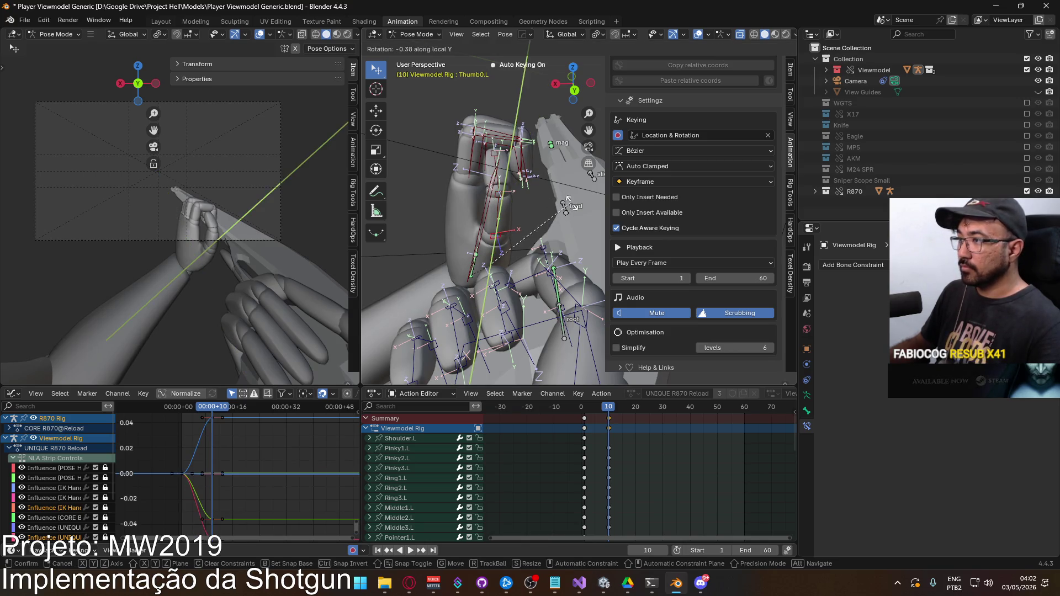
left_click(568, 202)
Select Thumb2.L and rotate the thumb tip on local X
mouse_move(569, 201)
middle_mouse_down()
mouse_move(555, 172)
mouse_move(493, 230)
middle_mouse_up()
scroll(492, 230, "up", 3)
left_click(525, 226)
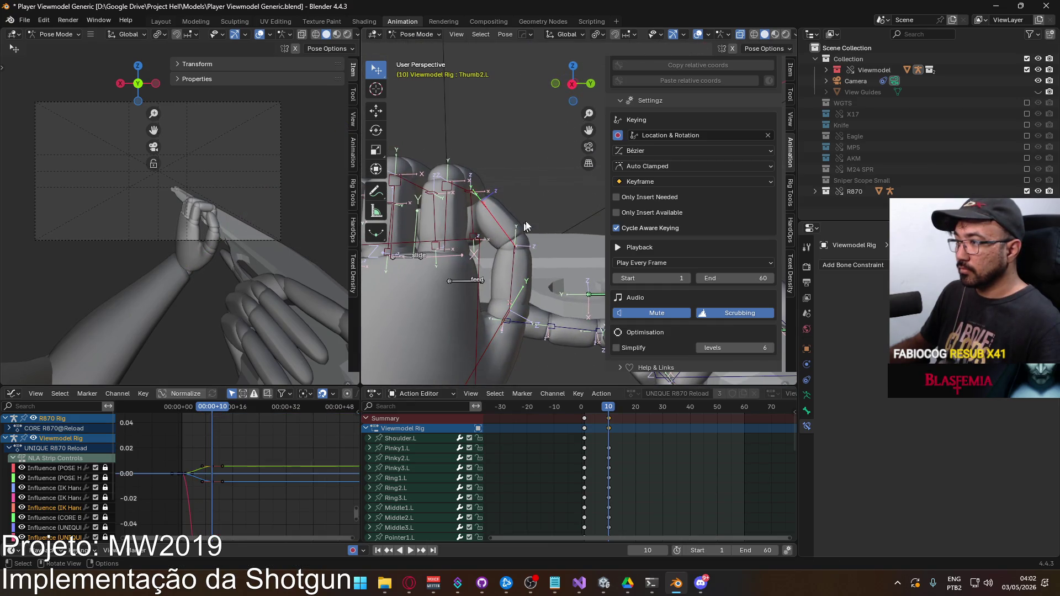
key("r")
key("x")
key("x")
left_click(550, 212)
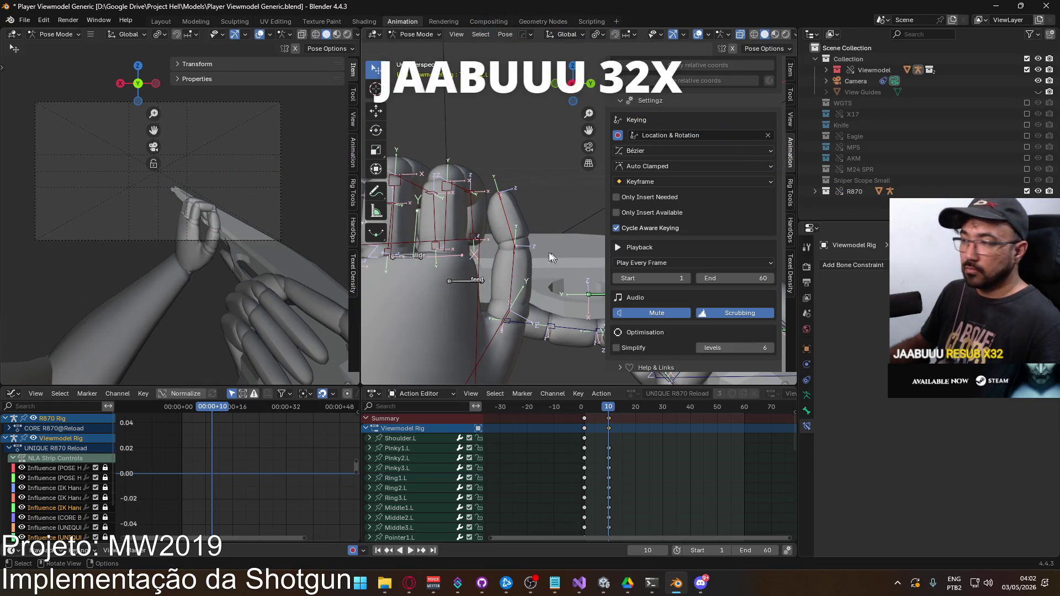
Undo the thumb-tip rotation, use the pose context menu, and re-rotate the bones on local X
key("ctrl+z")
right_click(561, 213)
left_click(564, 160)
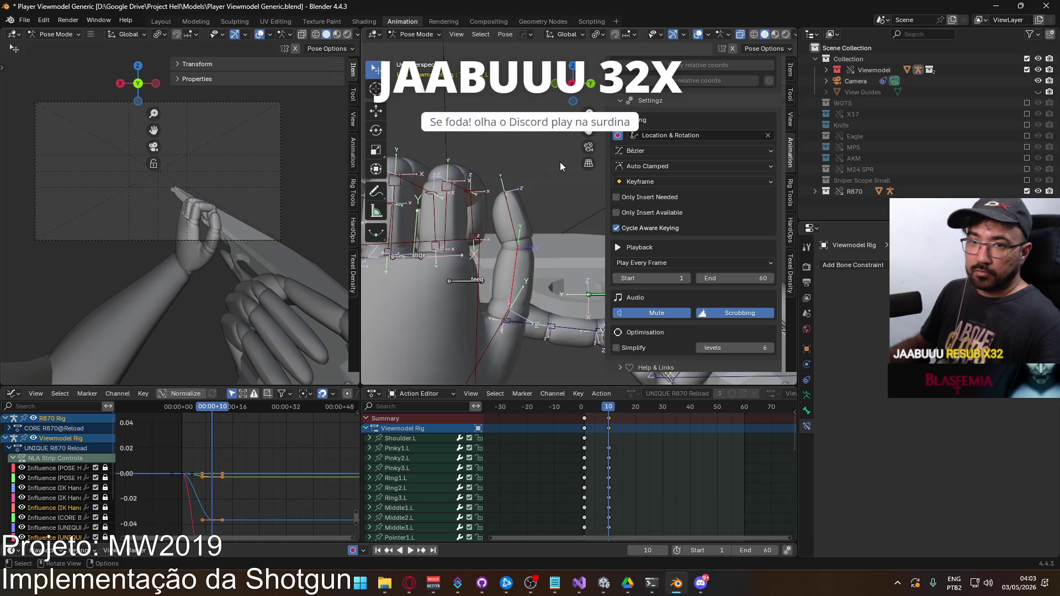
key("r")
key("x")
key("x")
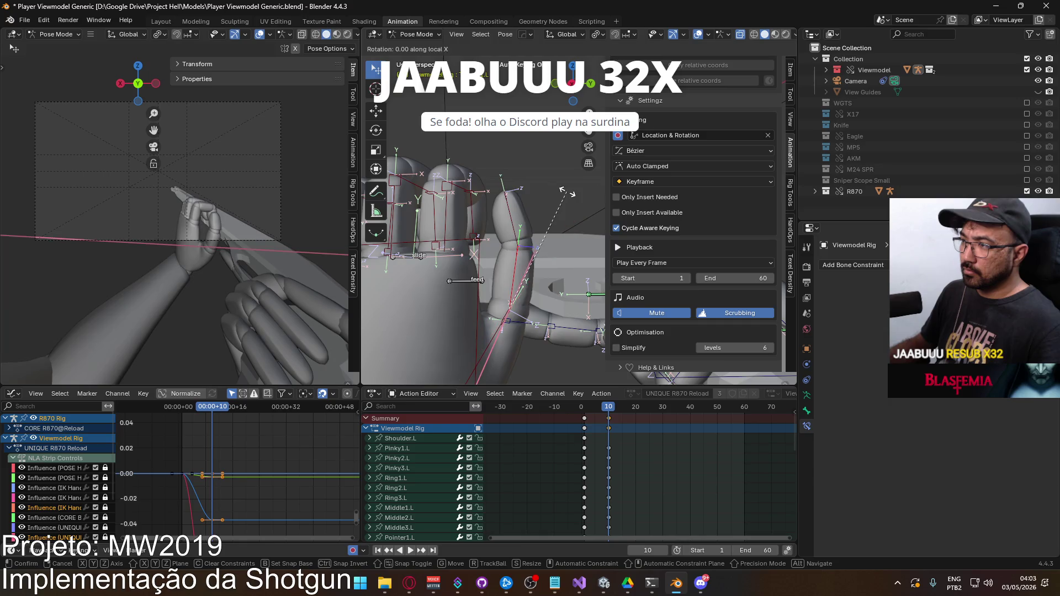
left_click(550, 173)
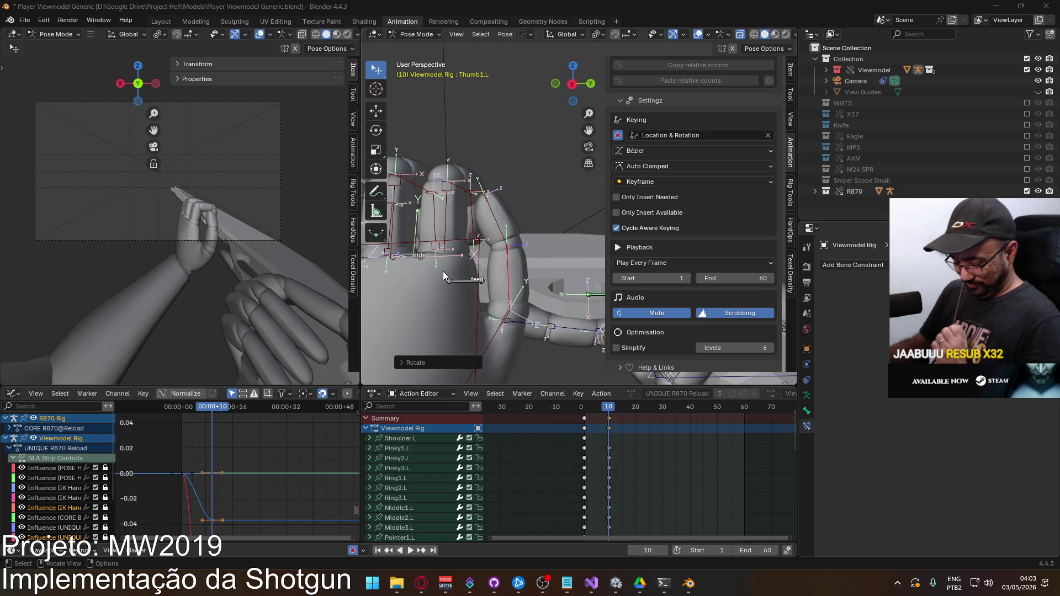
middle_click_drag(456, 253, 449, 254)
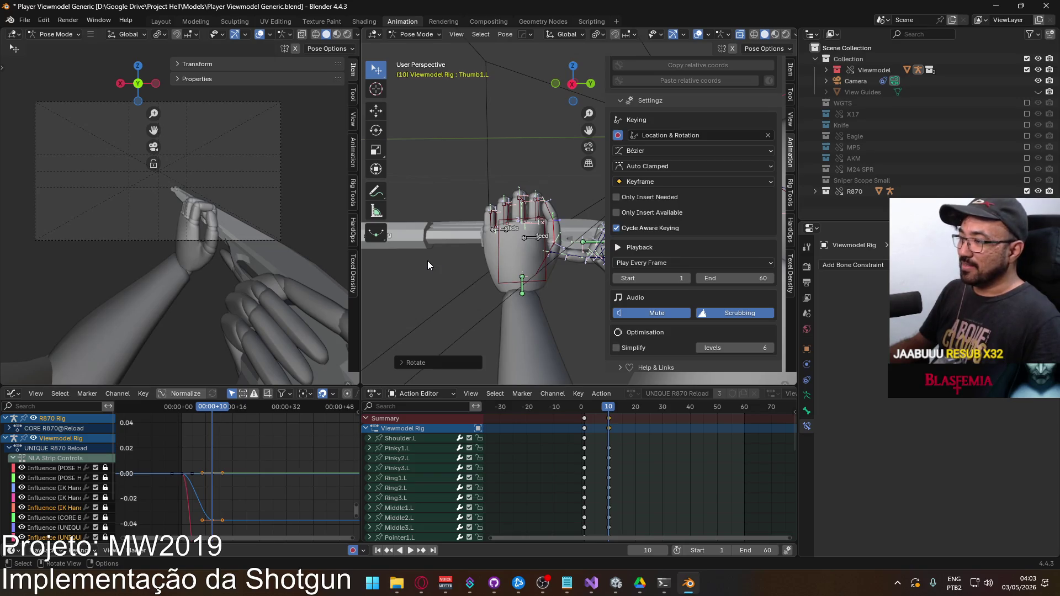
left_click(418, 576)
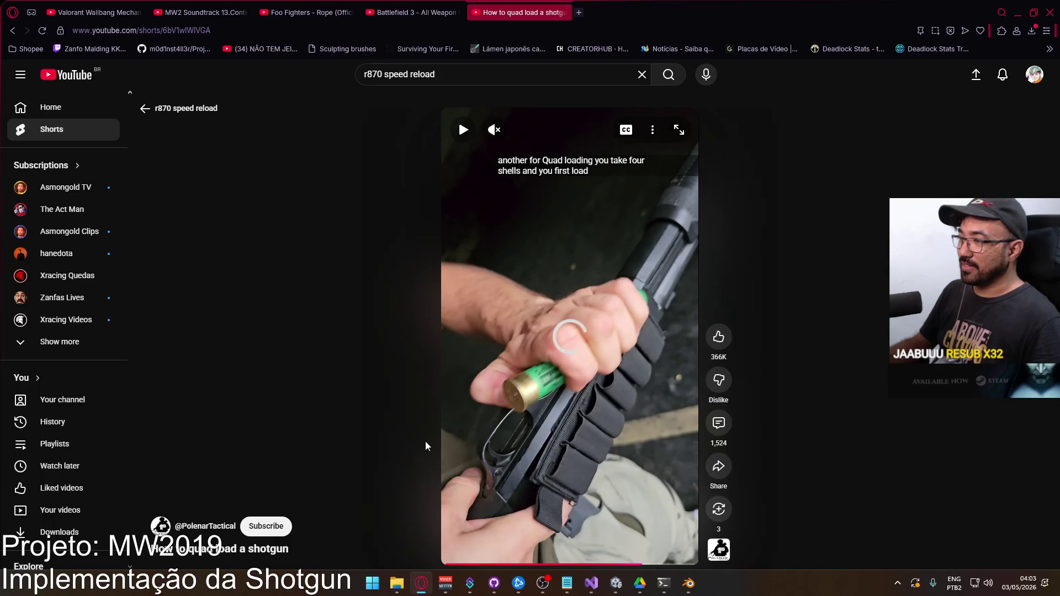
key("alt+Tab")
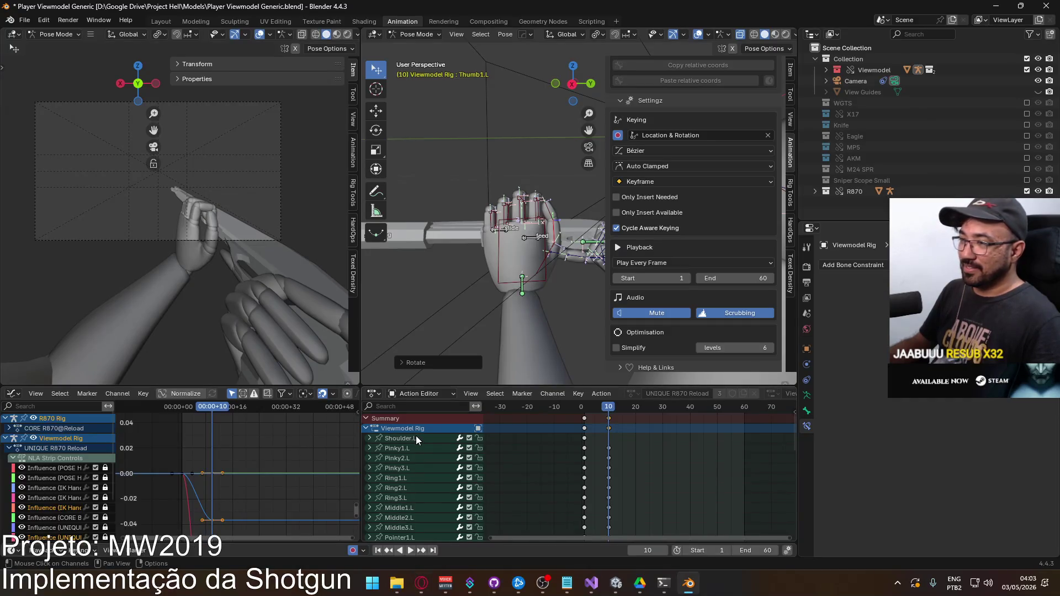
middle_click_drag(546, 326, 486, 312)
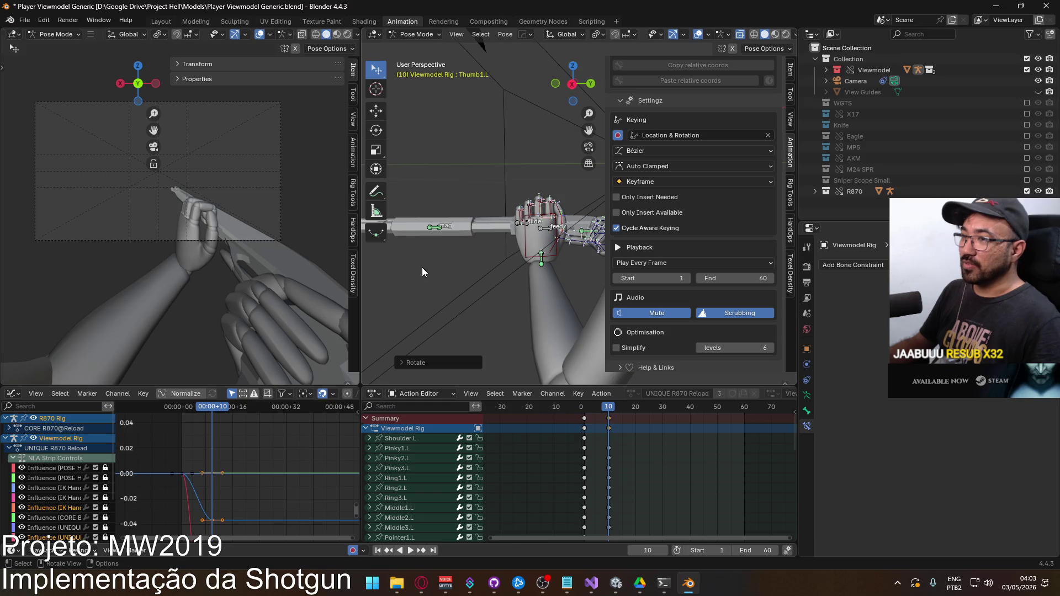
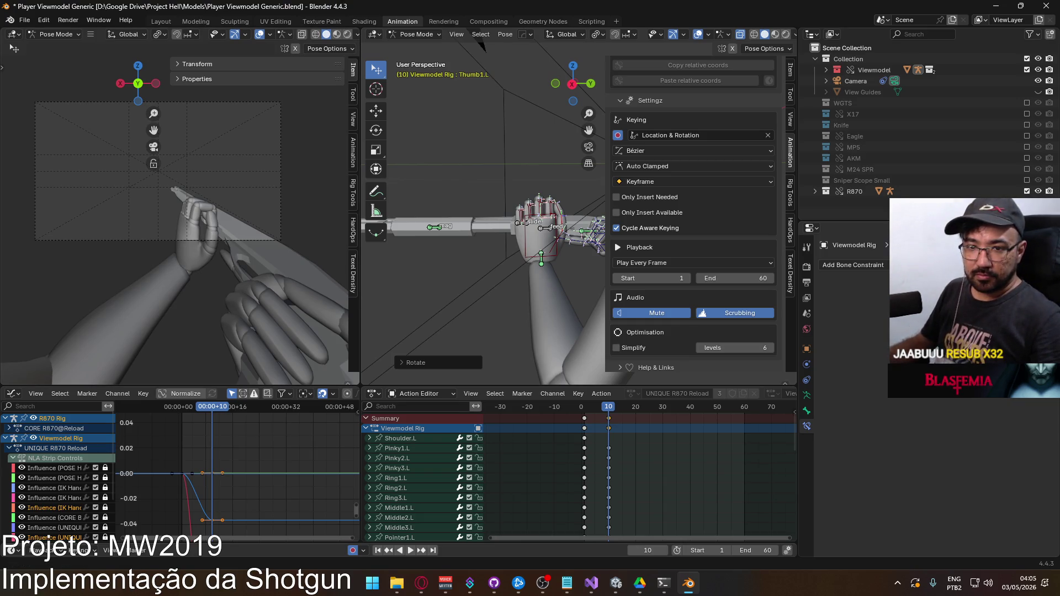
Switch from Blender to the browser showing the quad-loading shotgun YouTube Short
key("alt+Tab")
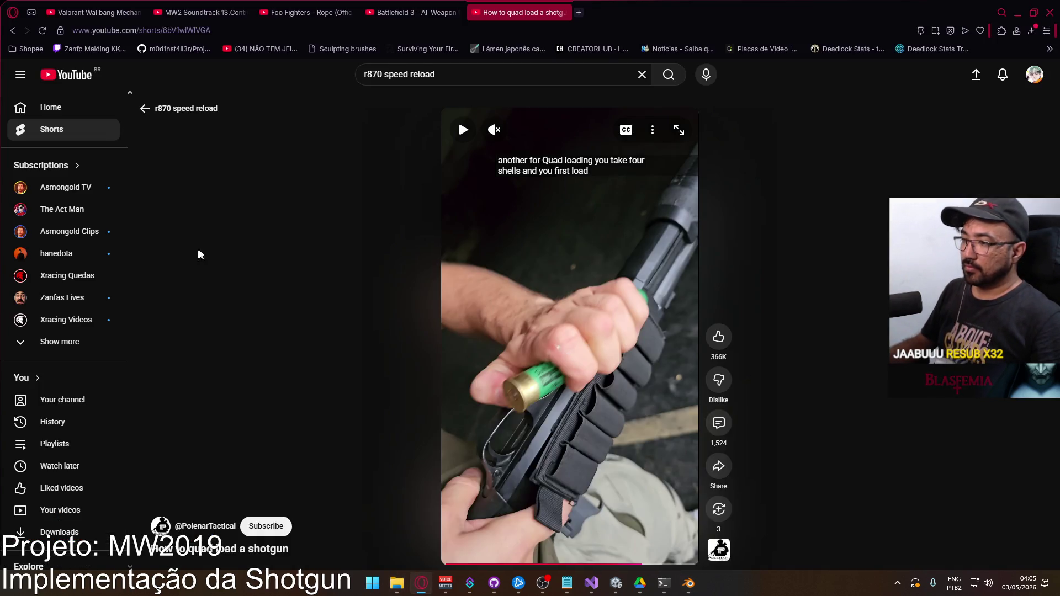
Go back to the 'r870 speed reload' results and scroll down through the reload videos
left_click(14, 31)
scroll(331, 326, "down", 4)
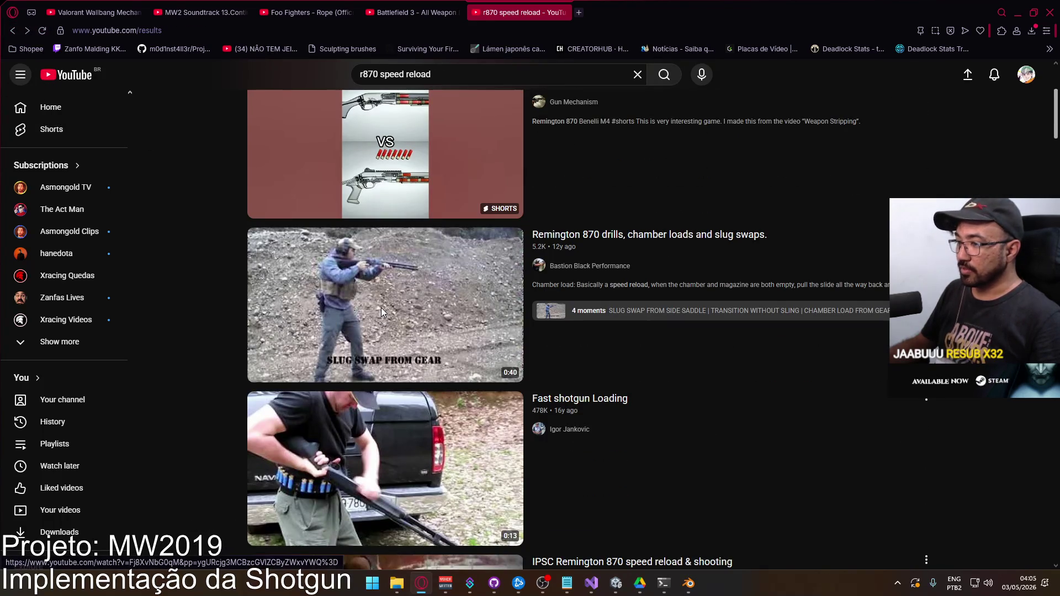
mouse_move(476, 317)
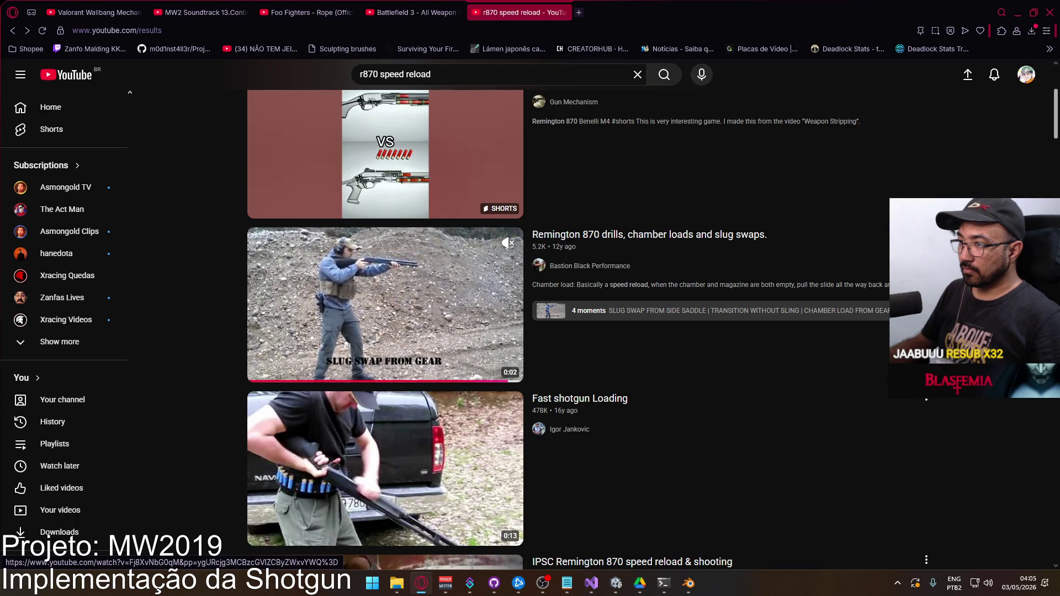
scroll(429, 309, "down", 4)
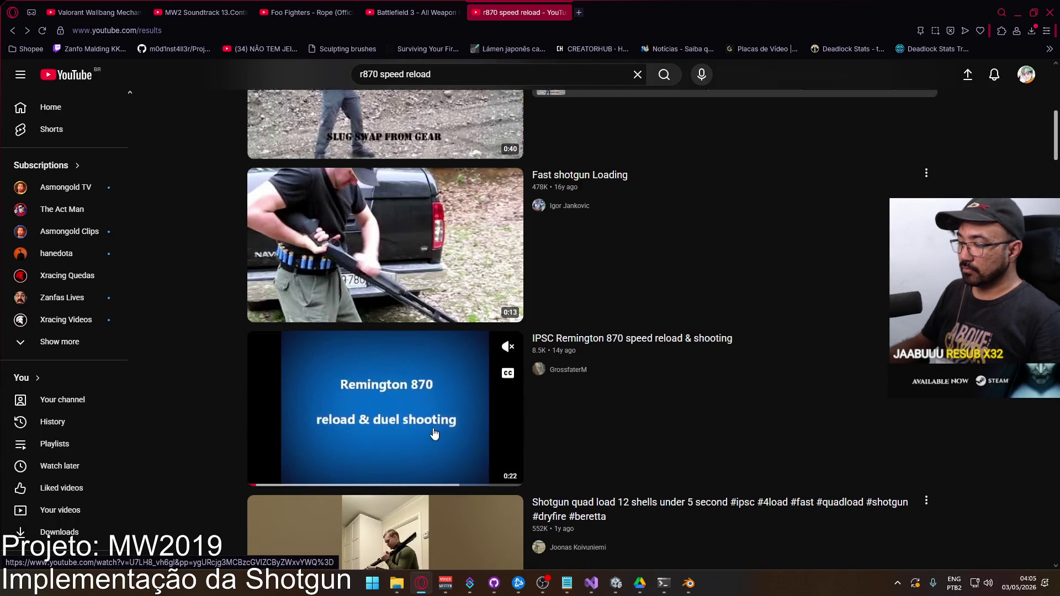
scroll(446, 401, "down", 3)
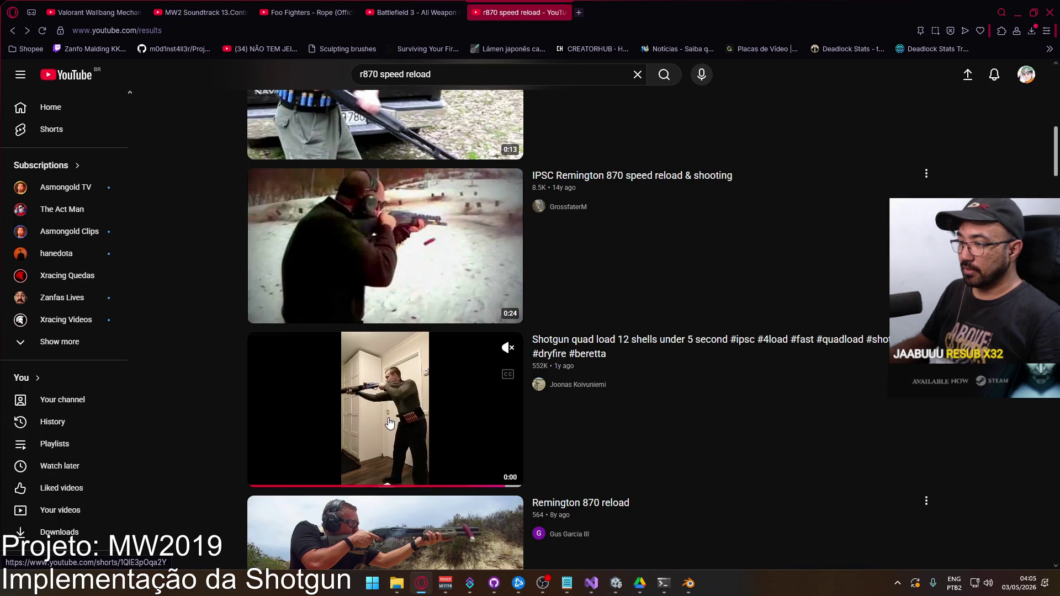
scroll(381, 414, "down", 3)
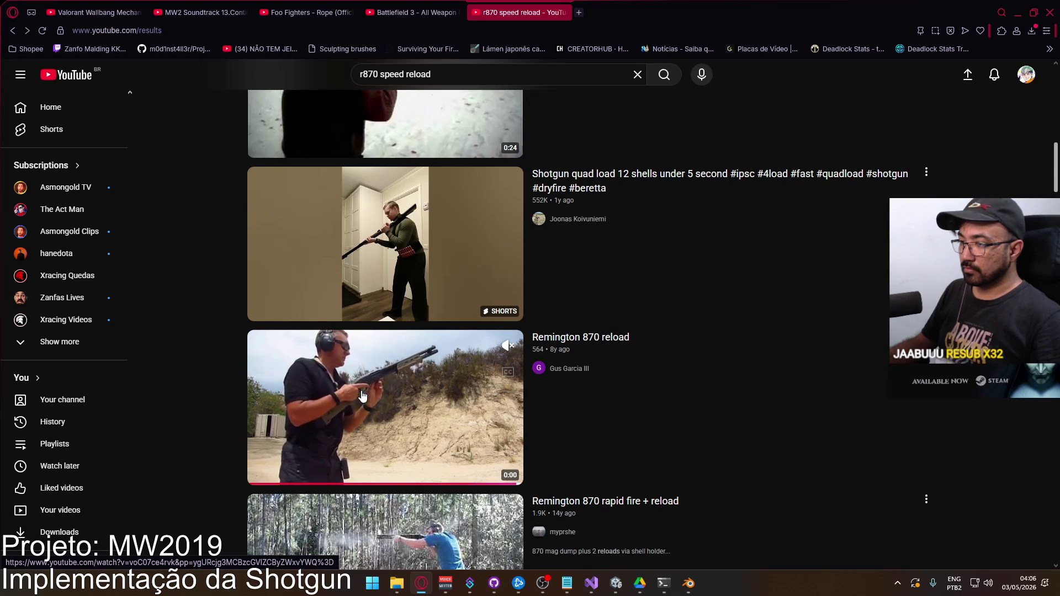
scroll(357, 412, "down", 3)
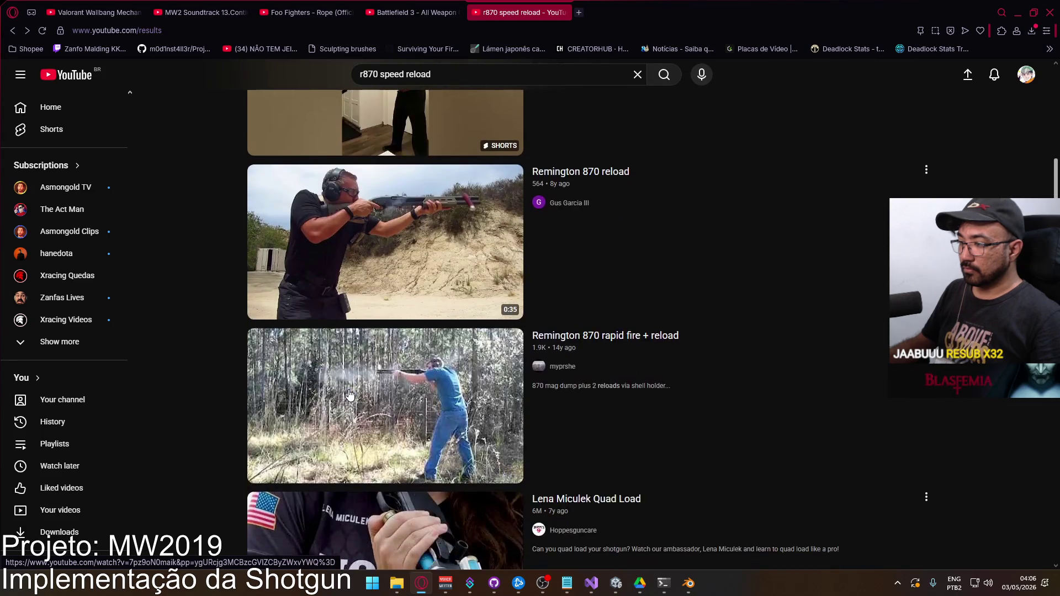
scroll(390, 417, "down", 3)
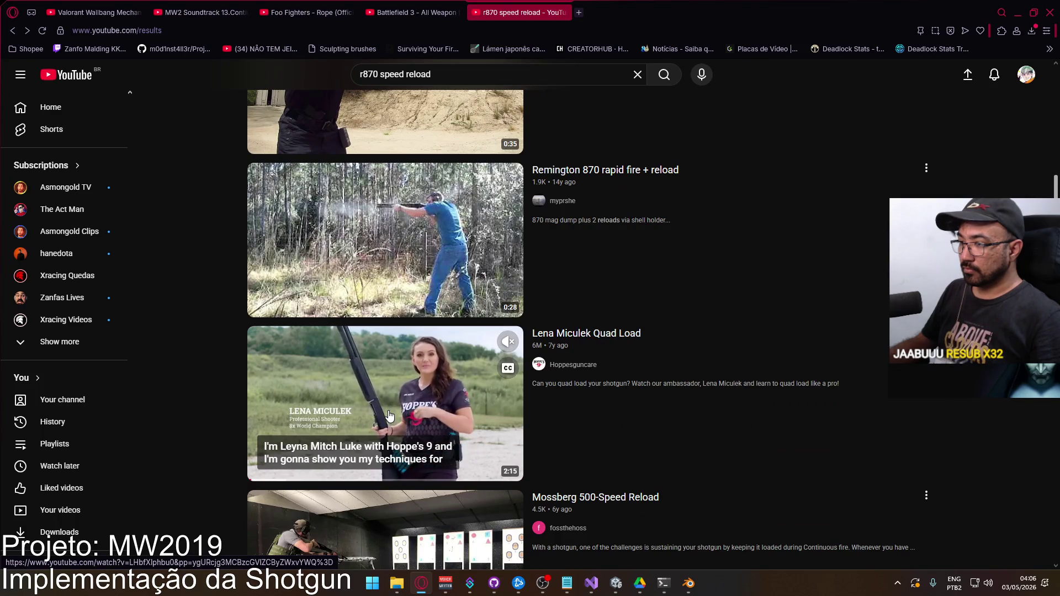
scroll(390, 415, "down", 3)
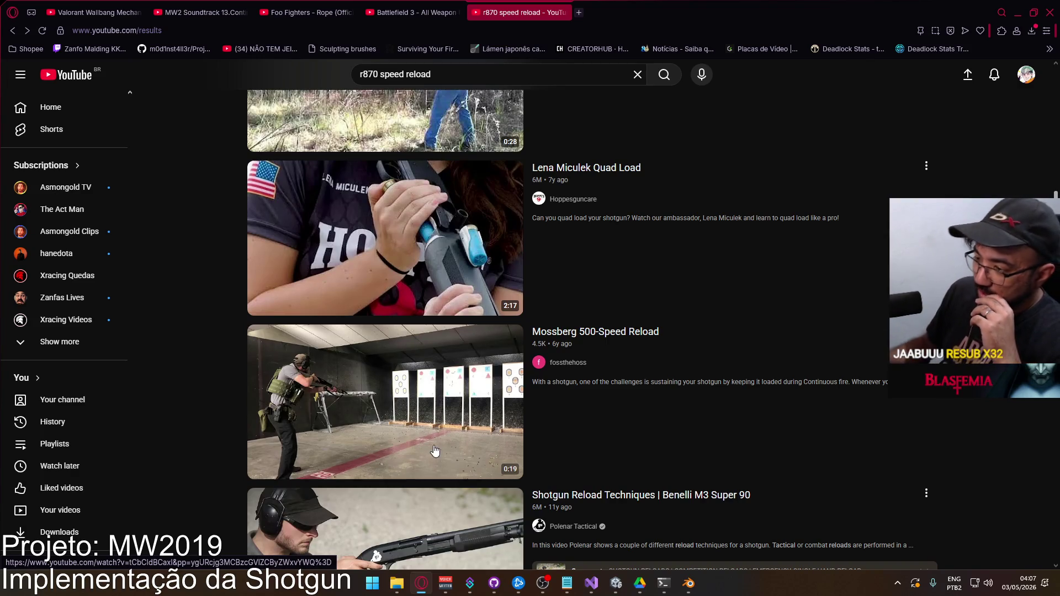
scroll(372, 335, "down", 3)
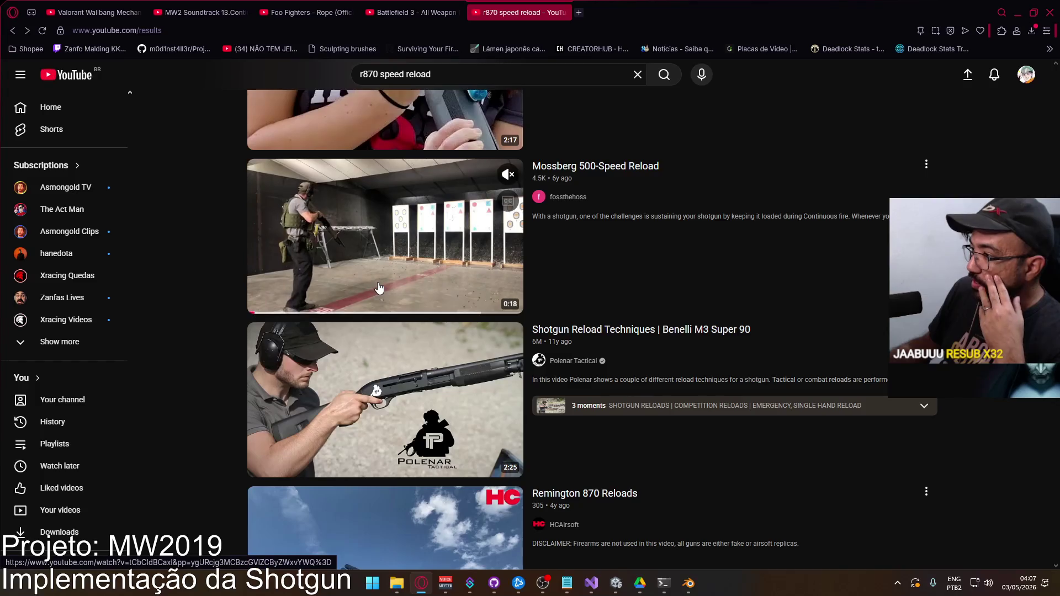
scroll(376, 310, "down", 3)
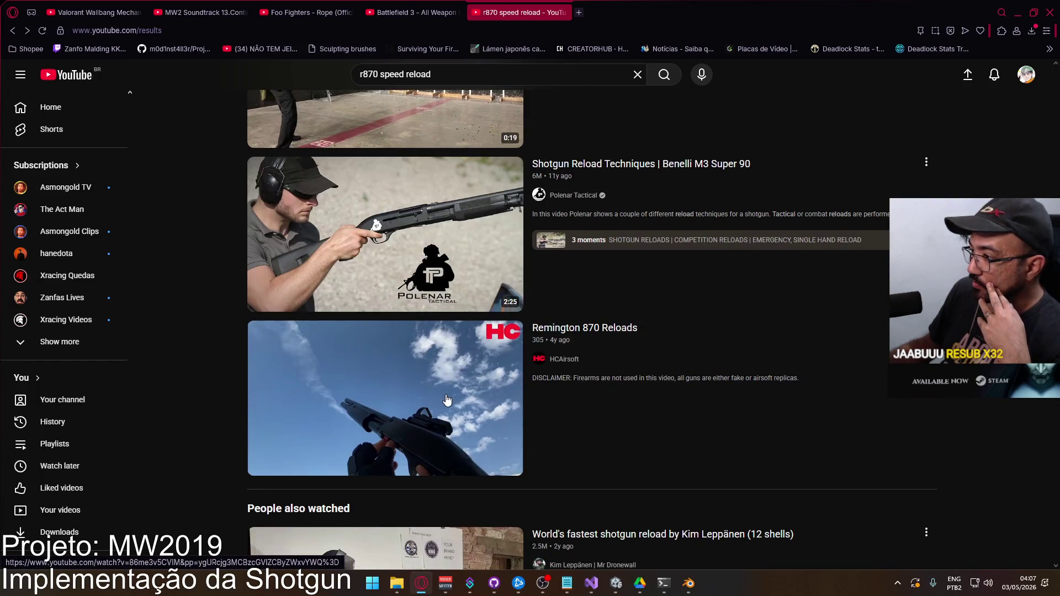
mouse_move(449, 393)
scroll(442, 358, "down", 2)
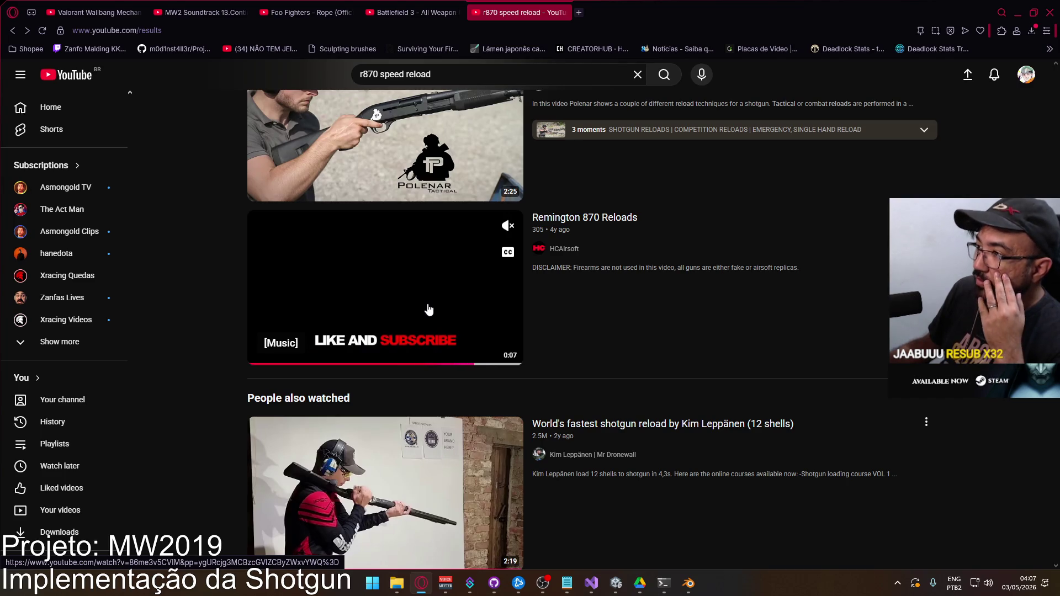
scroll(428, 310, "down", 4)
scroll(422, 313, "down", 3)
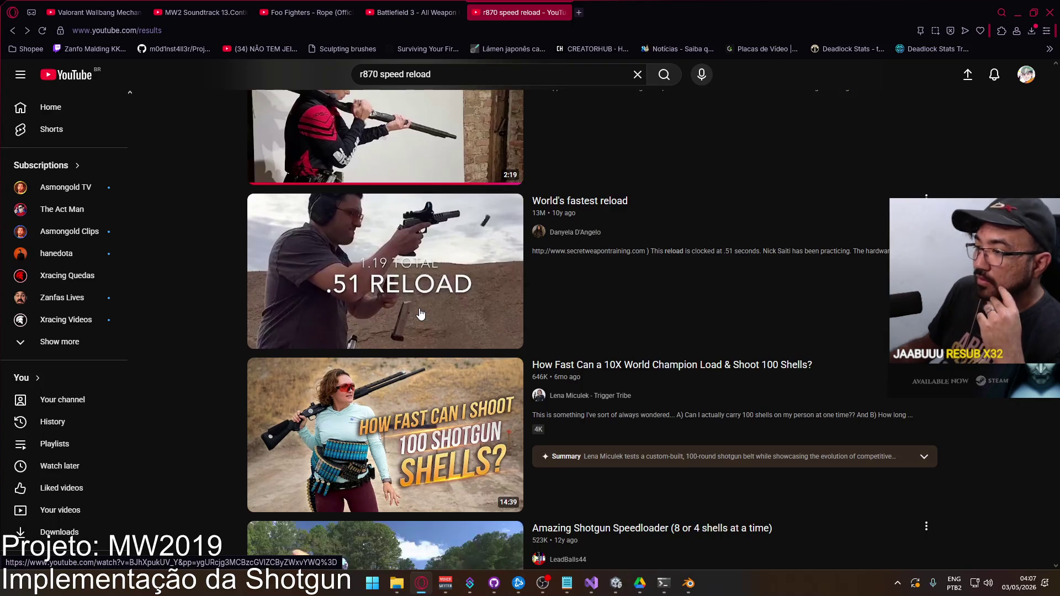
scroll(421, 314, "down", 3)
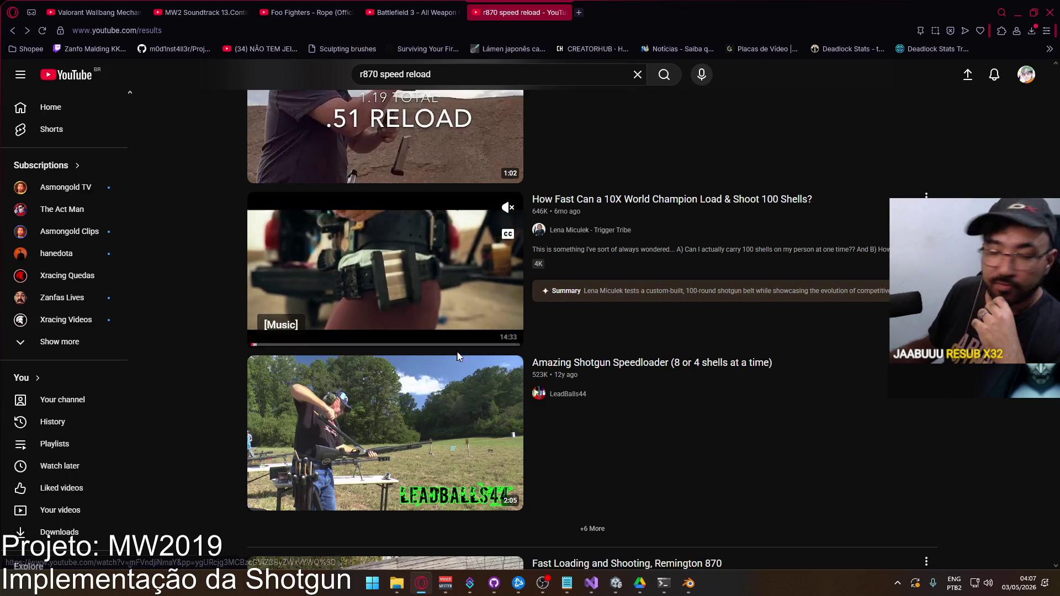
scroll(462, 351, "down", 7)
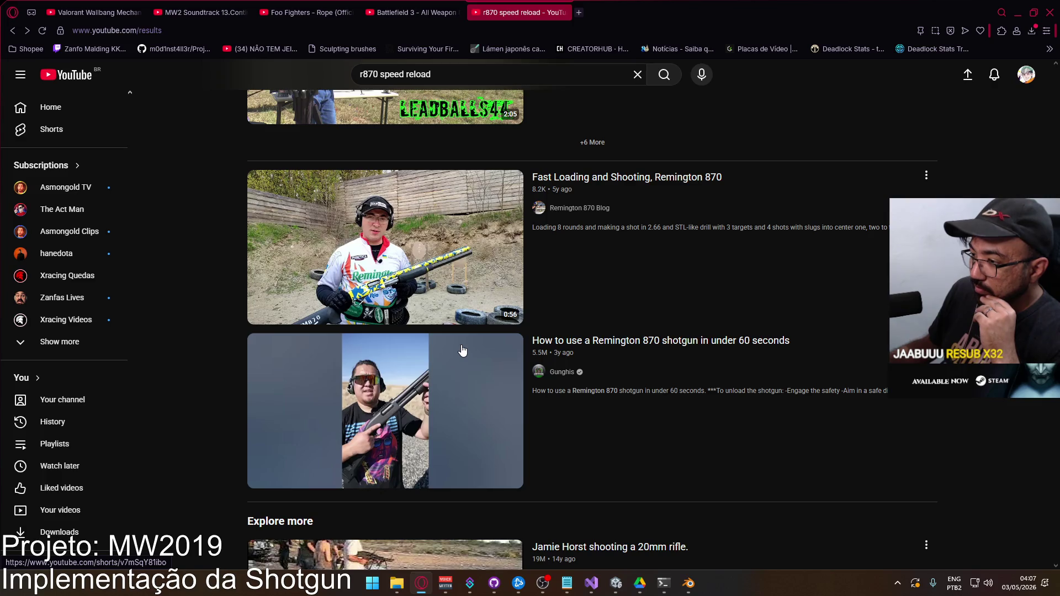
mouse_move(462, 351)
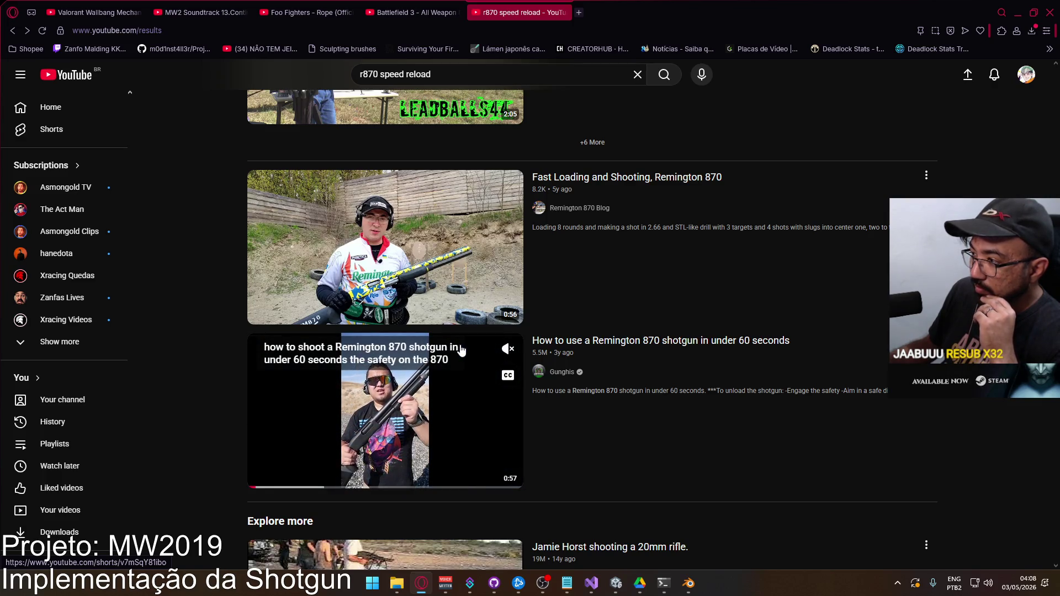
scroll(460, 350, "down", 1)
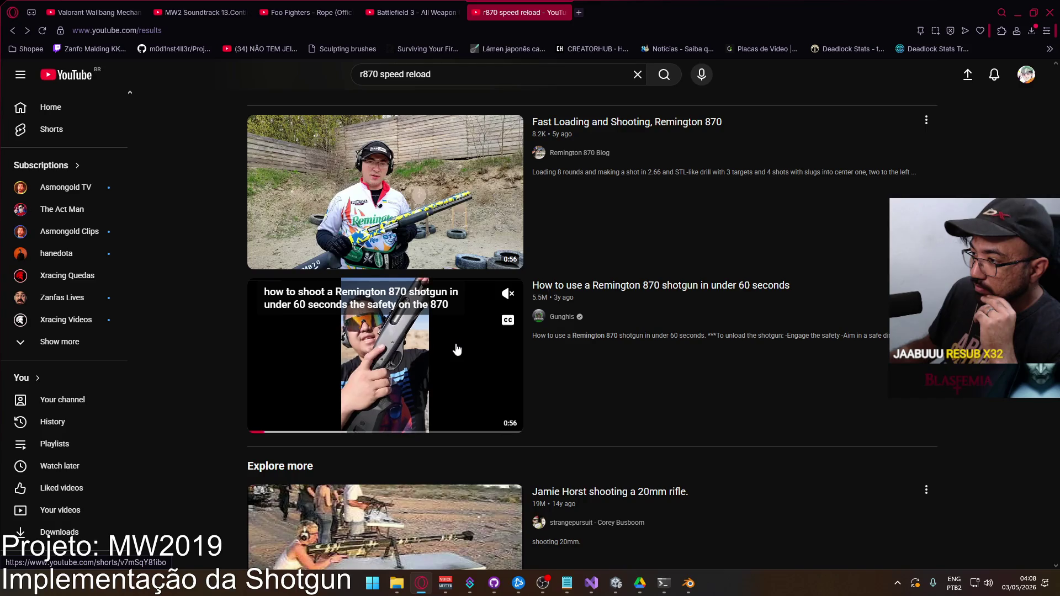
scroll(455, 350, "down", 7)
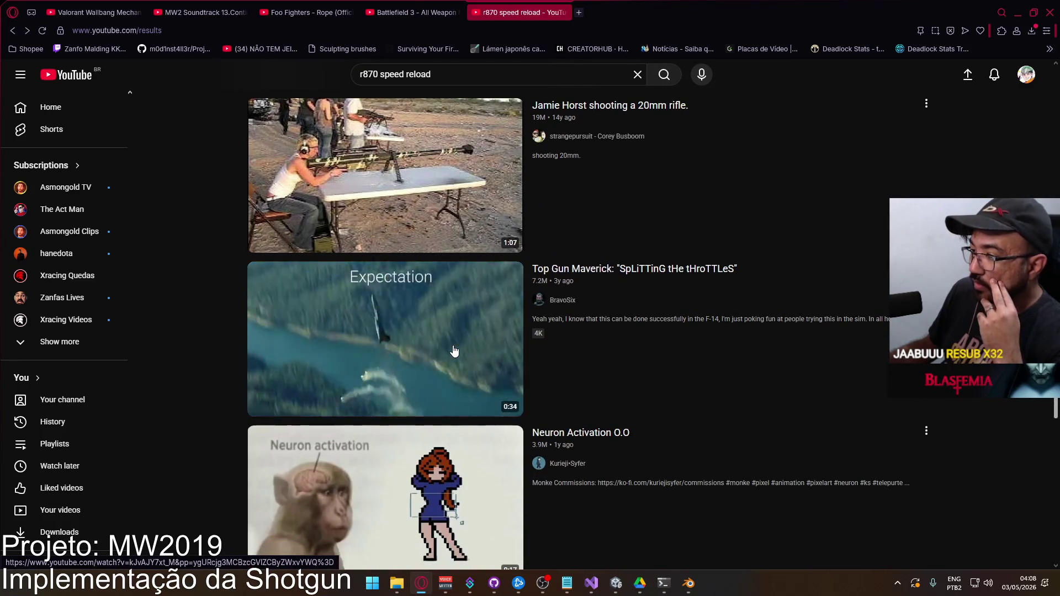
scroll(454, 350, "down", 3)
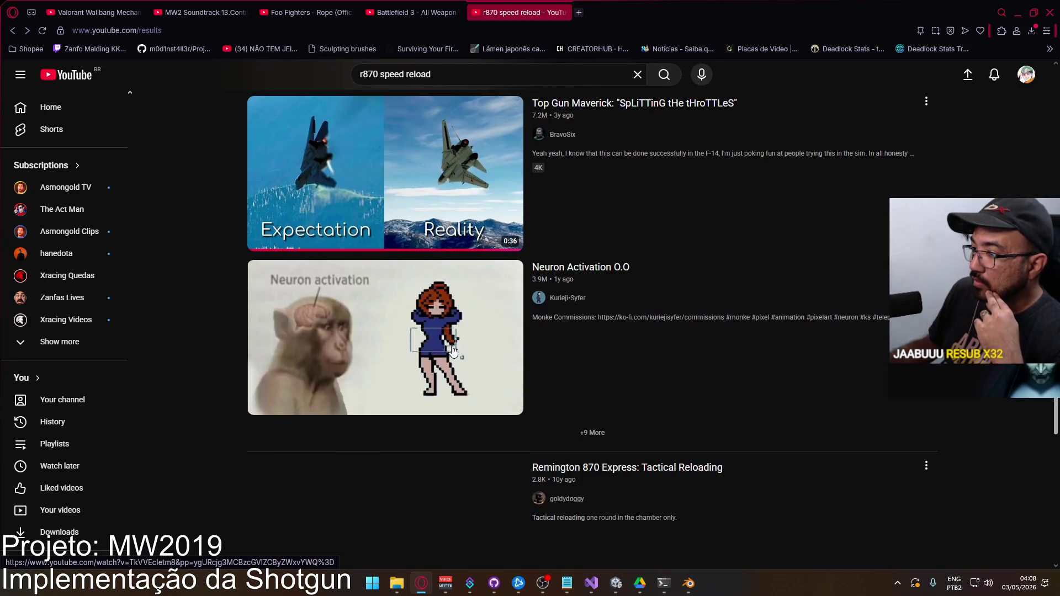
scroll(453, 351, "down", 4)
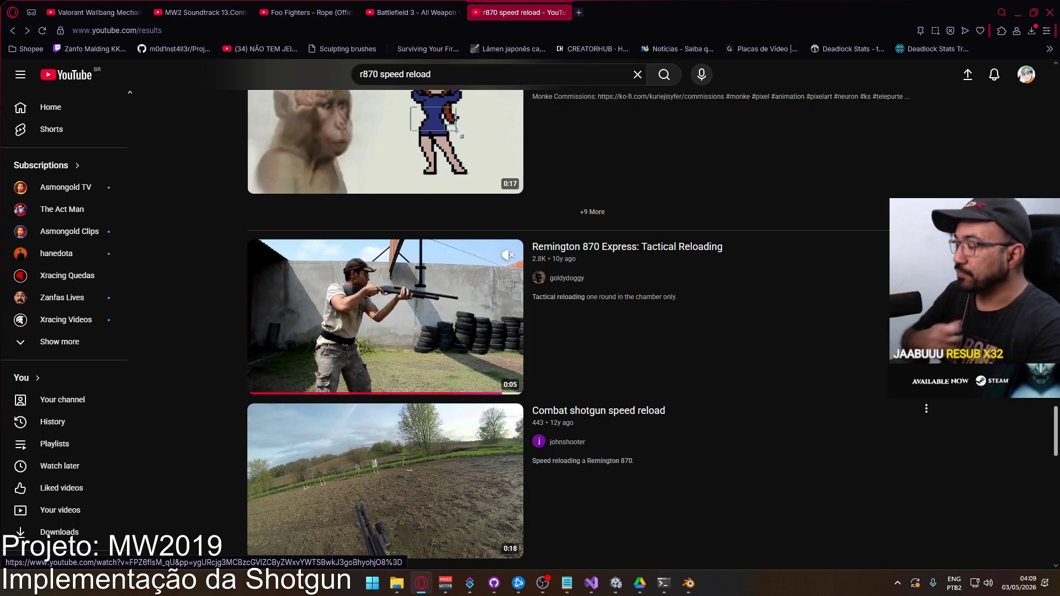
scroll(594, 320, "down", 5)
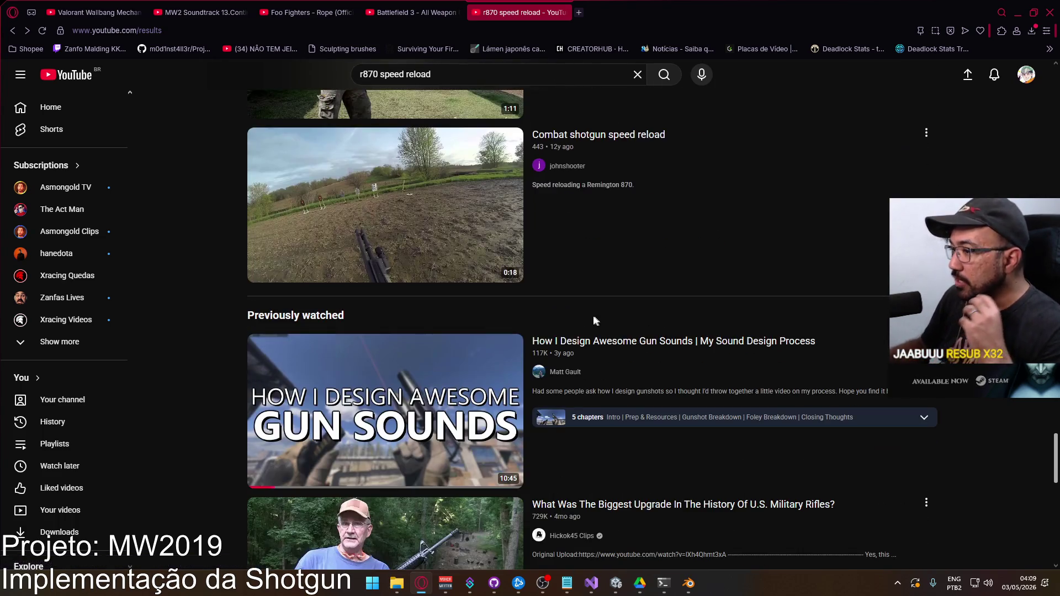
Scroll through the remaining r870 speed reload results, then return to Blender
scroll(563, 326, "down", 4)
scroll(555, 329, "down", 3)
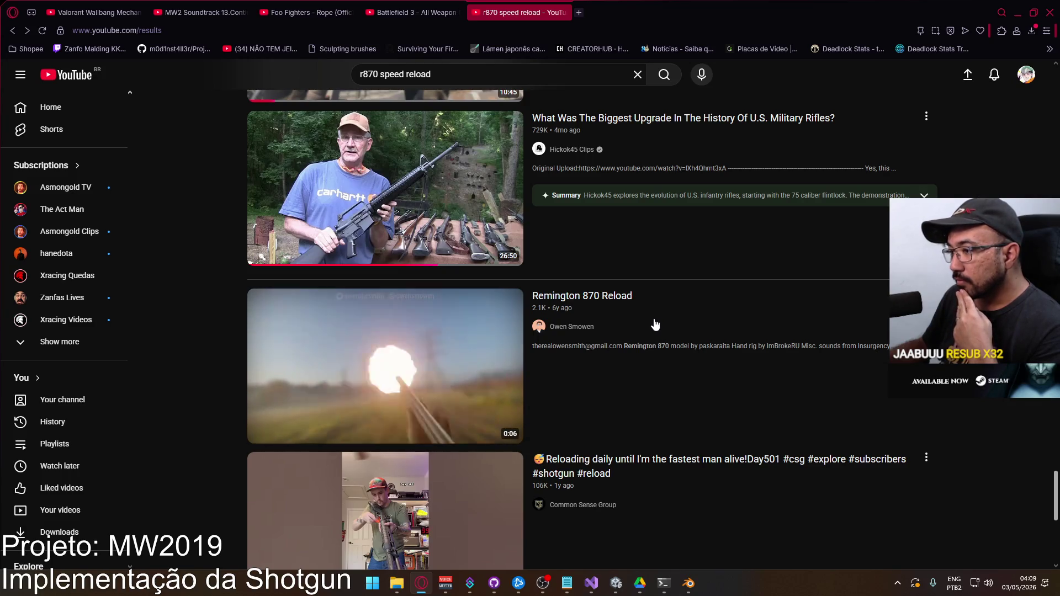
scroll(655, 325, "down", 4)
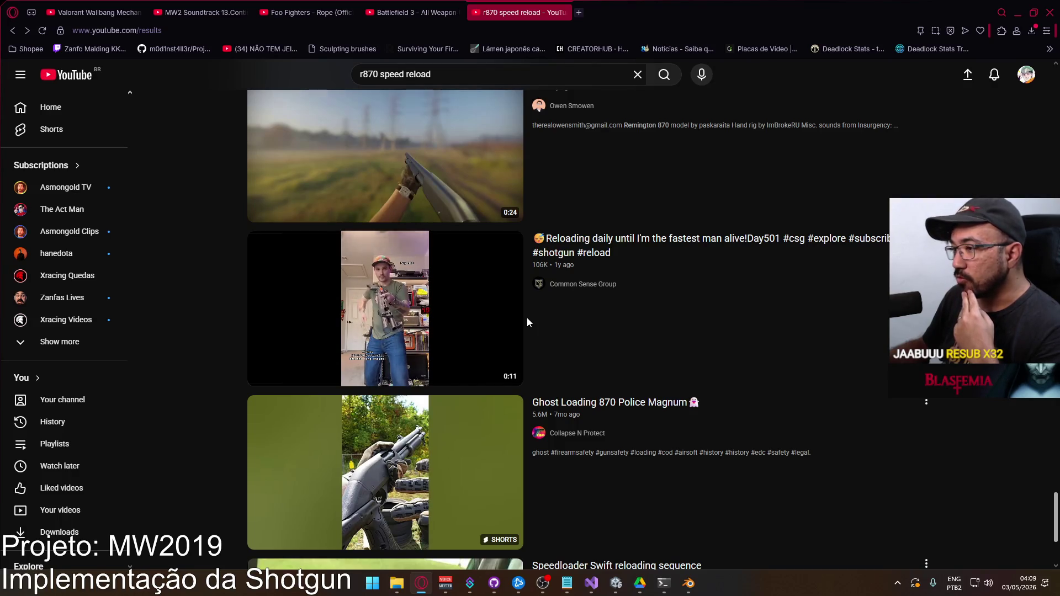
scroll(527, 323, "down", 2)
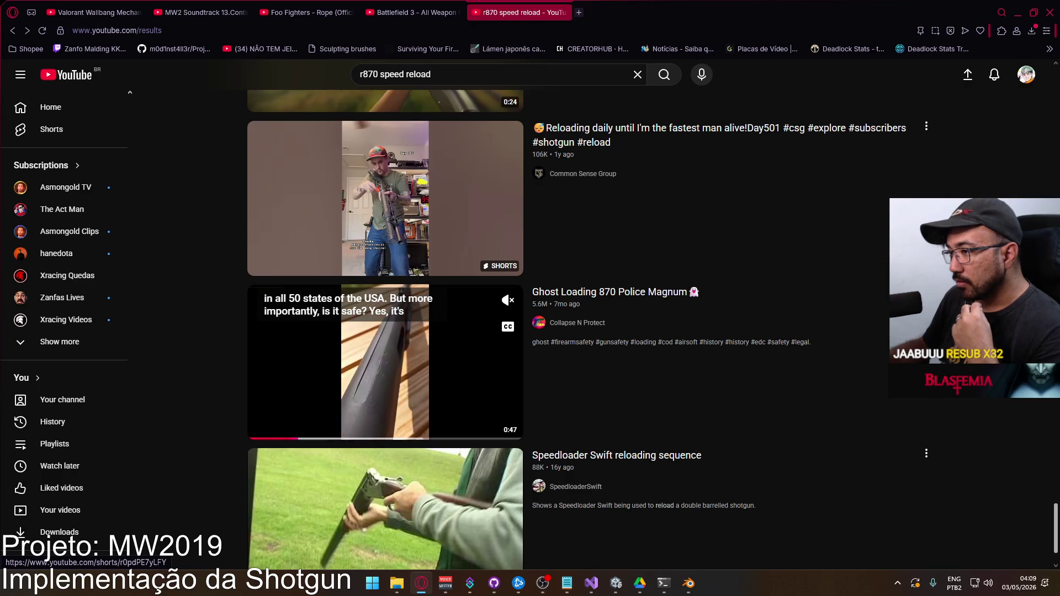
scroll(554, 385, "down", 5)
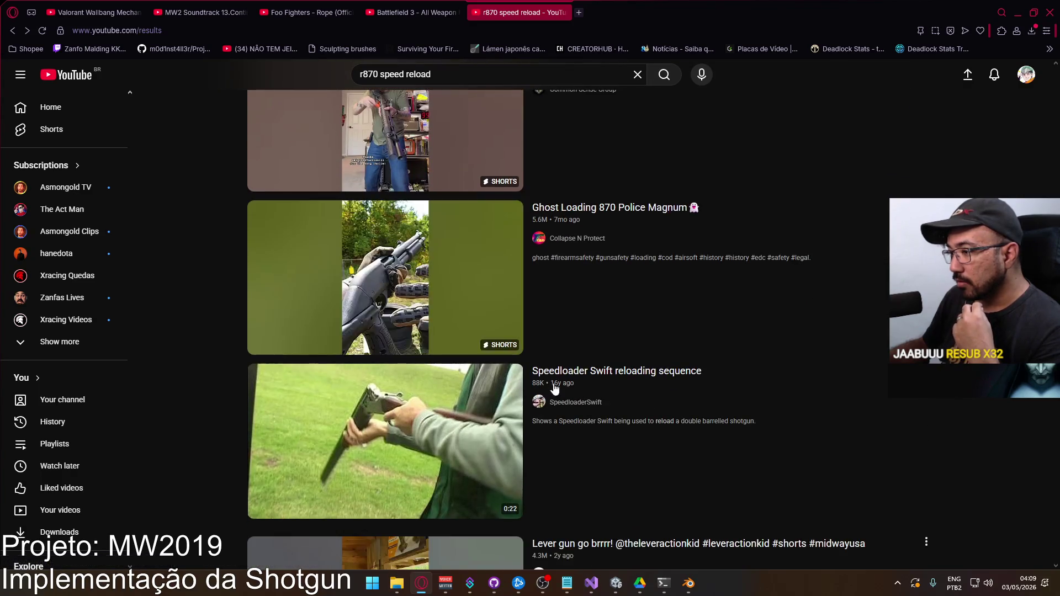
mouse_move(555, 383)
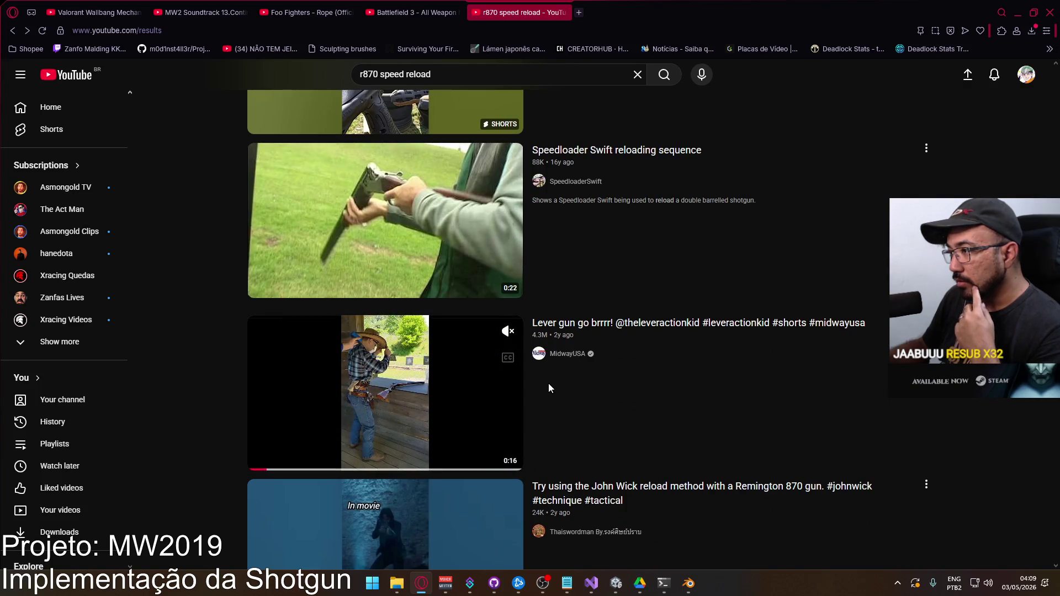
scroll(545, 389, "down", 3)
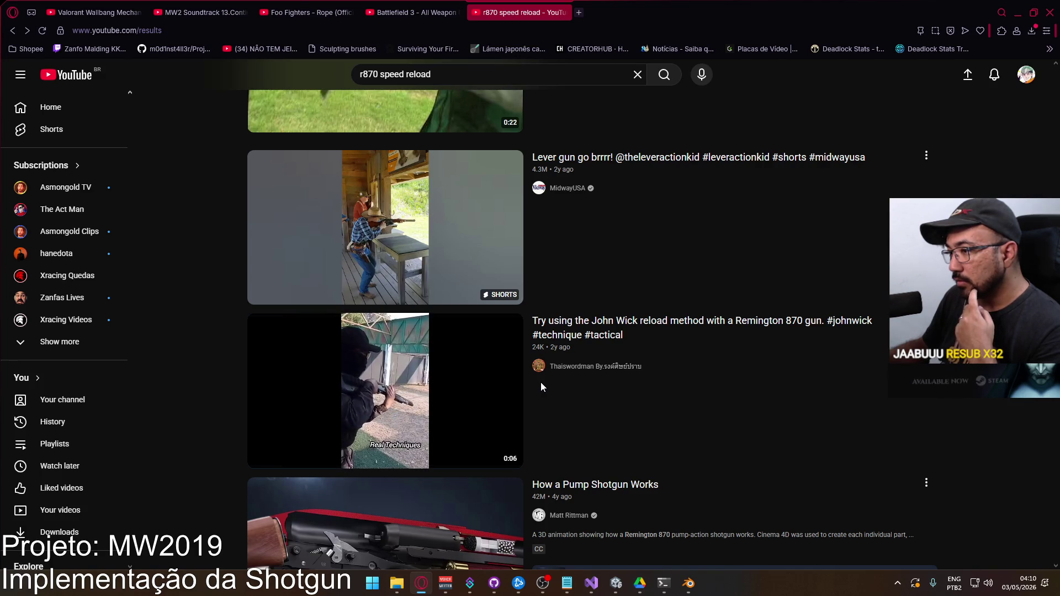
scroll(539, 385, "down", 3)
scroll(540, 384, "down", 2)
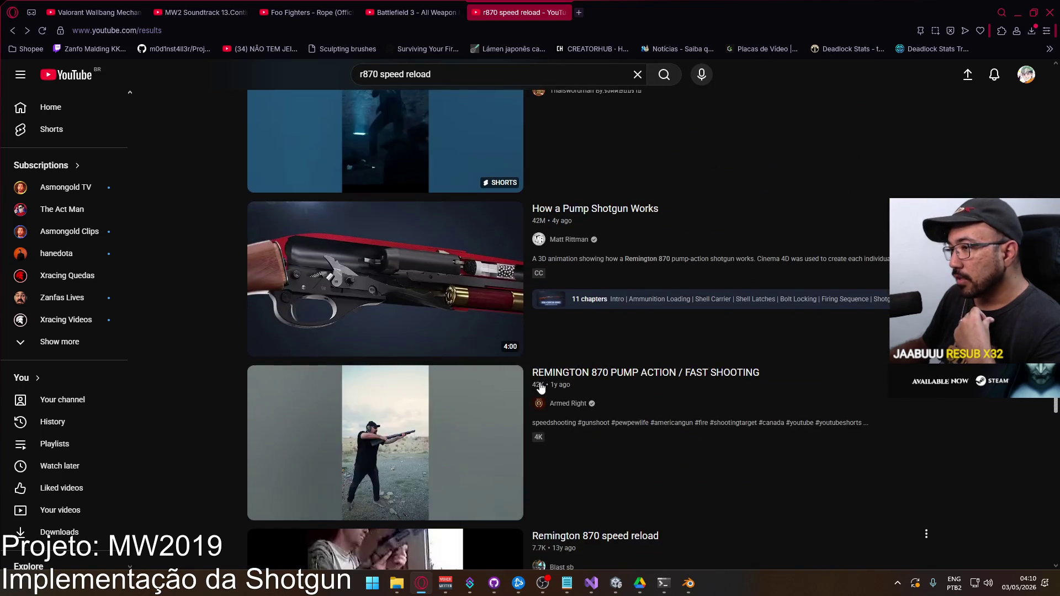
scroll(581, 447, "down", 3)
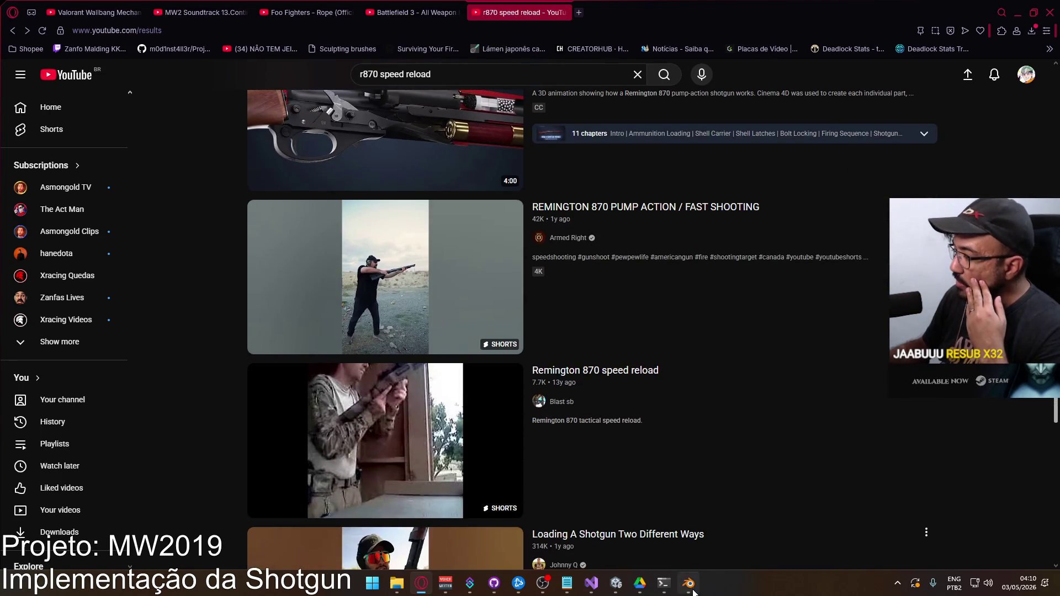
left_click(689, 583)
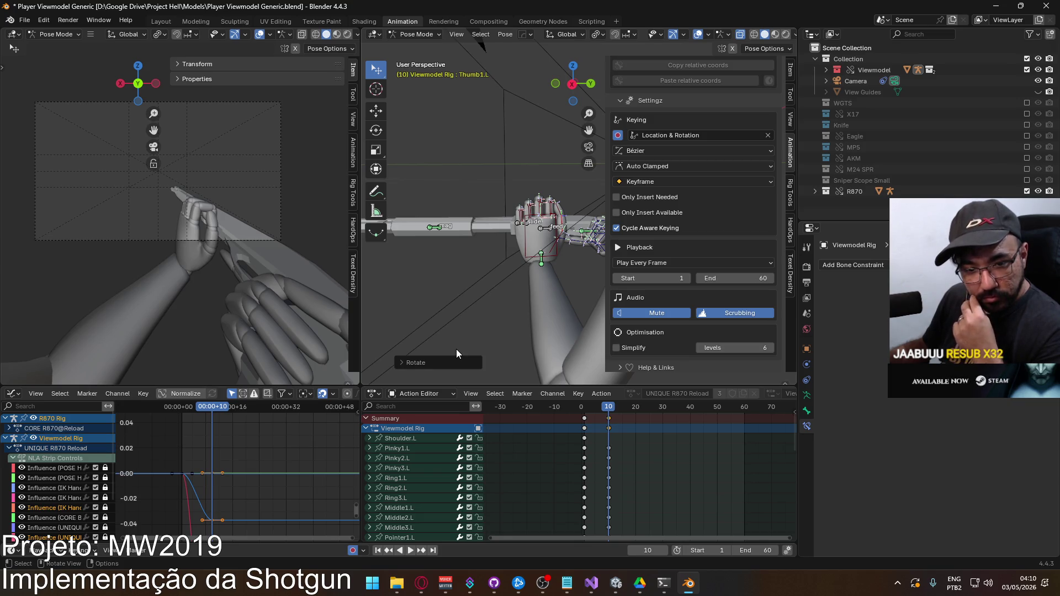
Orbit and zoom onto the hand rig and select the left hand IK bone, HandIK.L
mouse_move(456, 309)
middle_mouse_down()
mouse_move(469, 214)
mouse_move(374, 242)
middle_mouse_up()
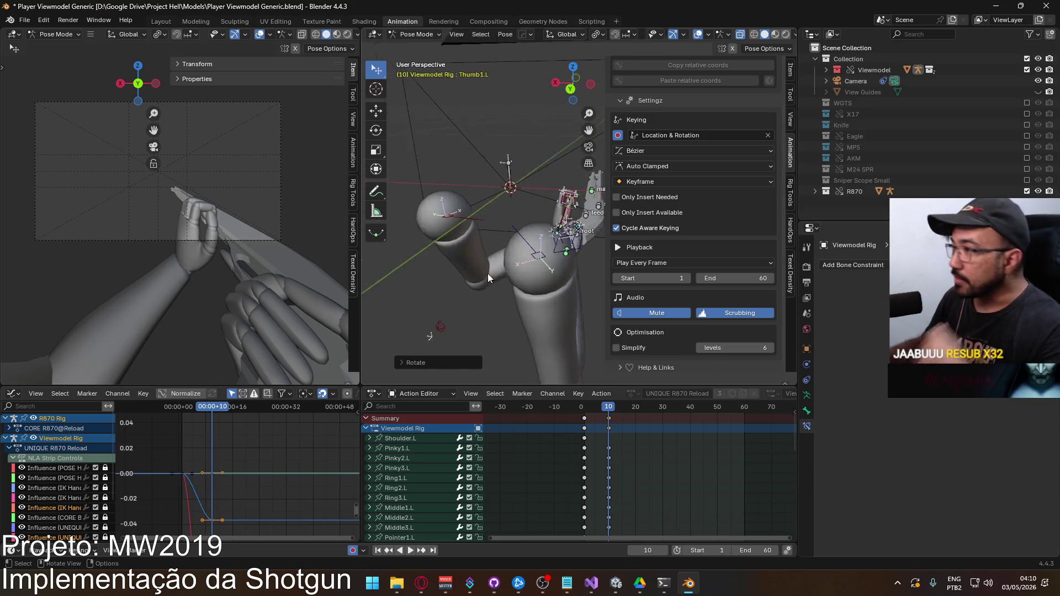
scroll(498, 241, "up", 5)
mouse_move(498, 241)
middle_mouse_down()
mouse_move(449, 255)
mouse_move(513, 263)
mouse_move(462, 263)
mouse_move(538, 236)
mouse_move(503, 268)
mouse_move(507, 313)
mouse_move(509, 243)
mouse_move(530, 224)
mouse_move(503, 267)
mouse_move(488, 270)
mouse_move(500, 256)
middle_mouse_up()
left_click(530, 244)
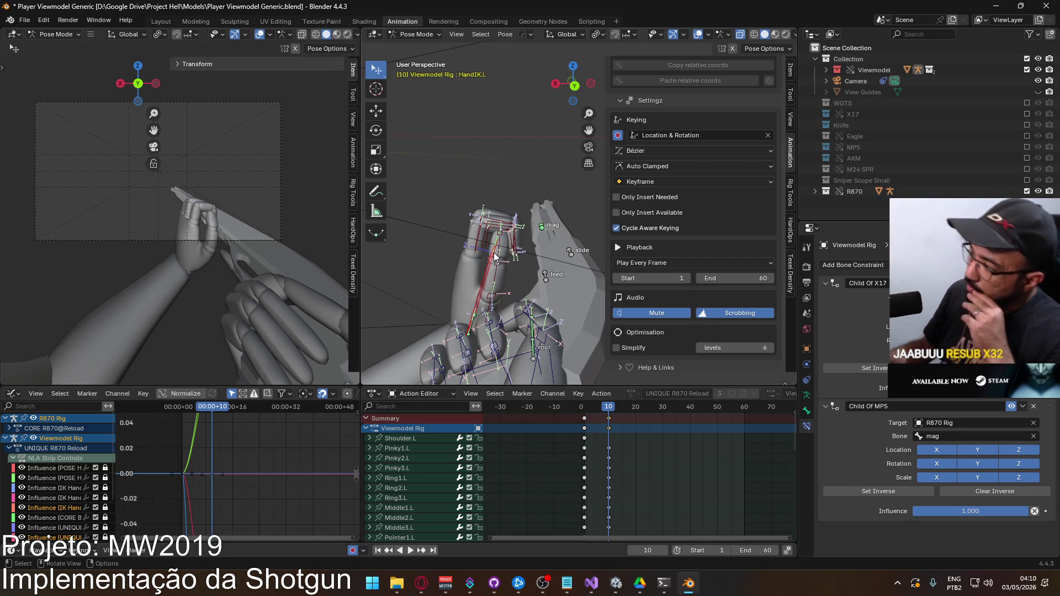
key("space")
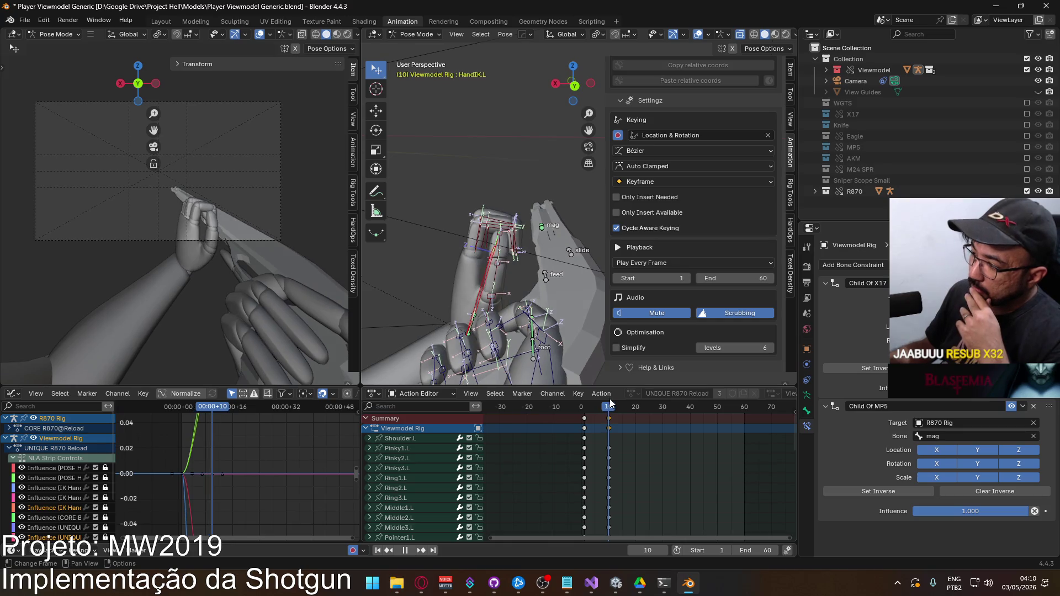
mouse_move(606, 402)
left_mouse_down()
mouse_move(586, 407)
mouse_move(610, 410)
left_mouse_up()
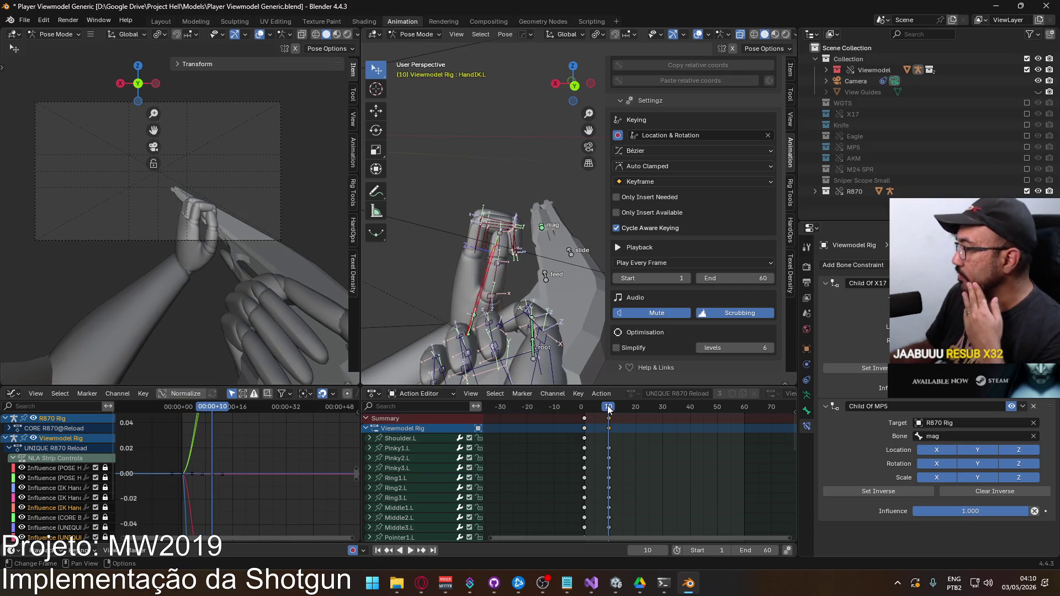
mouse_move(496, 308)
middle_mouse_down()
mouse_move(461, 310)
mouse_move(472, 319)
mouse_move(447, 329)
middle_mouse_up()
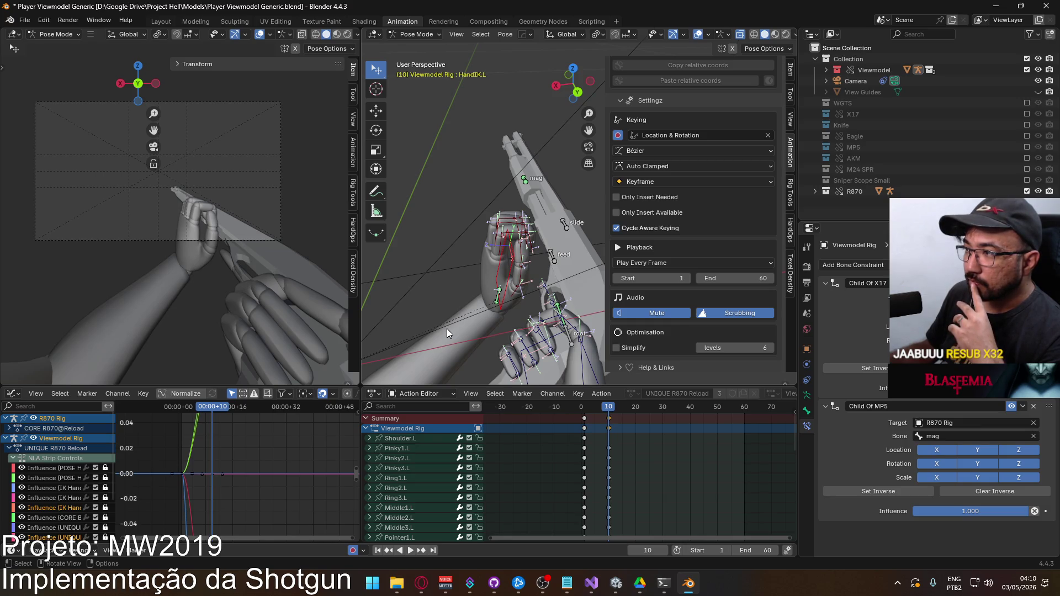
scroll(478, 333, "down", 3)
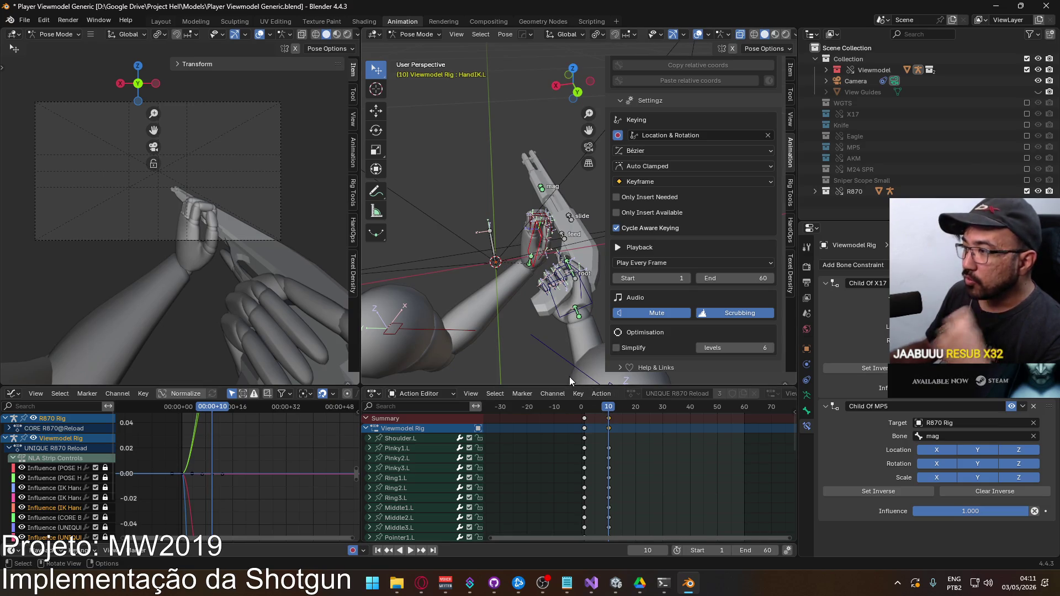
key("alt+Tab")
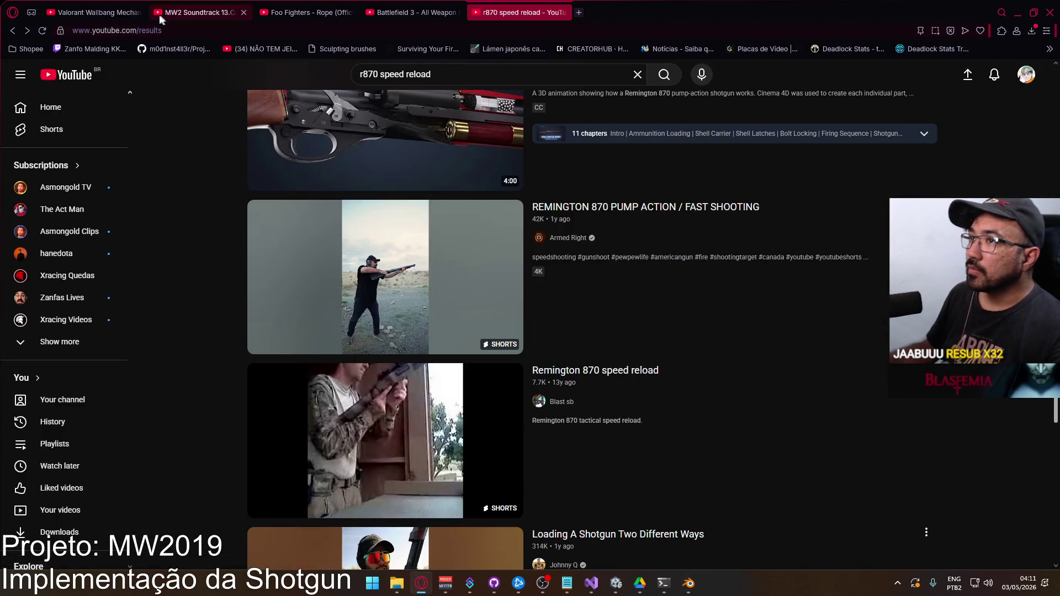
Cycle past the MW2 and Battlefield 3 tabs to the r870 results and open the quad-loading Short
left_click(200, 12)
left_click(420, 5)
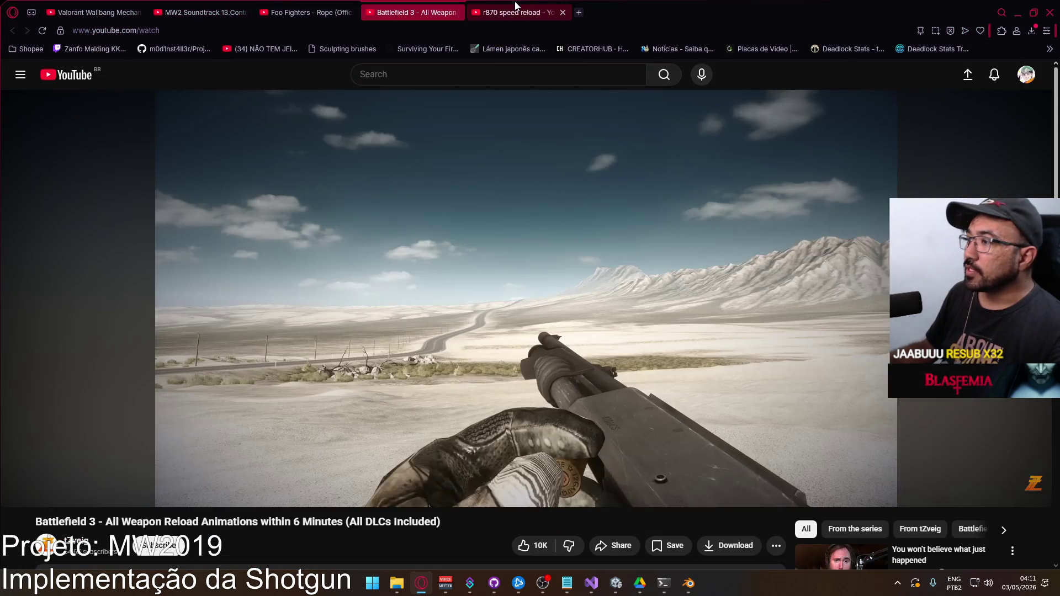
left_click(517, 6)
scroll(461, 261, "up", 13)
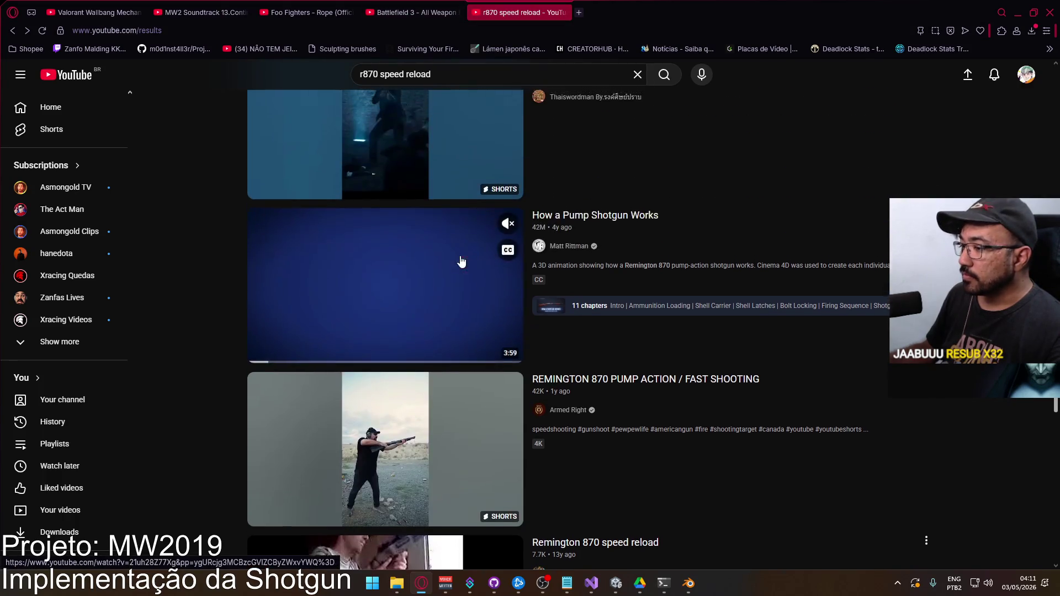
scroll(498, 240, "down", 20)
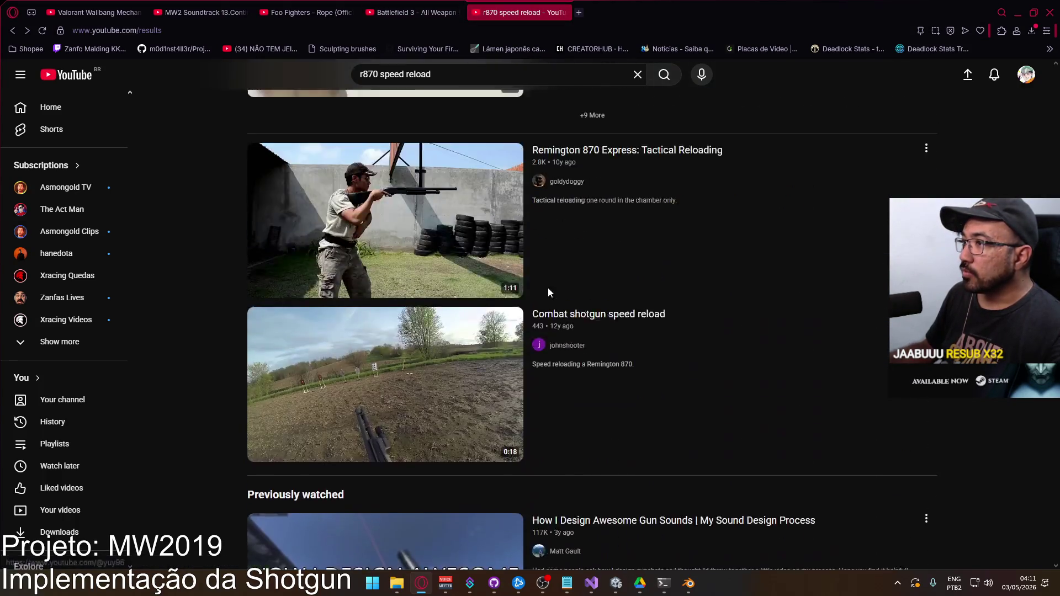
scroll(541, 304, "down", 20)
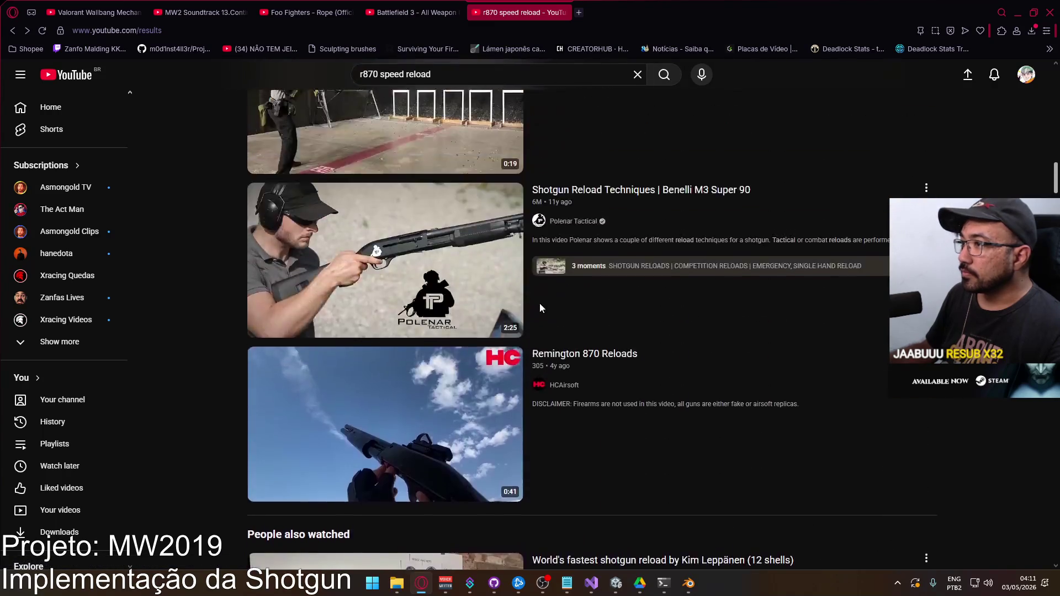
scroll(538, 308, "up", 20)
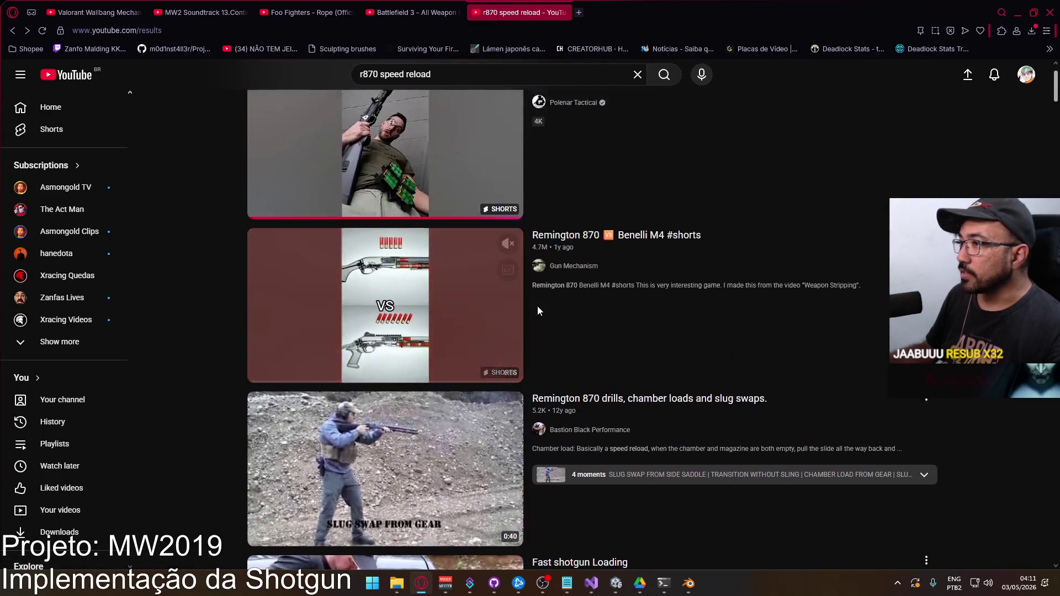
left_click(522, 293)
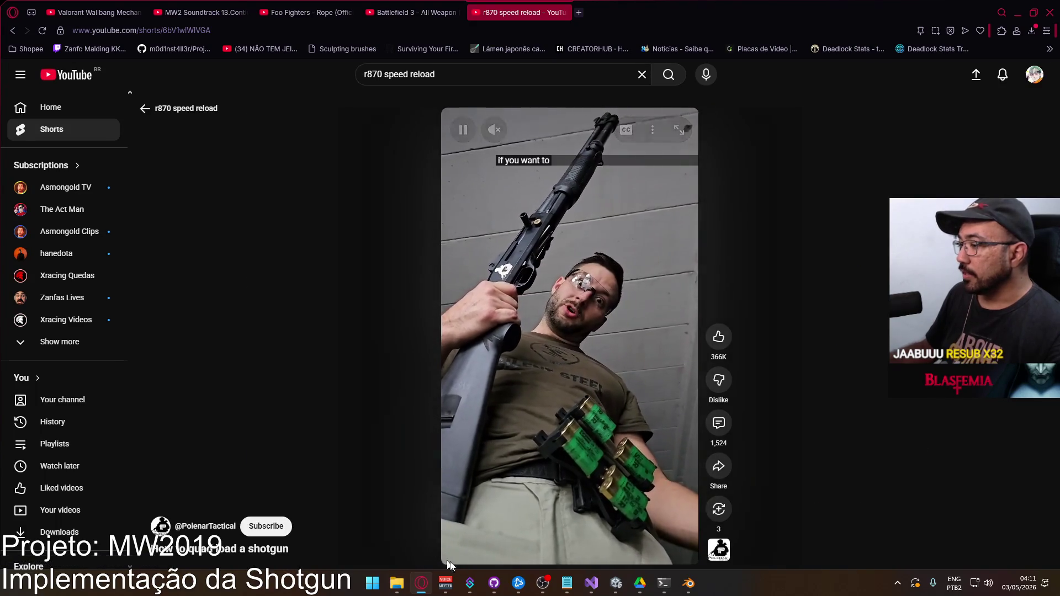
Seek the quad-load Short and pause it on the two-shell double-load grip
left_click(501, 564)
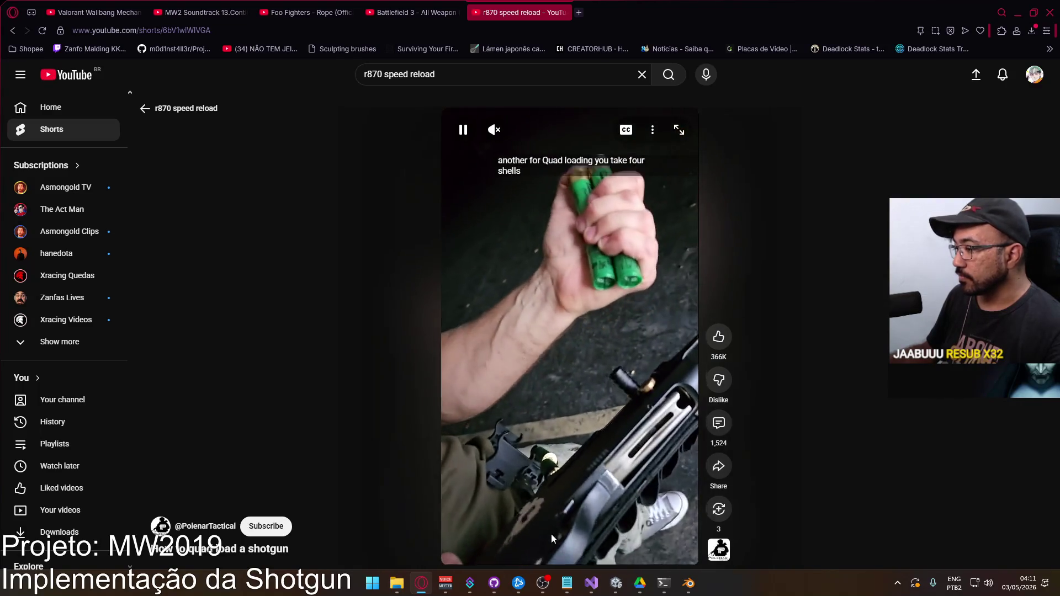
left_click(480, 564)
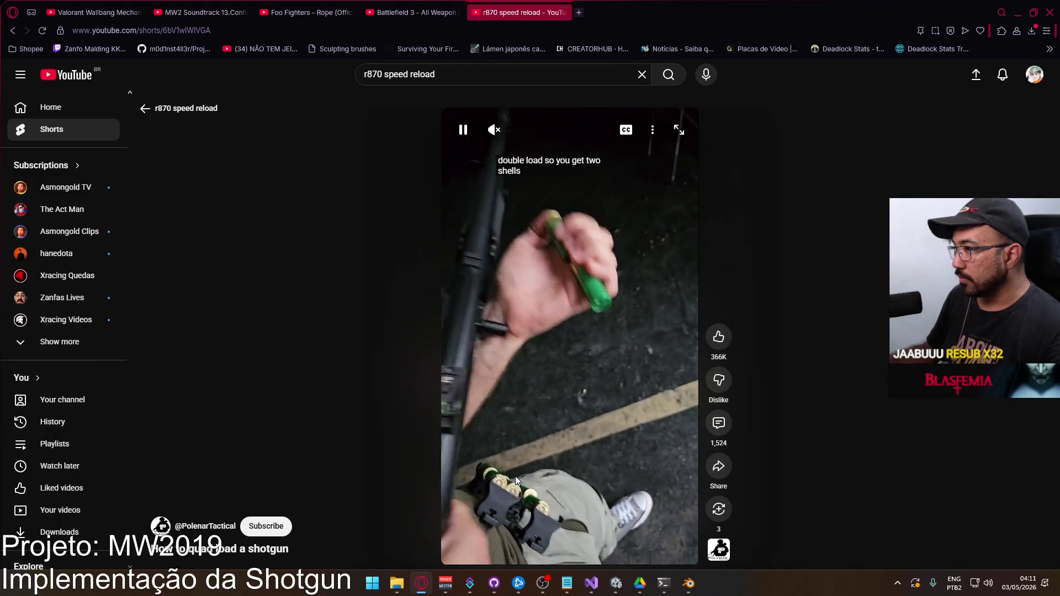
left_click(623, 405)
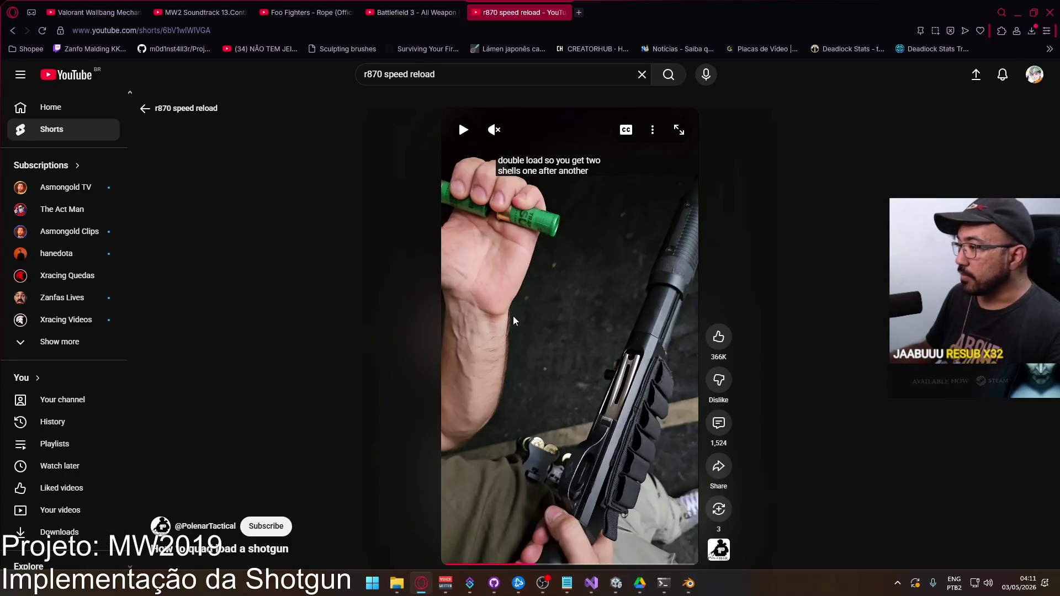
Back in Blender, select the R870 shotgun rig's root bone
key("alt+Tab")
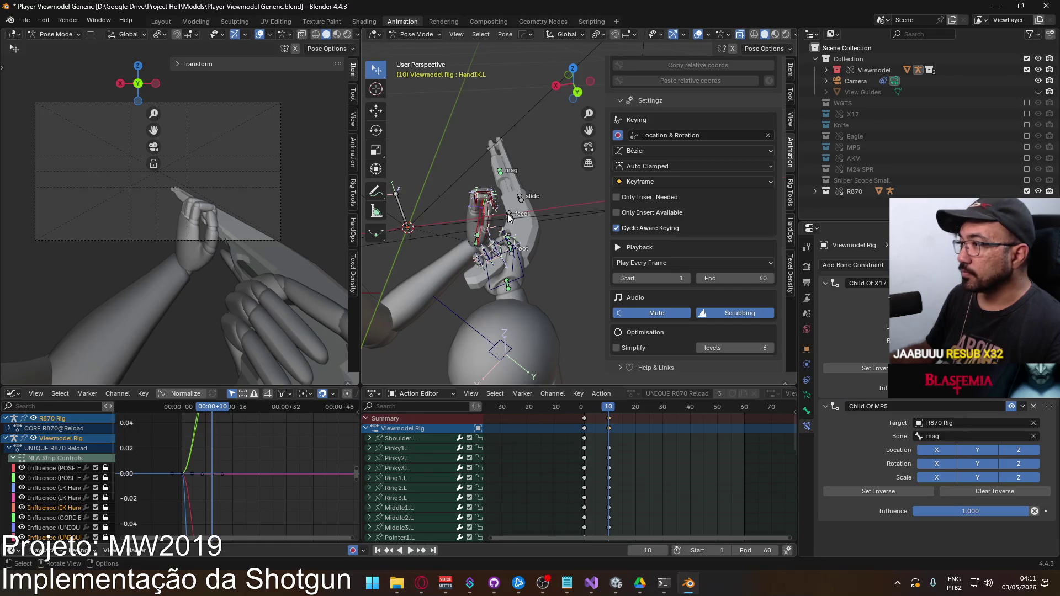
scroll(477, 243, "up", 3)
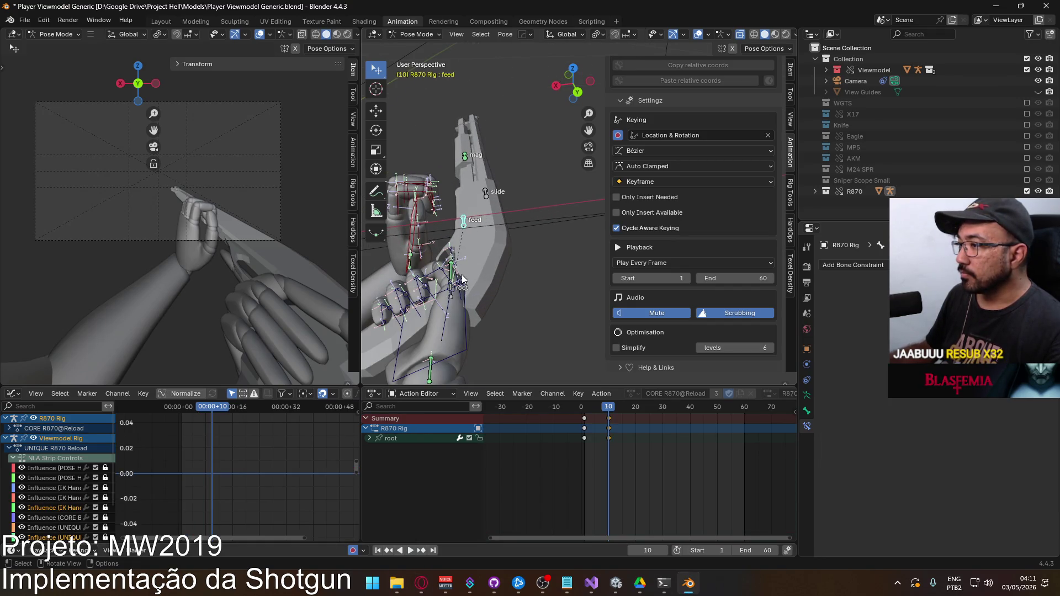
left_click(453, 299)
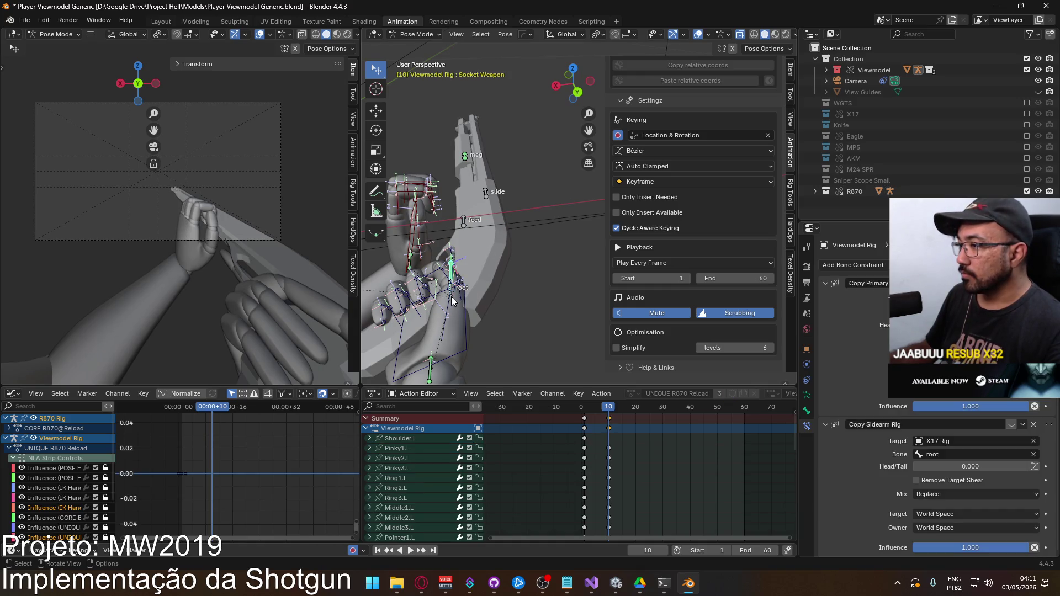
left_click(452, 284)
Try rotating the root bone around its local Y axis, then undo it
key("r")
key("y")
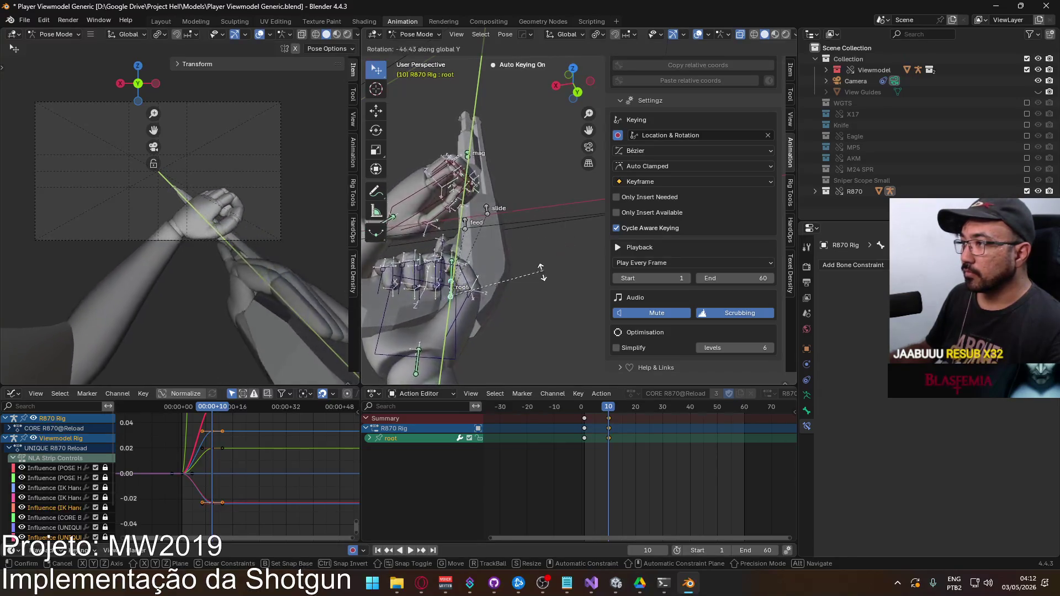
key("y")
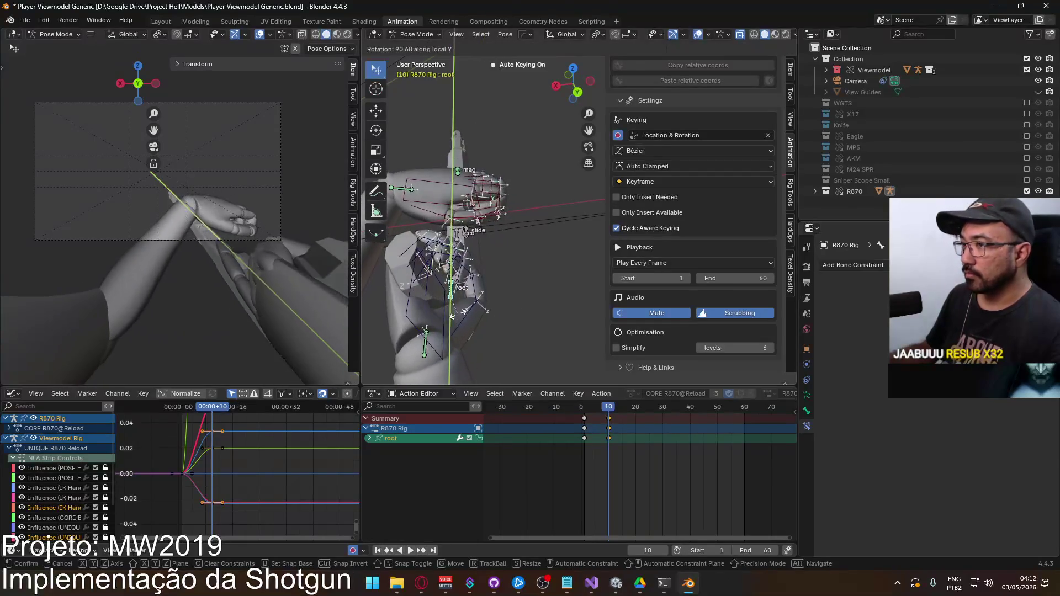
left_click(460, 294)
key("ctrl+z")
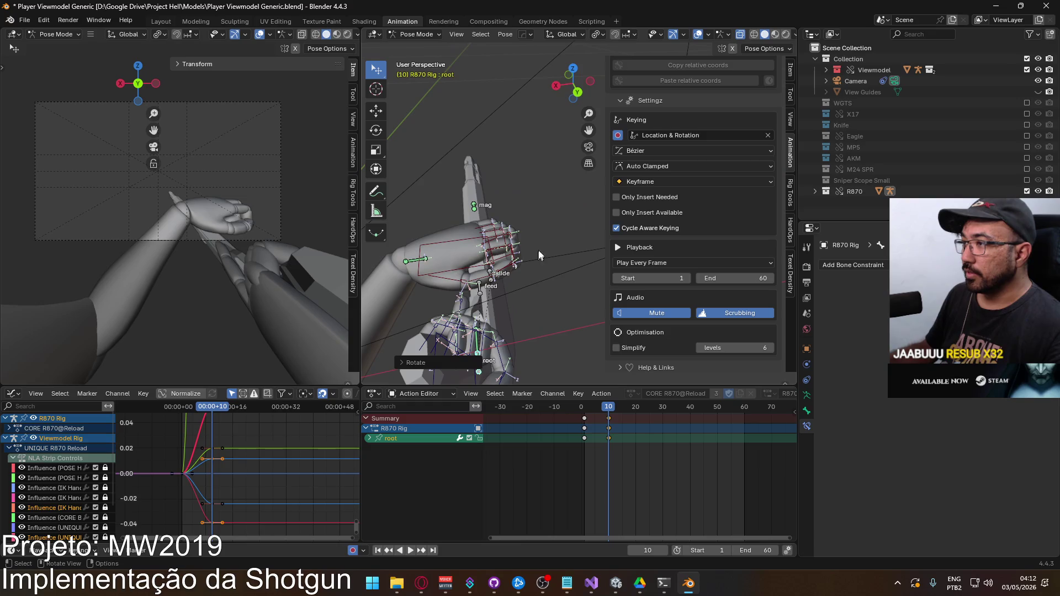
Rotate the root bone around Z, check the gun's pose, and return to the reference Short
key("r")
key("z")
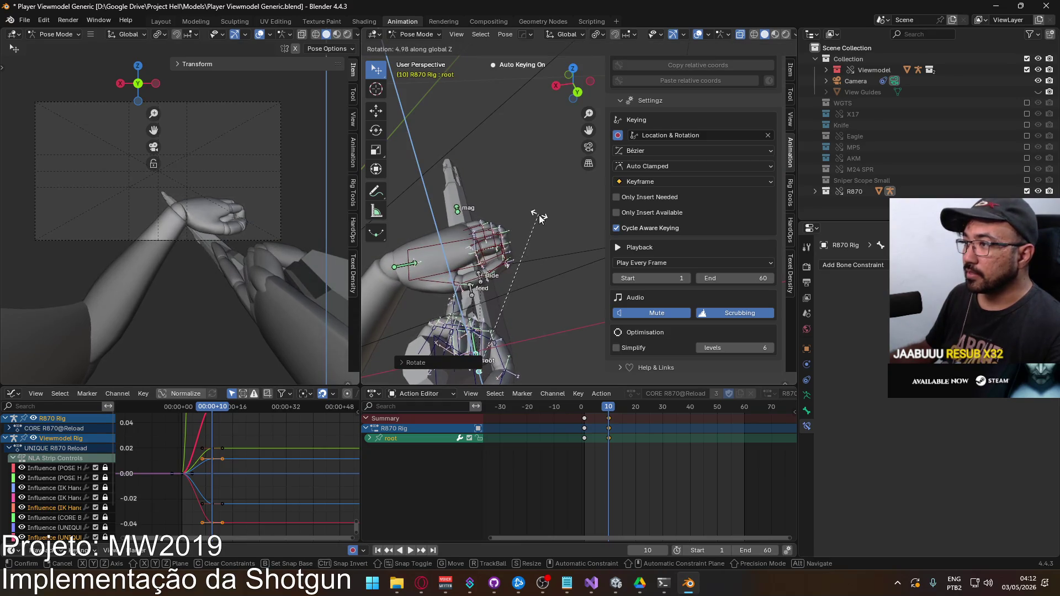
left_click(539, 214)
mouse_move(514, 276)
middle_mouse_down()
mouse_move(565, 226)
mouse_move(502, 273)
mouse_move(459, 284)
mouse_move(486, 276)
middle_mouse_up()
key("alt+Tab")
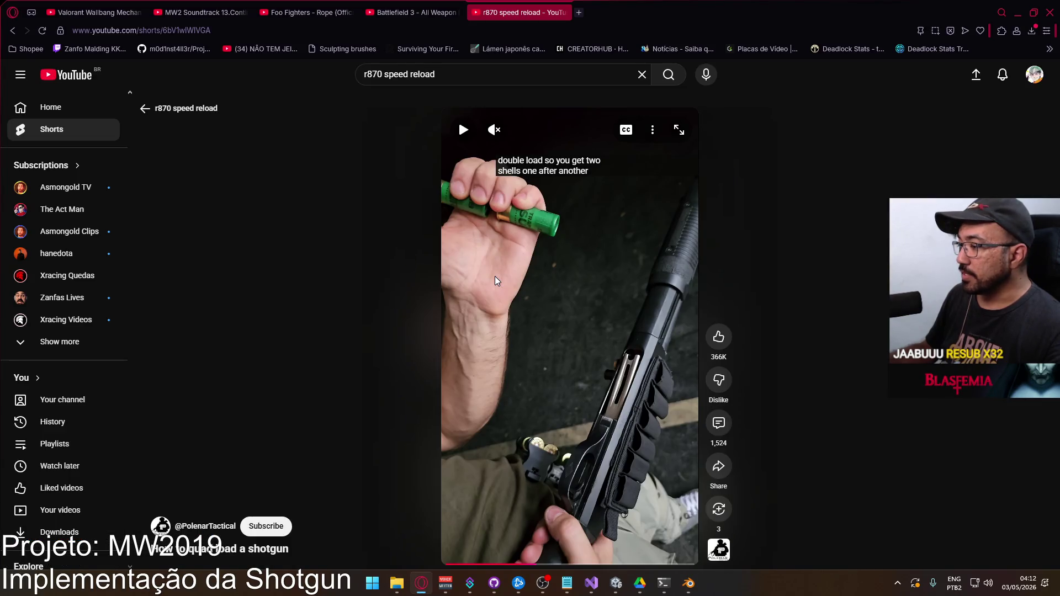
key("alt+Tab")
mouse_move(459, 119)
middle_mouse_down()
mouse_move(508, 202)
mouse_move(509, 279)
mouse_move(456, 344)
mouse_move(472, 321)
mouse_move(447, 327)
mouse_move(495, 193)
mouse_move(461, 247)
mouse_move(501, 292)
middle_mouse_up()
left_click(510, 280)
key("r")
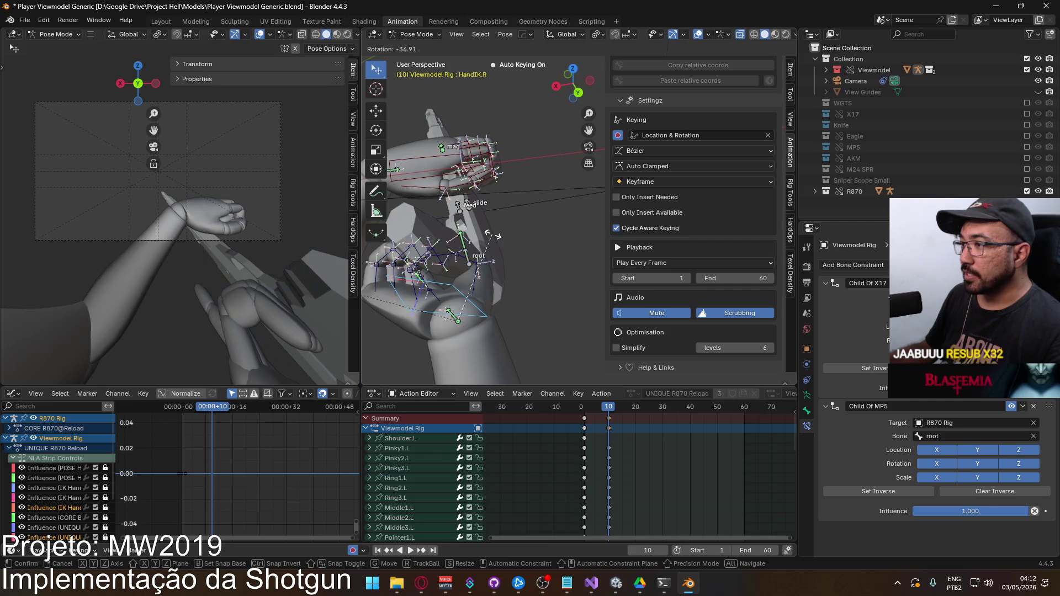
key("y")
key("y")
mouse_move(309, 272)
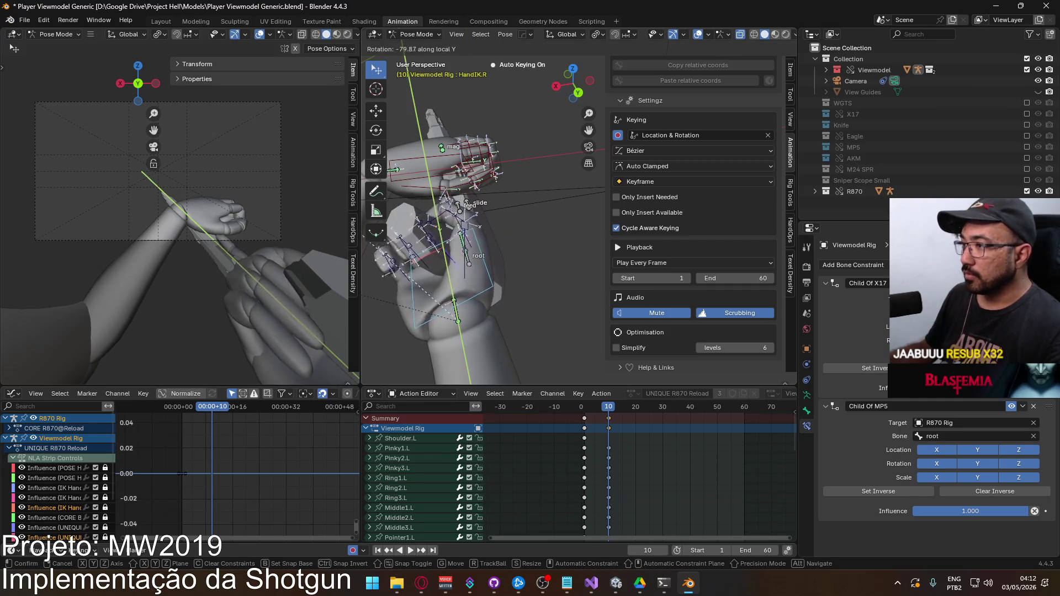
key("Return")
key("alt+Tab")
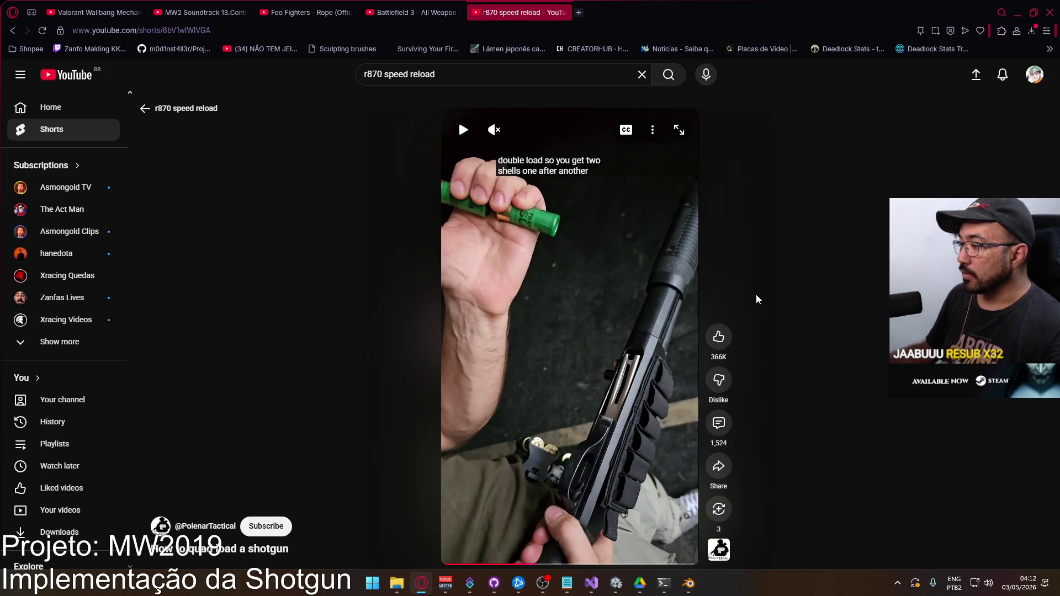
key("alt+Tab")
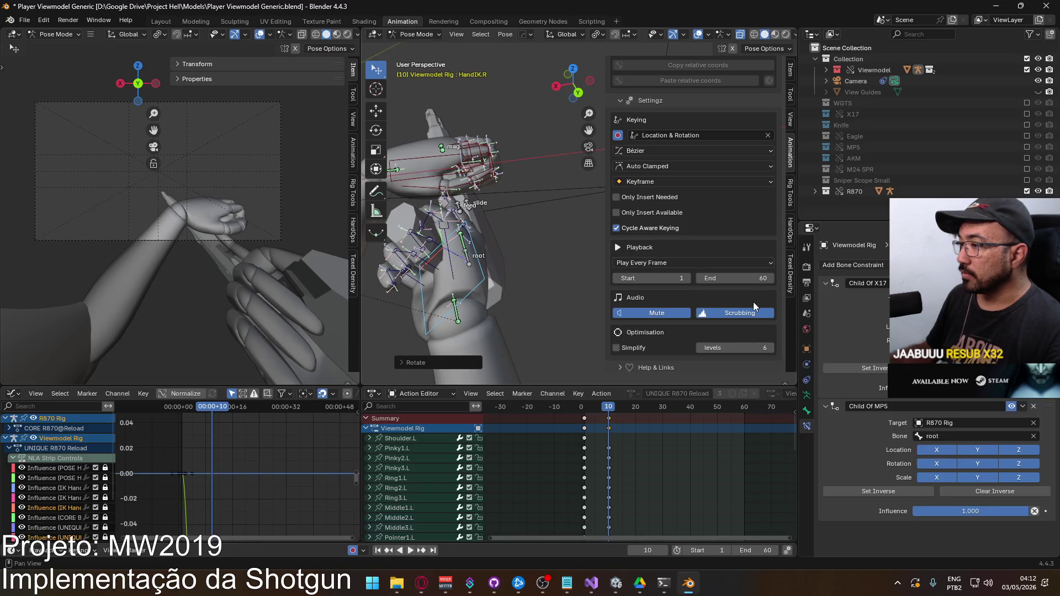
mouse_move(588, 293)
middle_mouse_down()
mouse_move(514, 254)
mouse_move(510, 290)
mouse_move(510, 280)
middle_mouse_up()
key("ctrl+z")
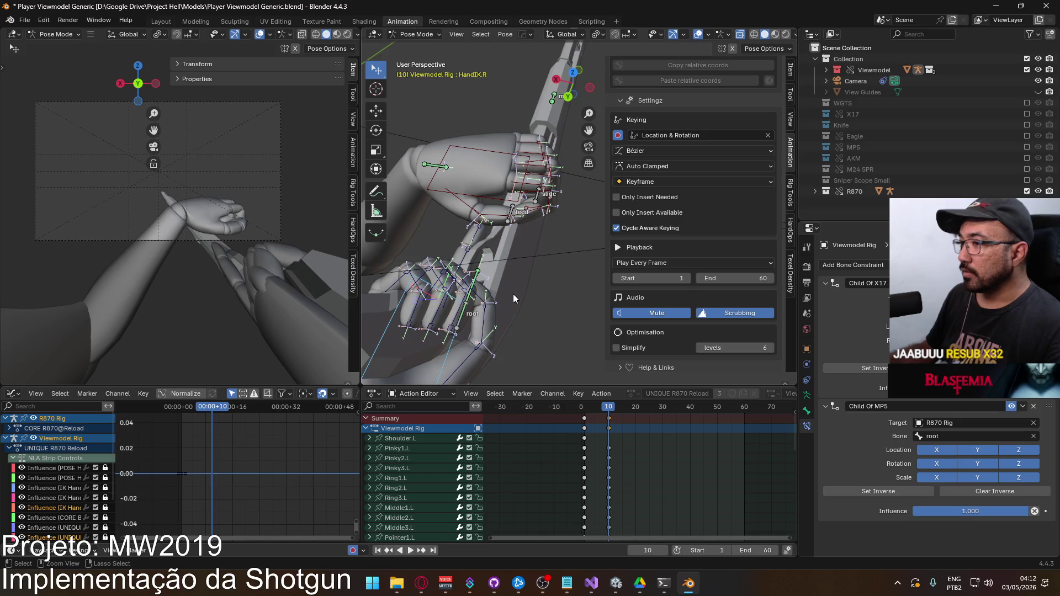
key("alt+Tab")
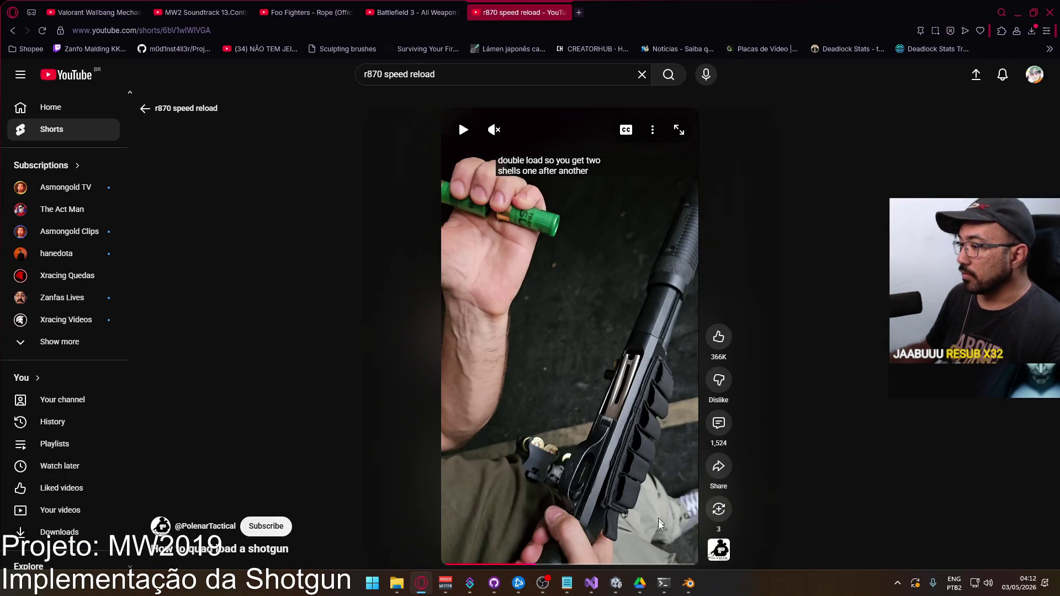
Rewind the Short toward its opening, then open a new browser tab
left_click_drag(532, 564, 472, 565)
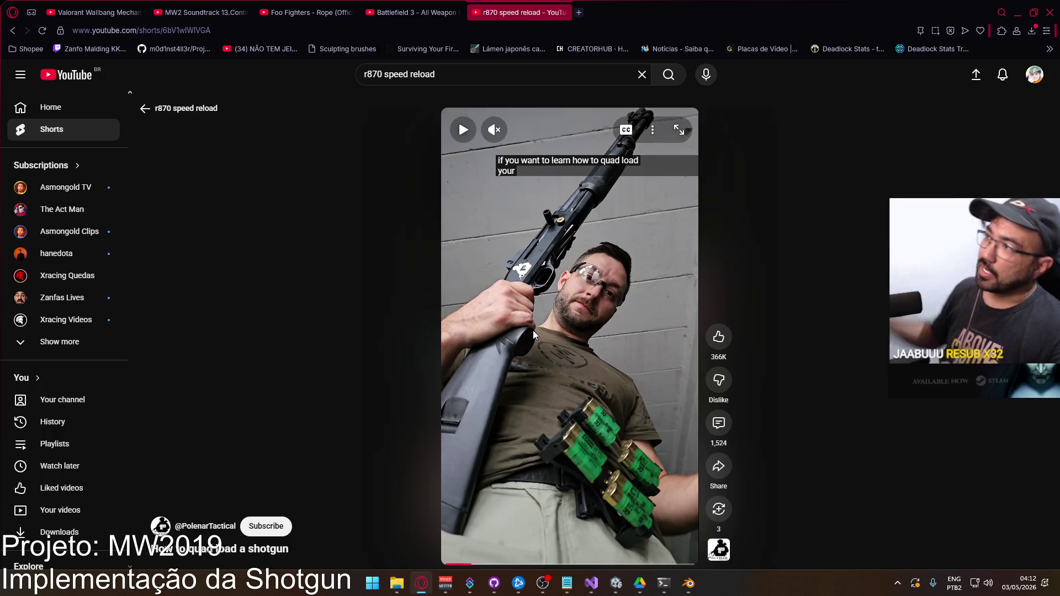
left_click(579, 13)
Search Google for 'r870' and scroll through its image results
type("r870")
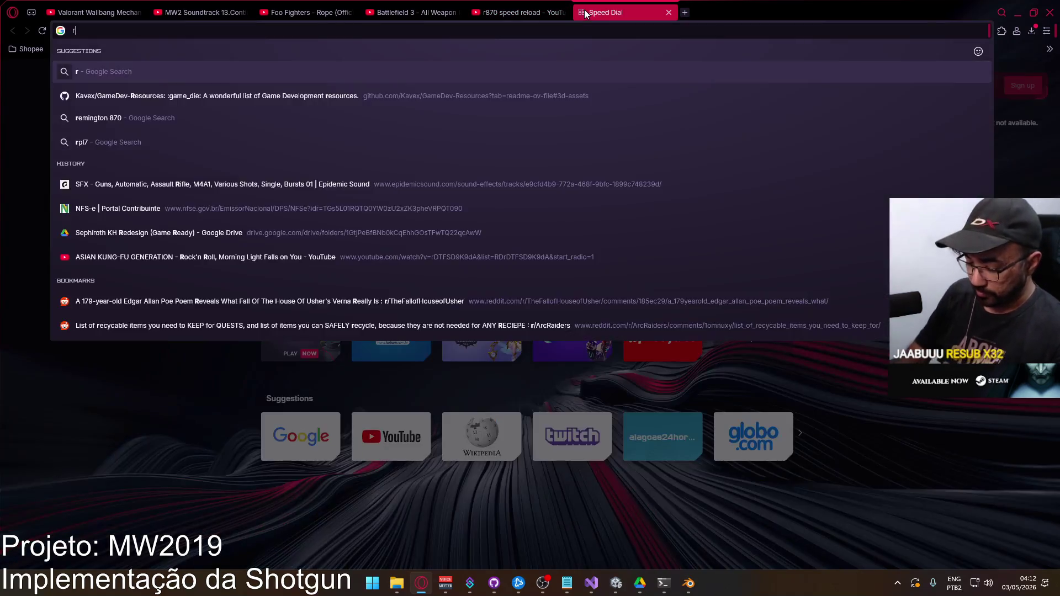
key("Return")
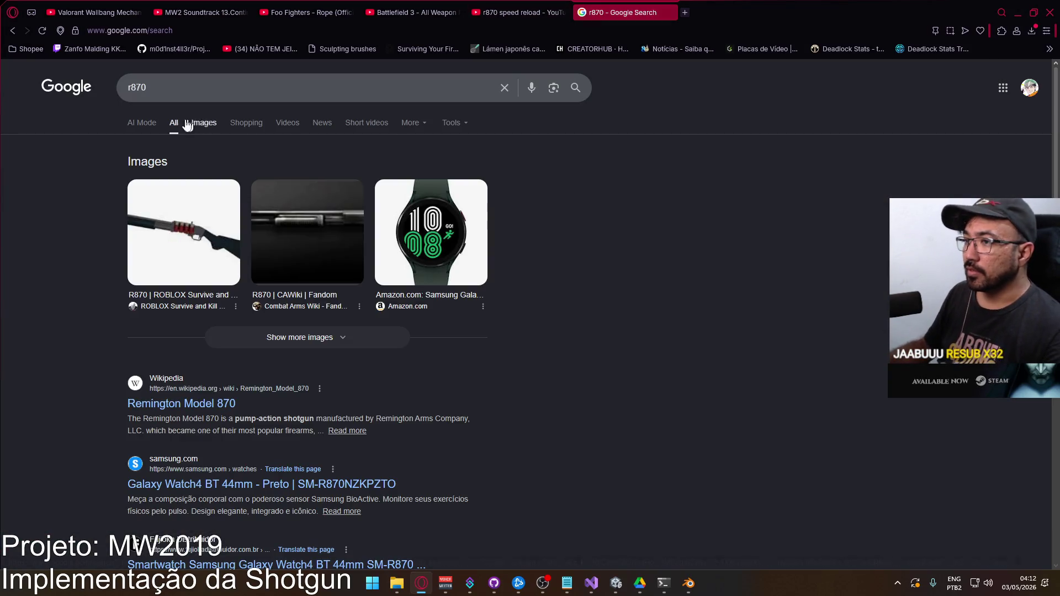
left_click(204, 122)
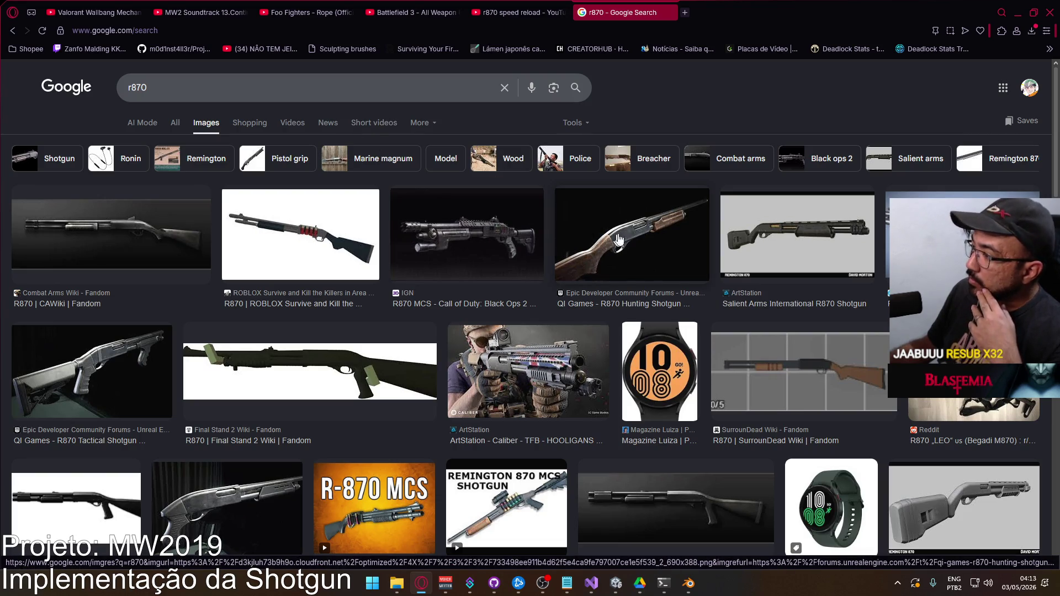
scroll(679, 268, "down", 3)
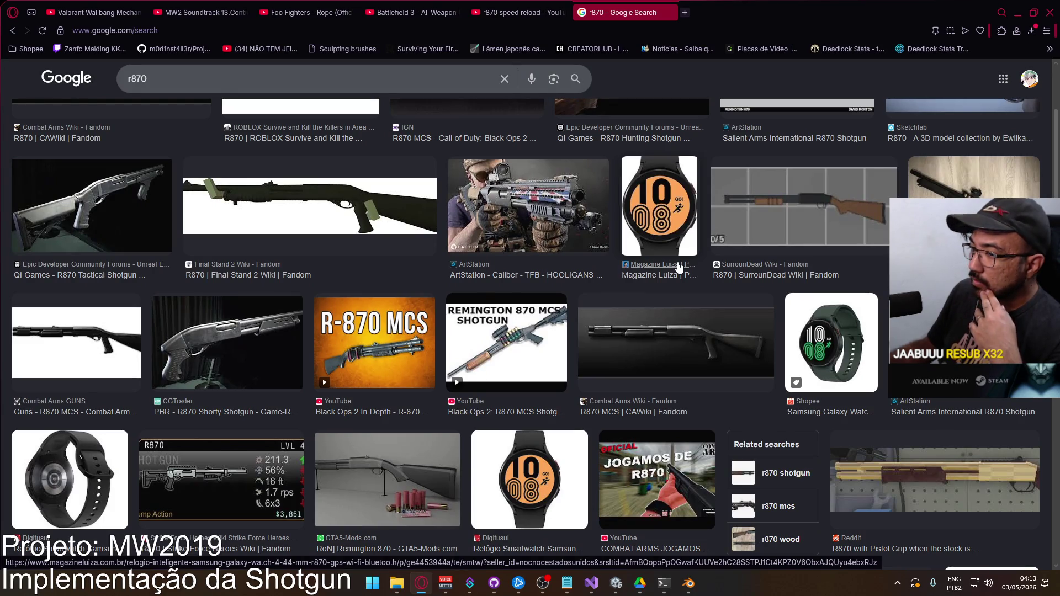
scroll(679, 268, "down", 4)
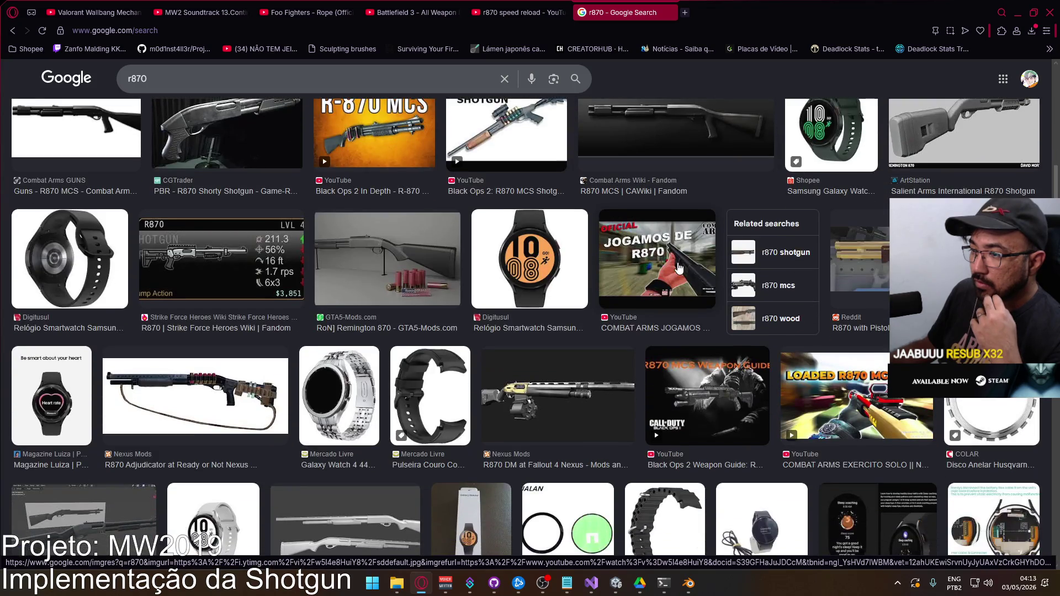
scroll(679, 268, "down", 3)
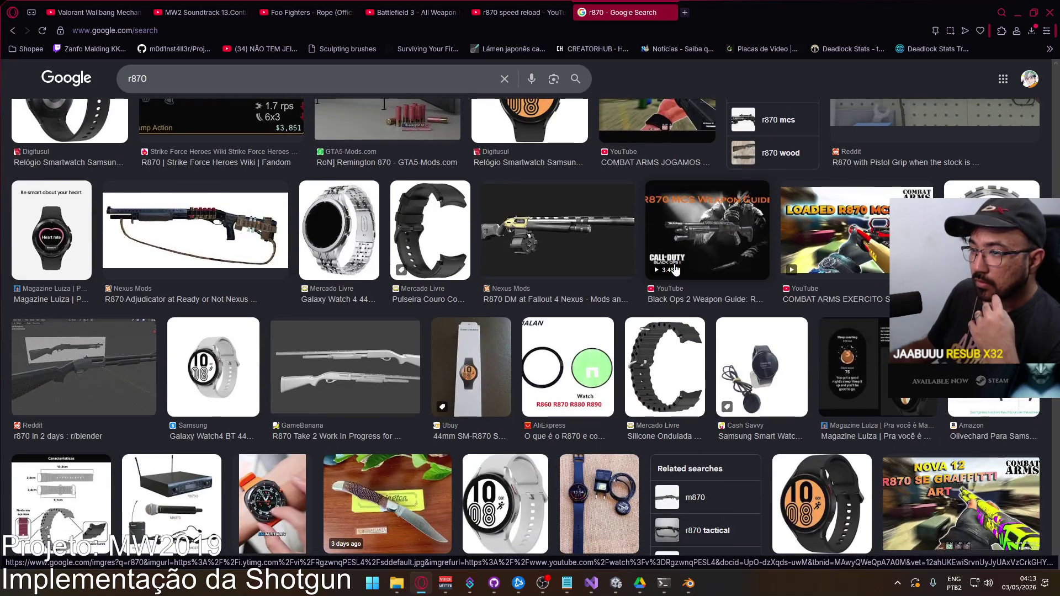
scroll(674, 269, "down", 2)
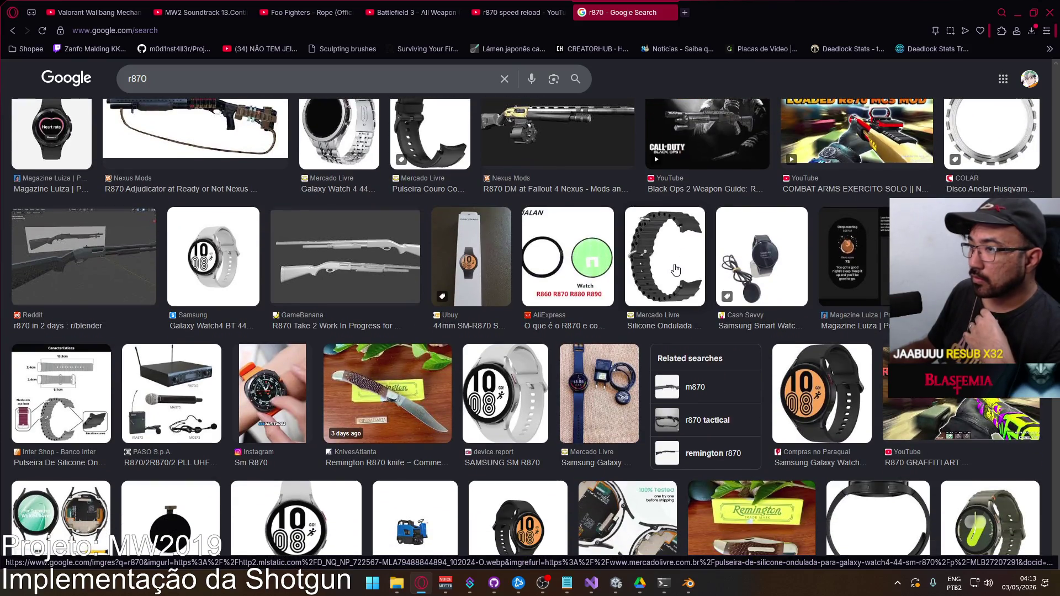
scroll(675, 268, "down", 2)
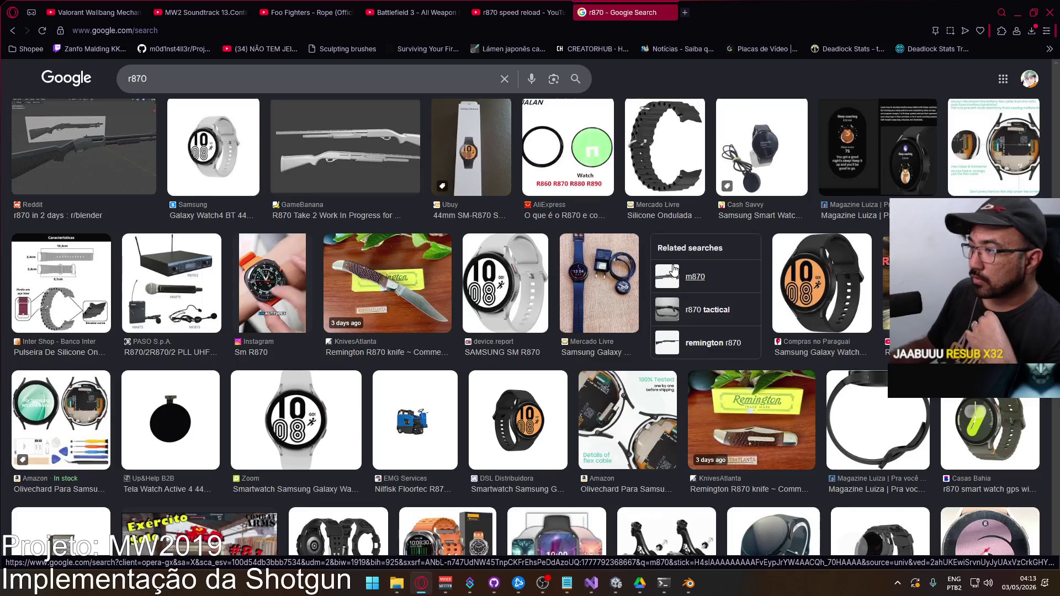
scroll(674, 269, "down", 10)
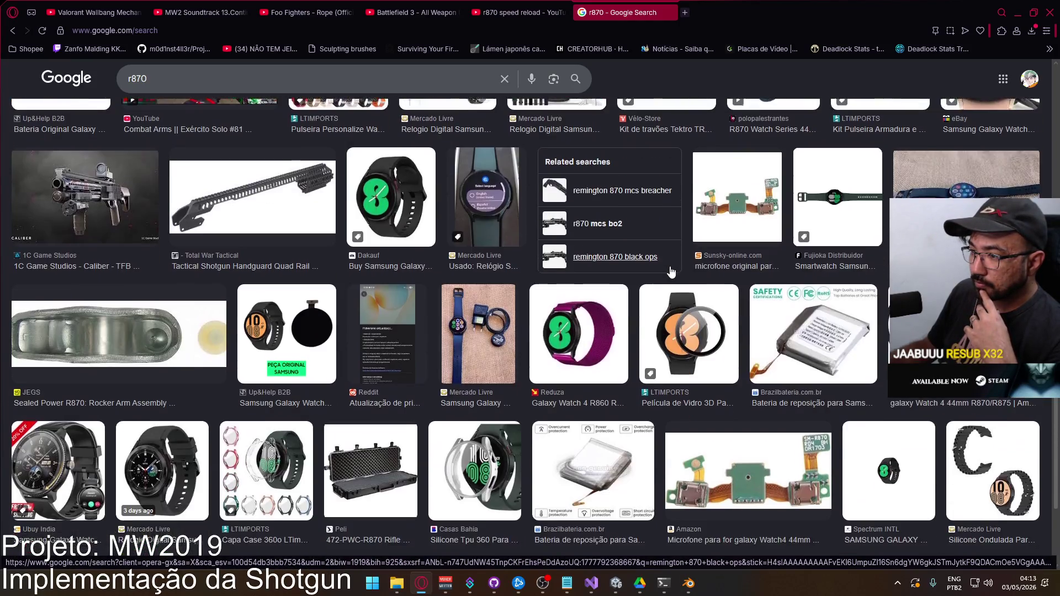
scroll(671, 271, "down", 10)
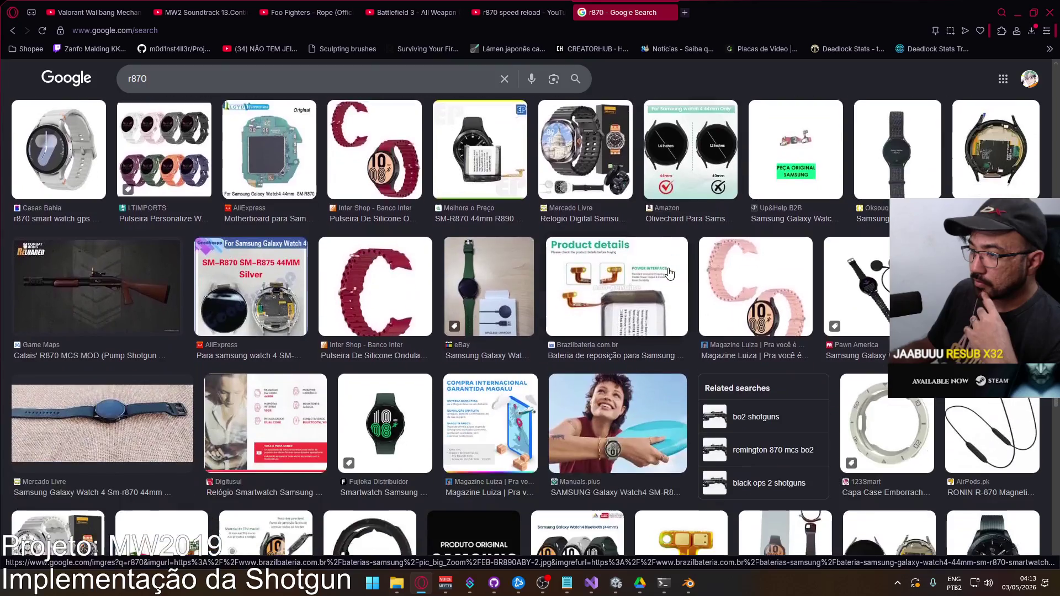
scroll(670, 273, "down", 10)
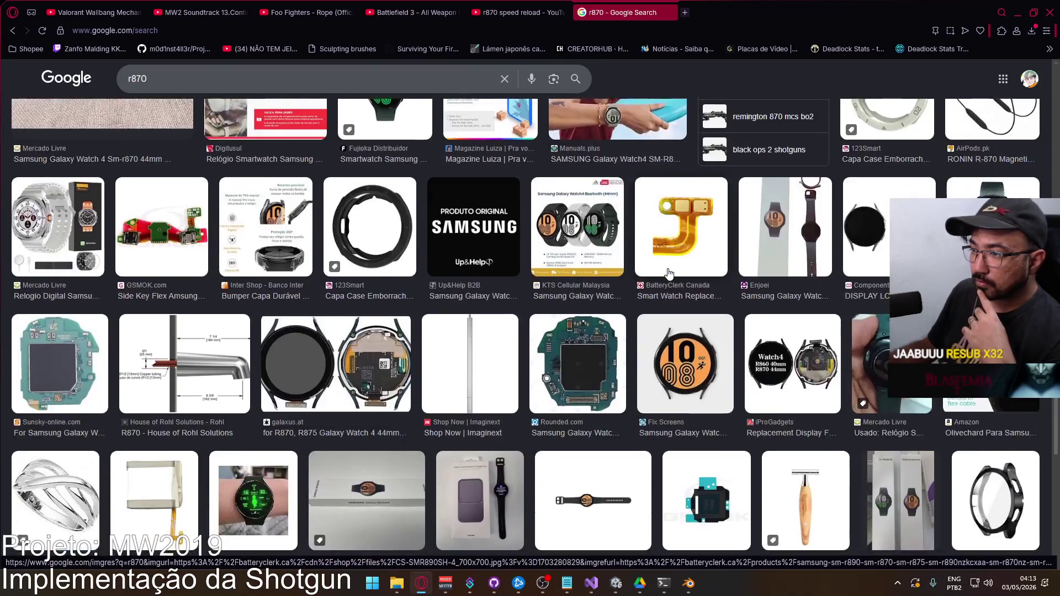
scroll(667, 274, "down", 10)
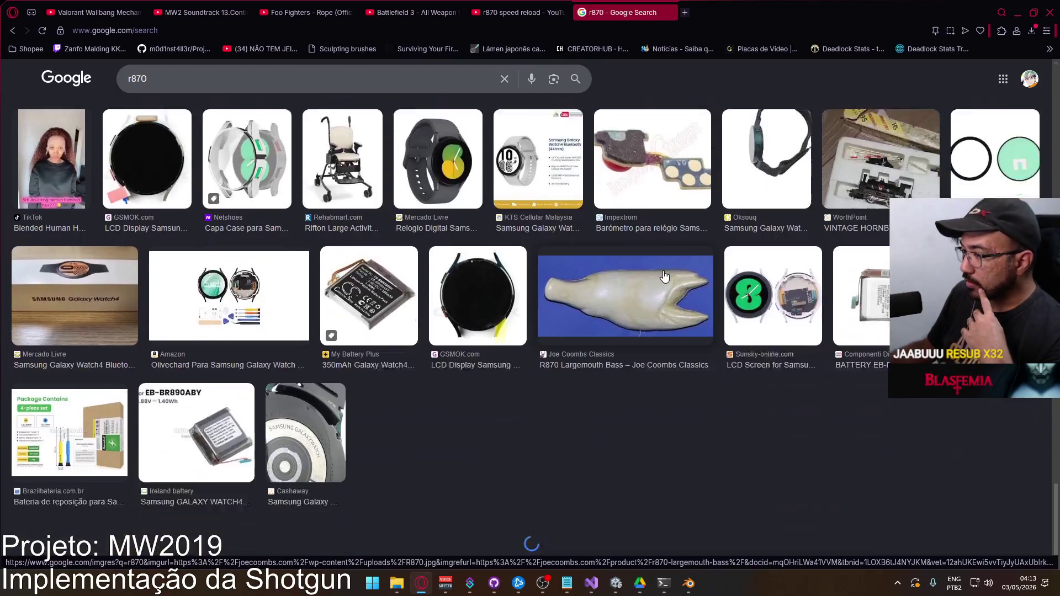
scroll(667, 276, "down", 10)
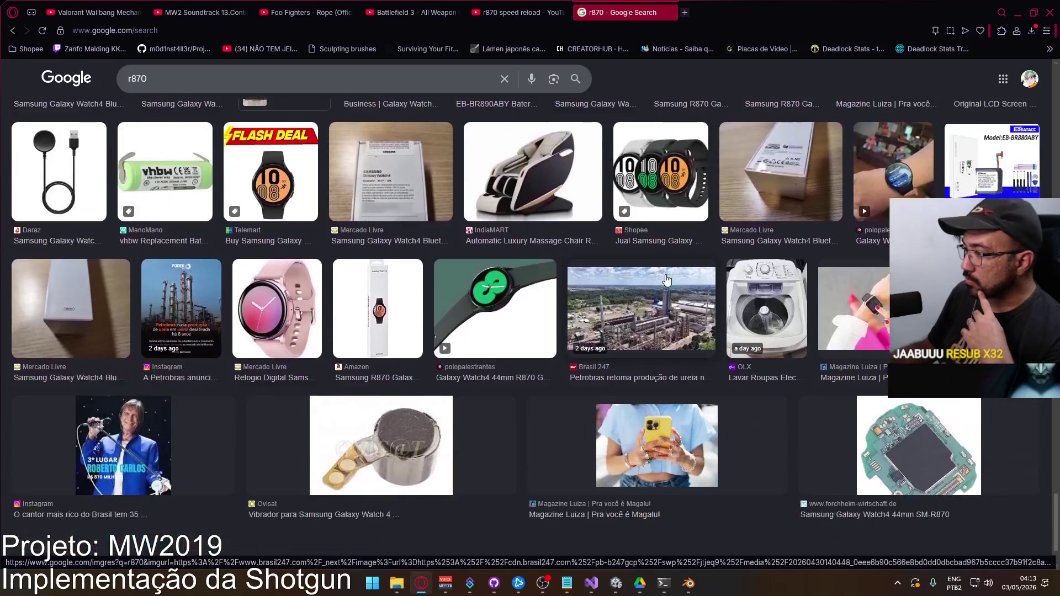
scroll(665, 276, "down", 10)
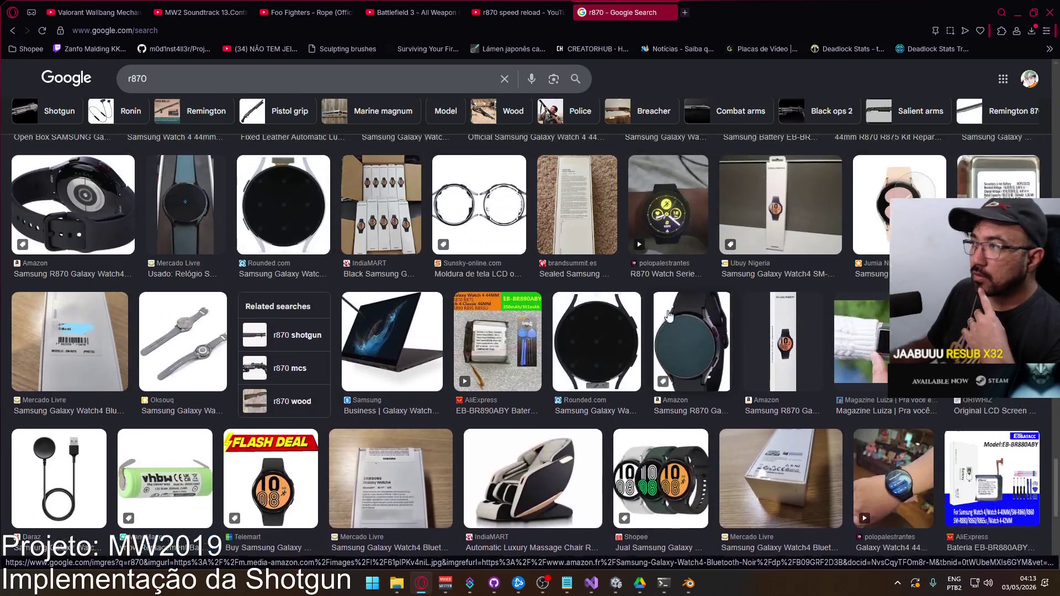
scroll(666, 337, "down", 15)
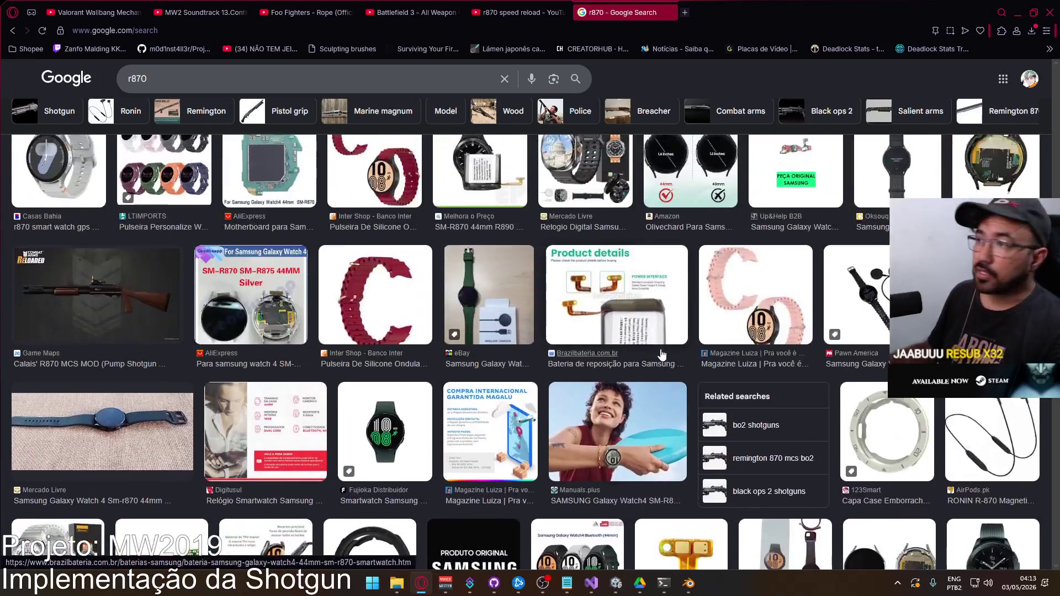
scroll(661, 353, "up", 15)
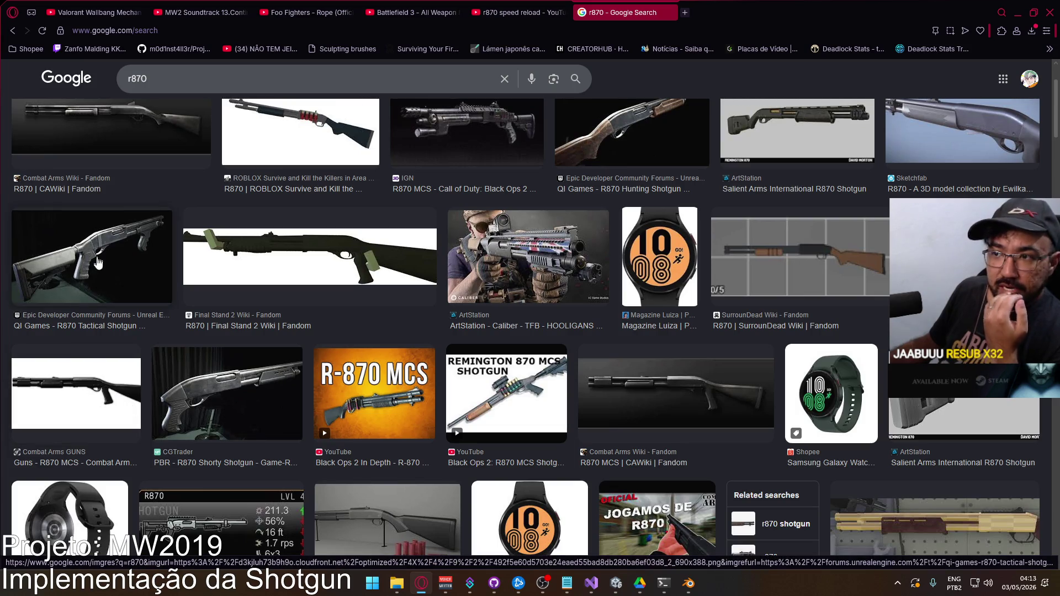
scroll(147, 223, "up", 2)
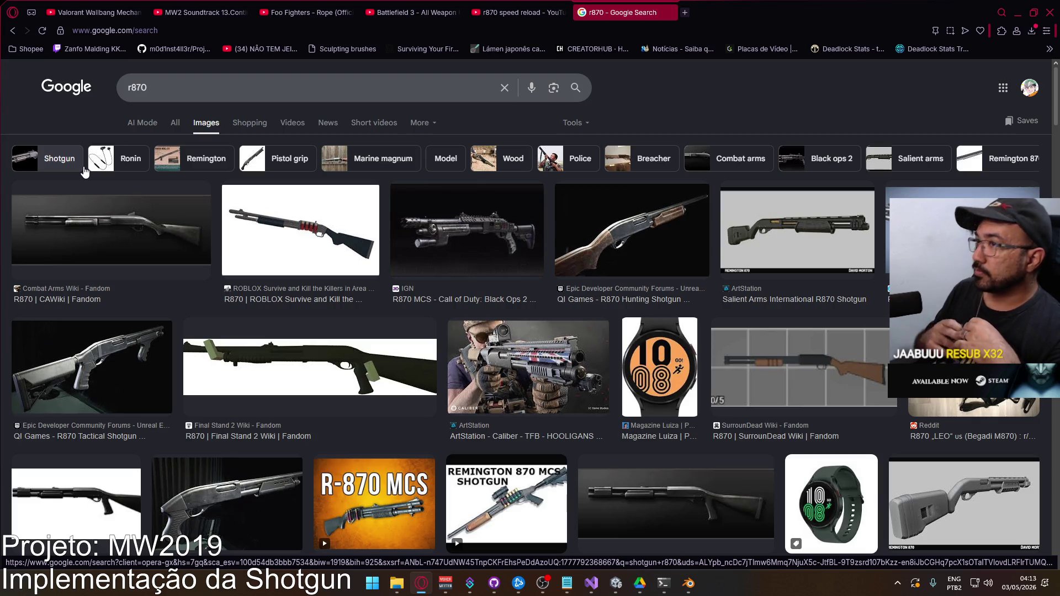
In another new tab, load the low-poly firearms creator's Sketchfab page
left_click(685, 12)
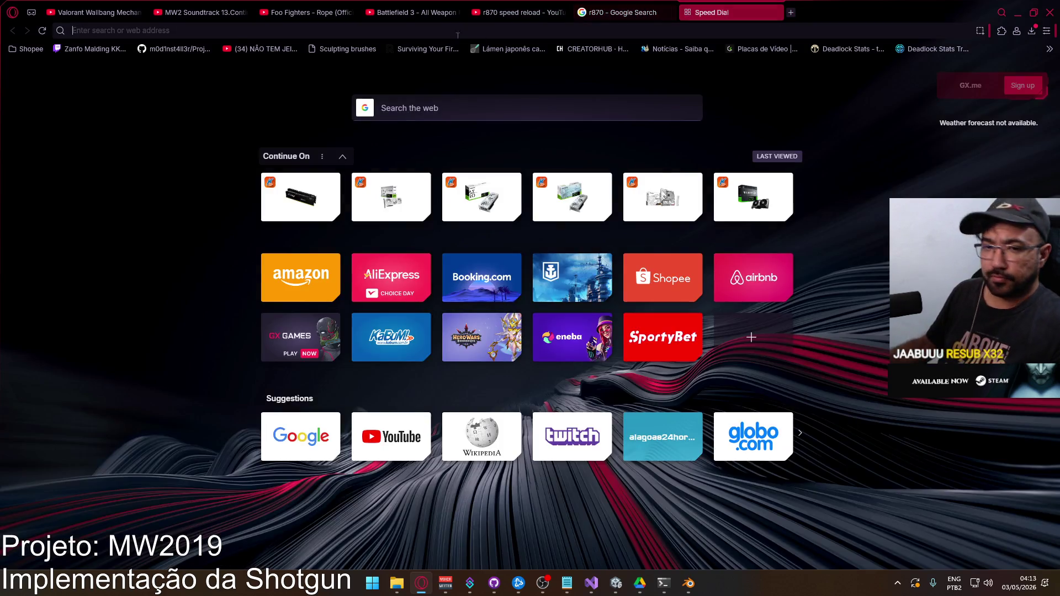
type("tast")
key("Return")
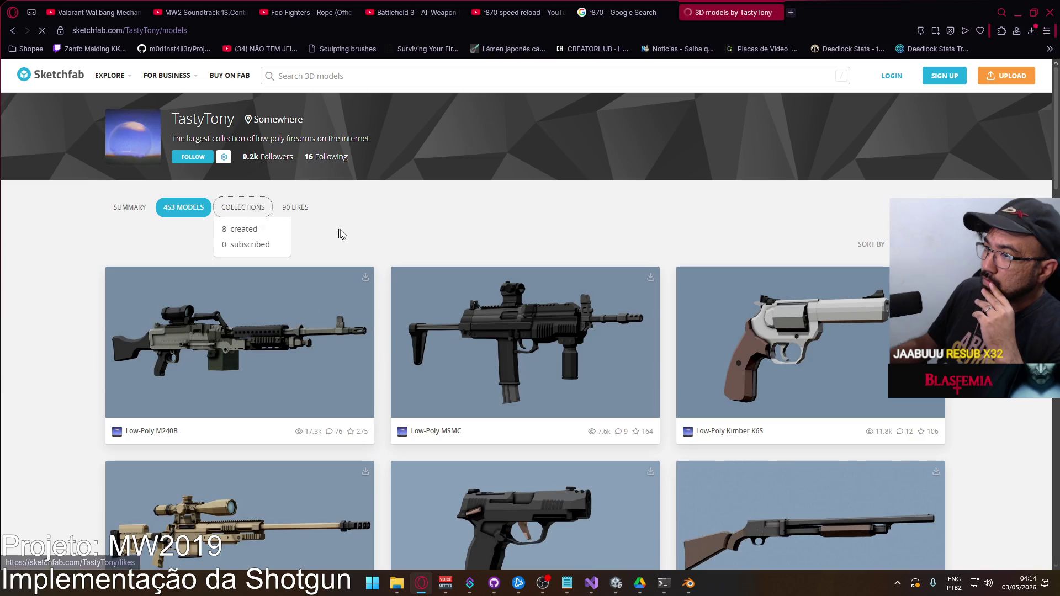
Open the creator's Low-Poly Shotguns collection and scroll to the Low-Poly Remington 870 card
left_click(260, 227)
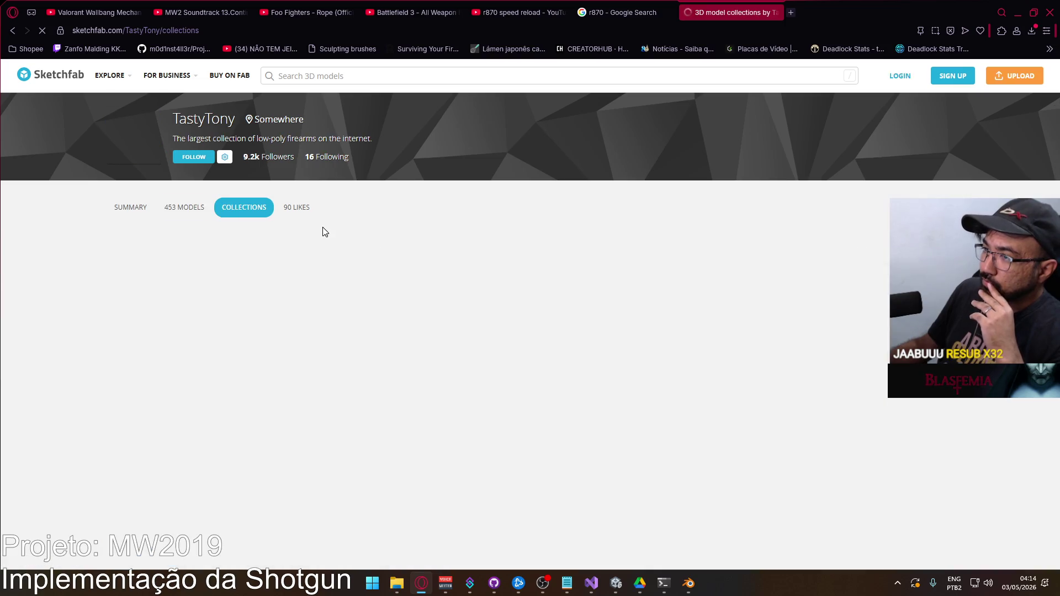
scroll(397, 313, "down", 3)
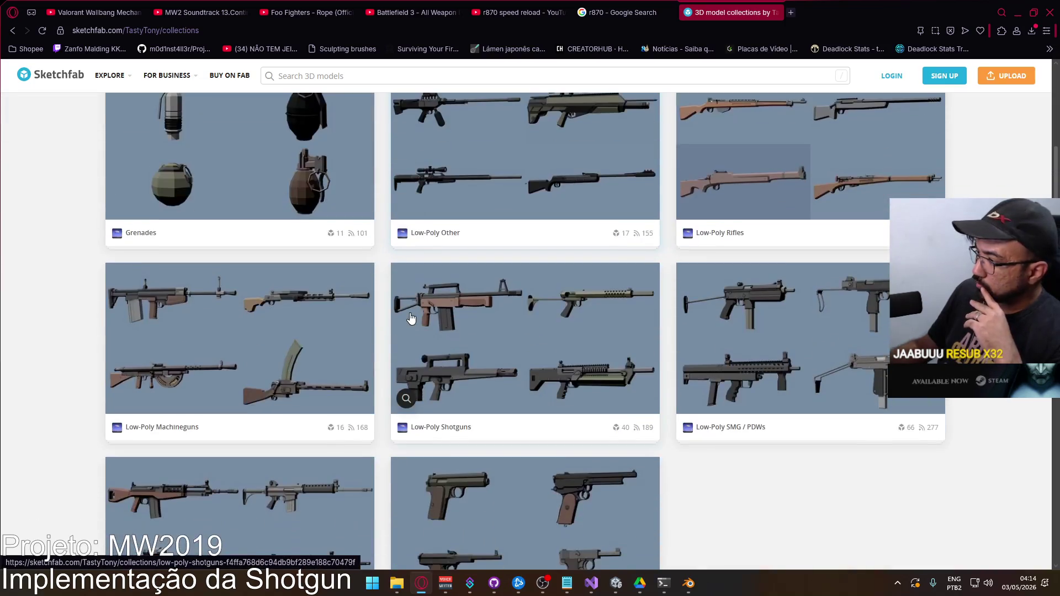
left_click(485, 301)
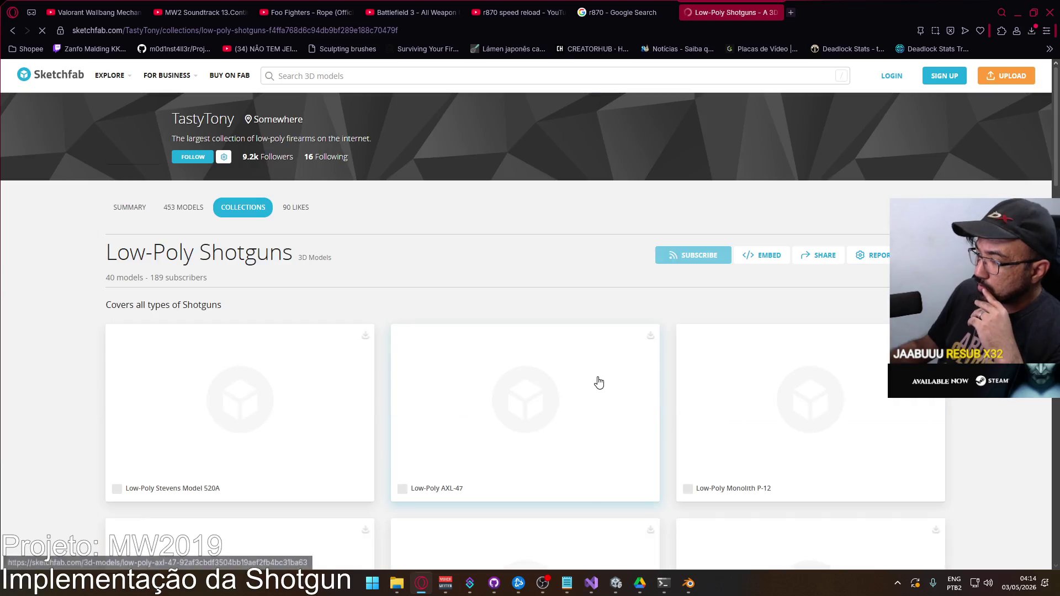
scroll(484, 356, "down", 5)
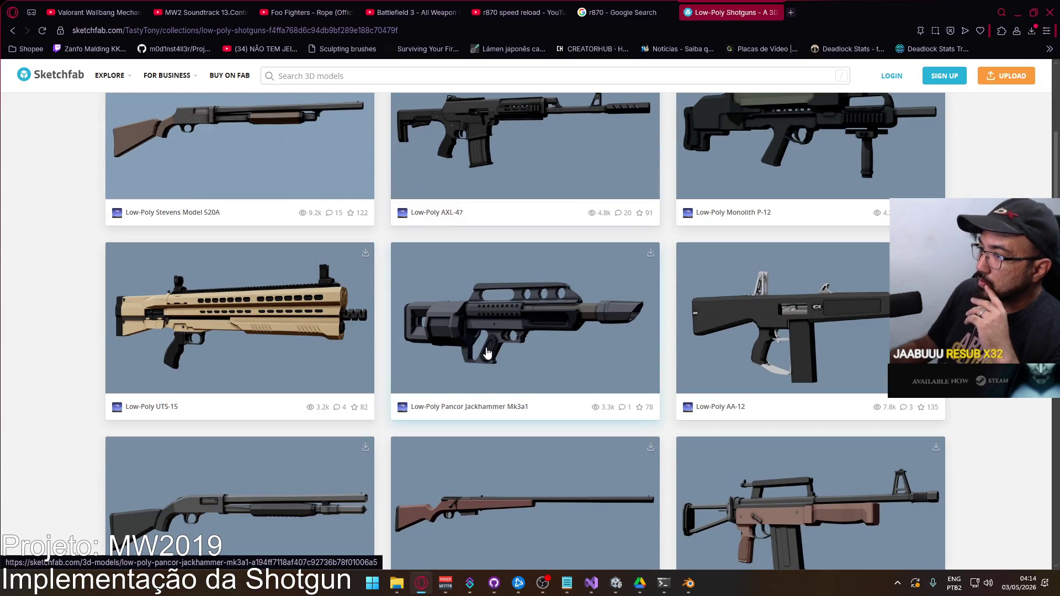
scroll(487, 354, "down", 2)
scroll(486, 353, "down", 7)
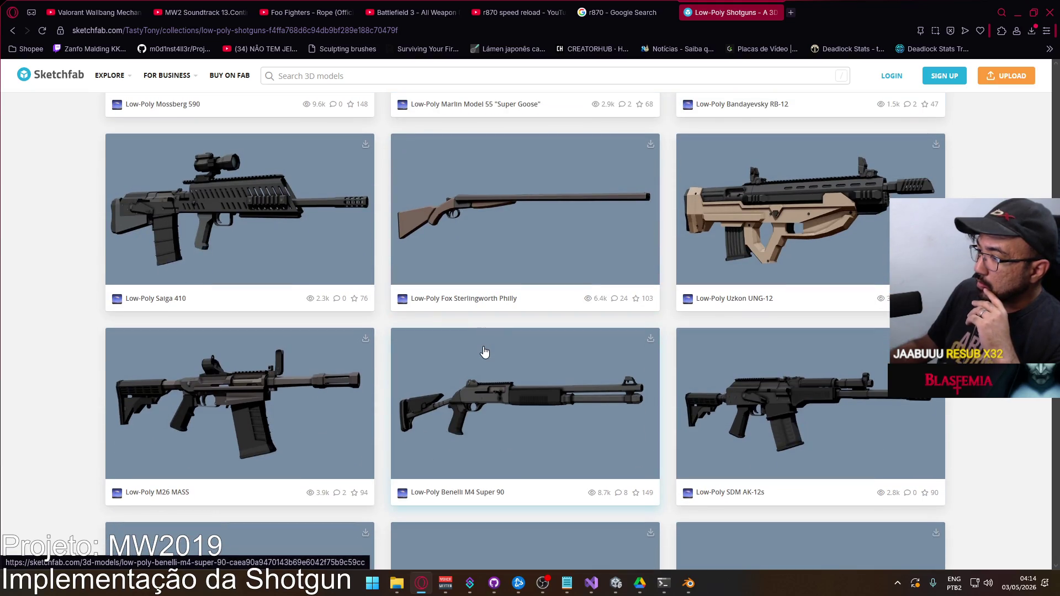
scroll(478, 353, "down", 4)
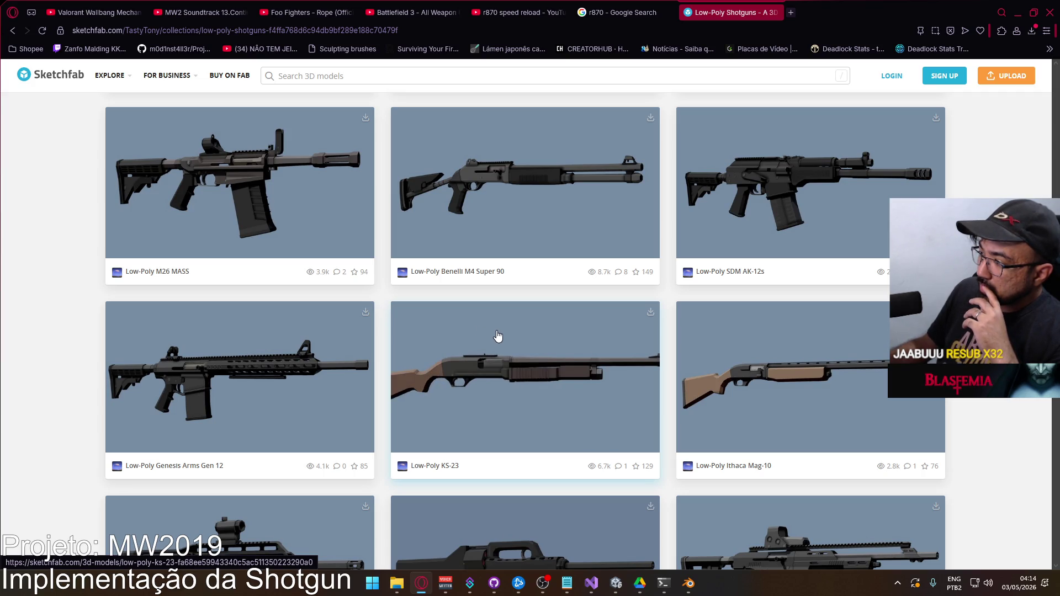
scroll(497, 335, "down", 5)
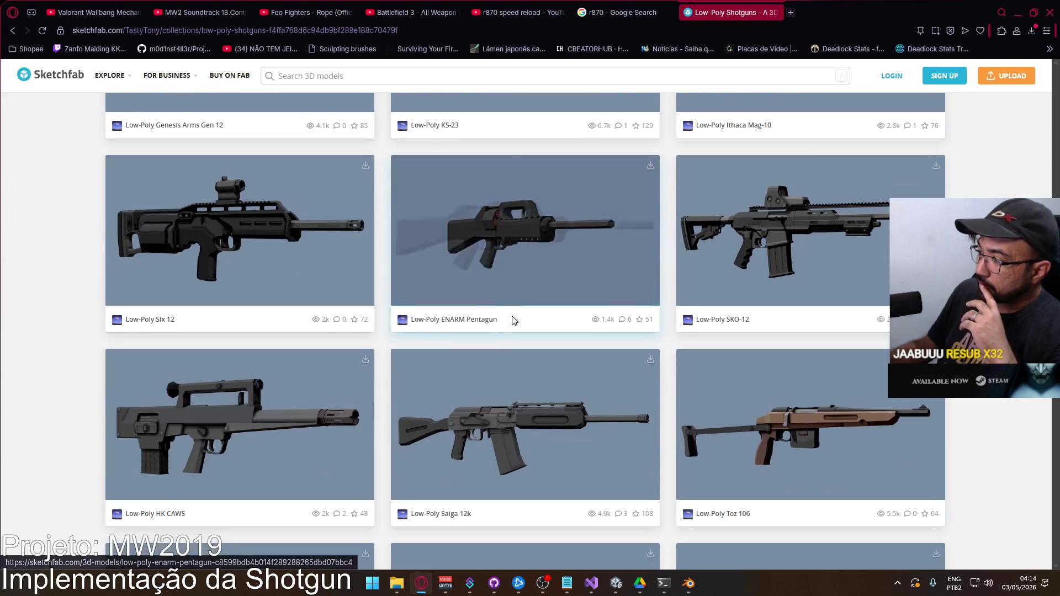
scroll(512, 320, "down", 8)
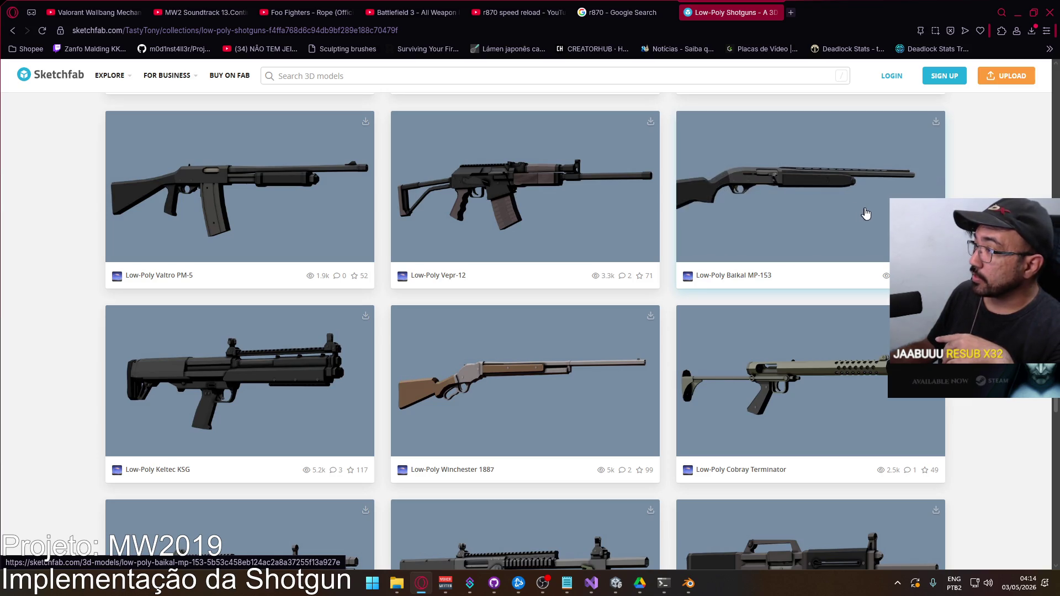
scroll(677, 296, "down", 3)
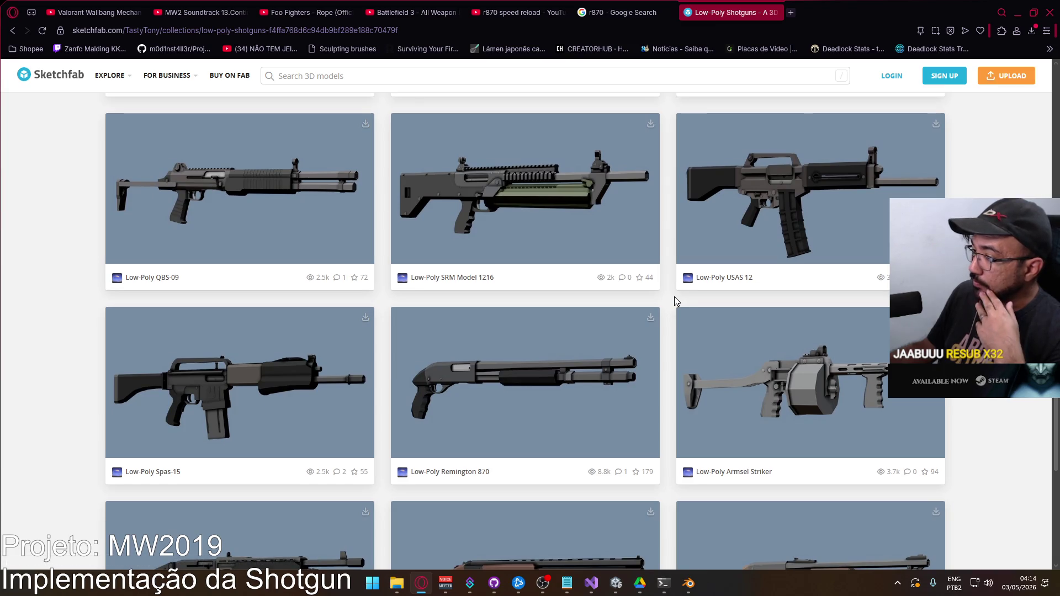
scroll(671, 301, "down", 2)
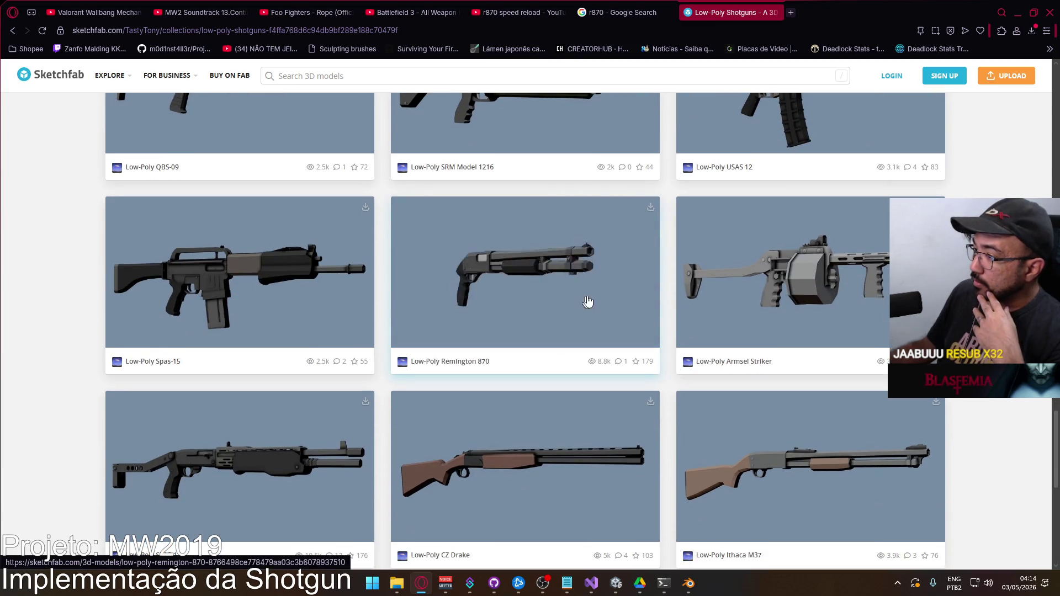
scroll(649, 296, "up", 5)
scroll(762, 292, "up", 3)
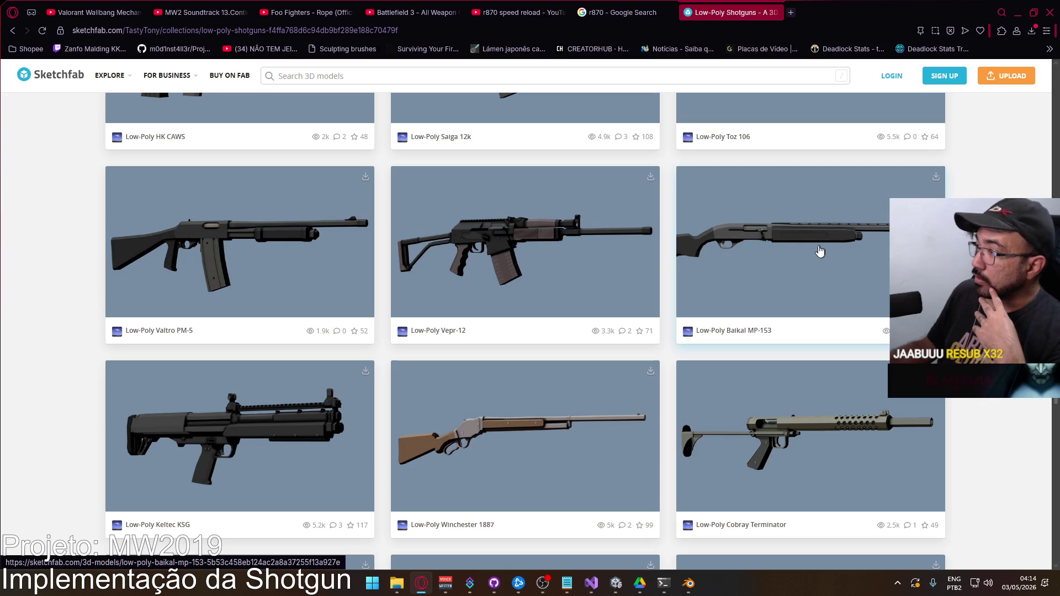
scroll(789, 329, "down", 6)
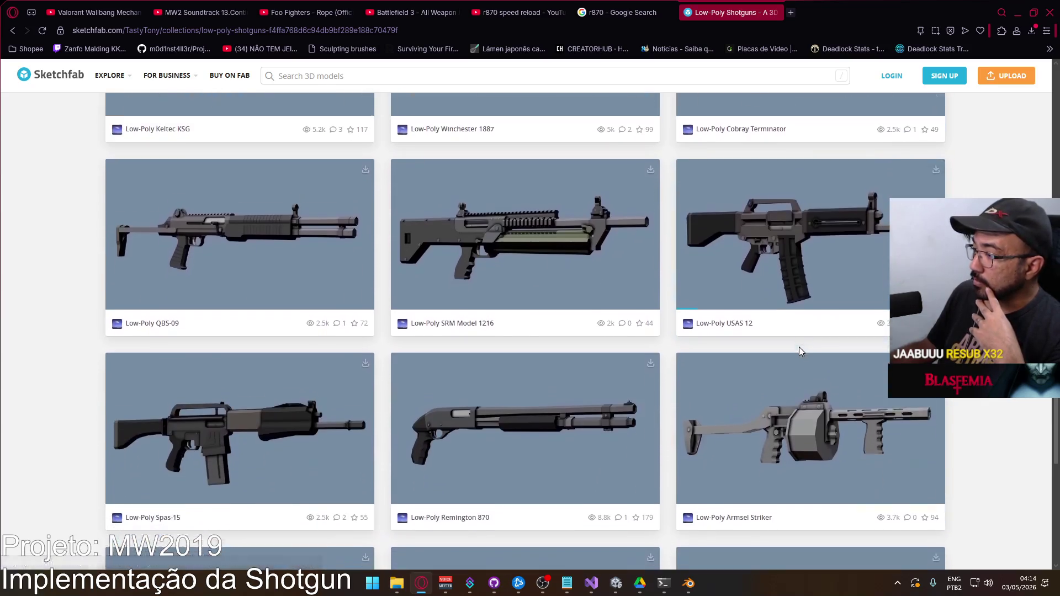
scroll(800, 347, "down", 3)
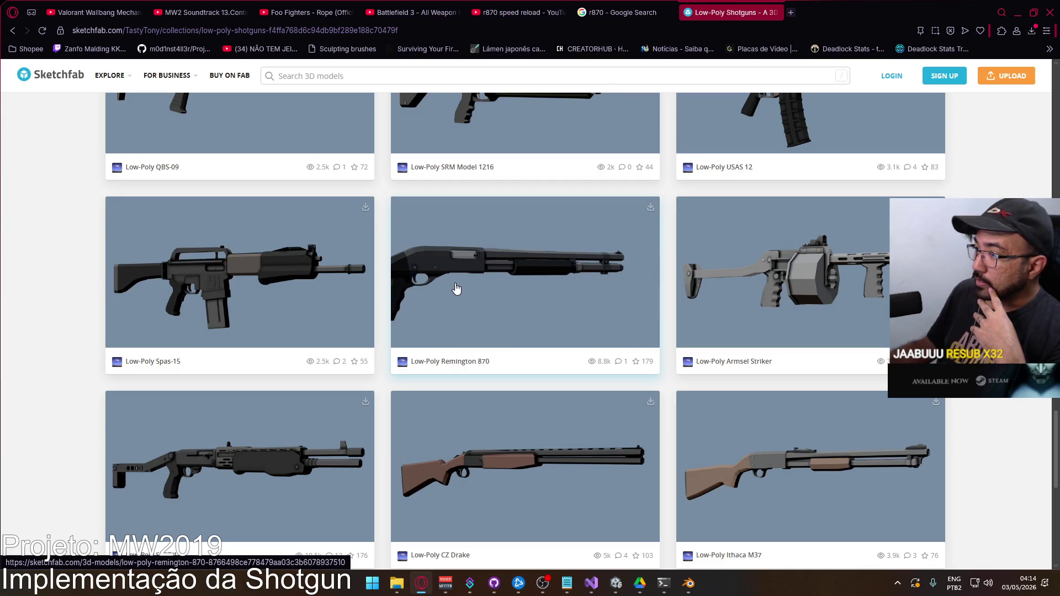
Open the Low-Poly Remington 870 model and zoom its 3D view onto the pistol grip
left_click(581, 289)
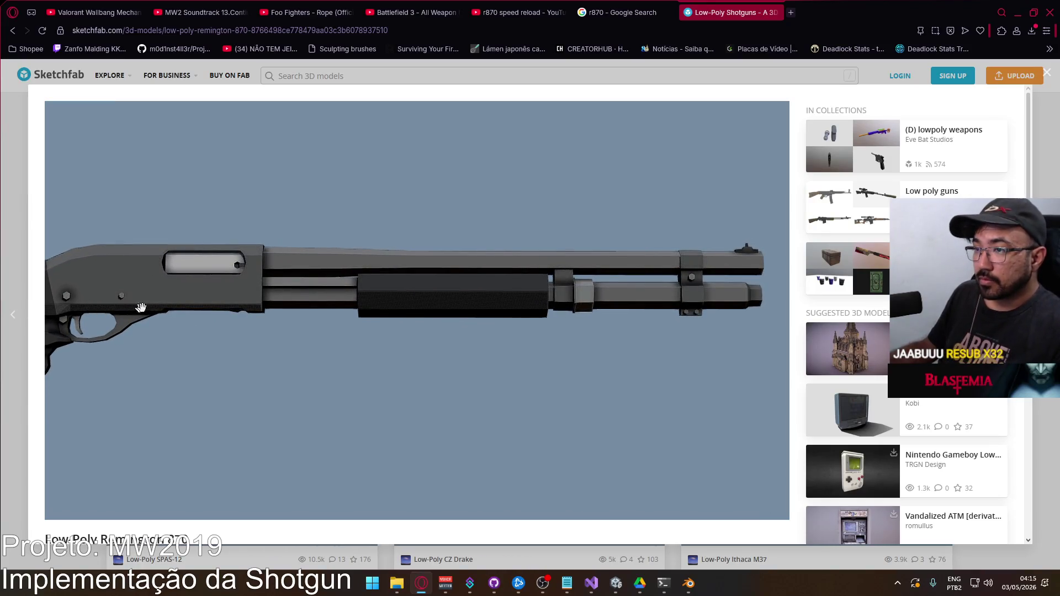
double_click(141, 308)
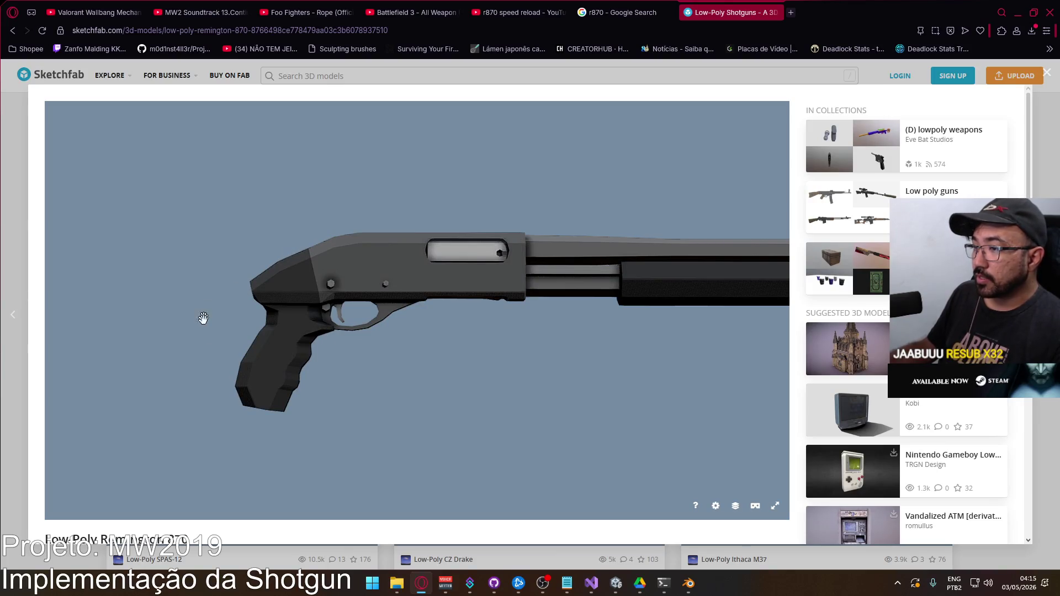
scroll(528, 394, "down", 3)
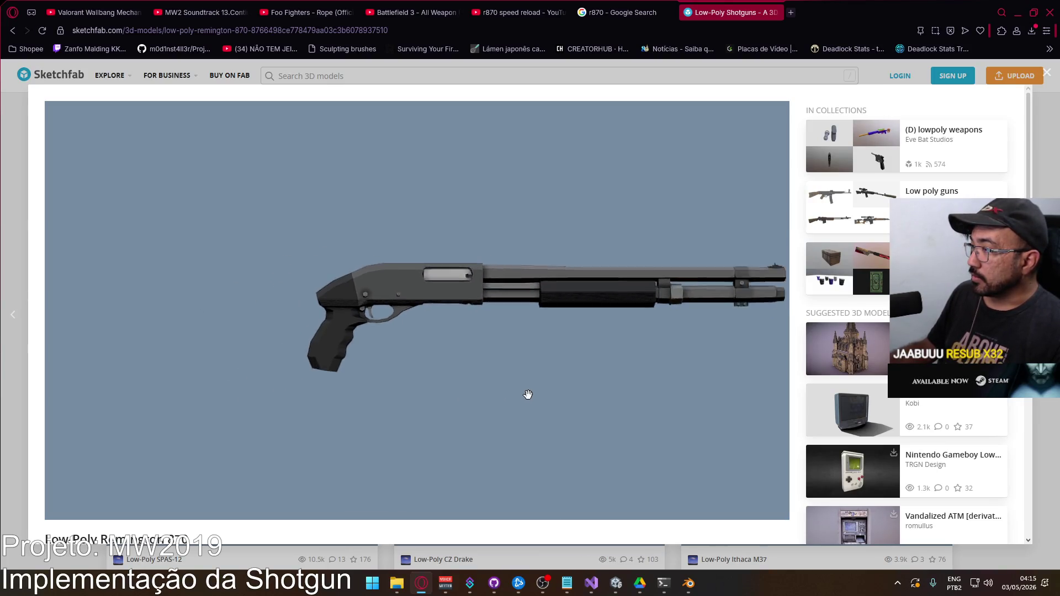
left_click(1037, 161)
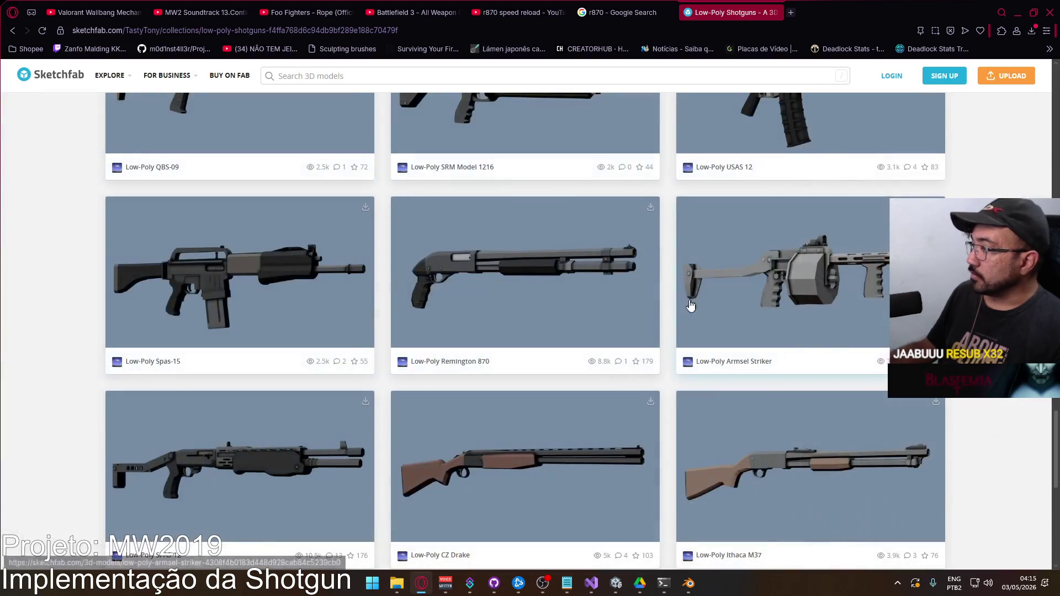
Reopen the Remington 870 page and scroll to its 1.4k triangles, 800 vertices and CC Attribution details
scroll(593, 307, "down", 3)
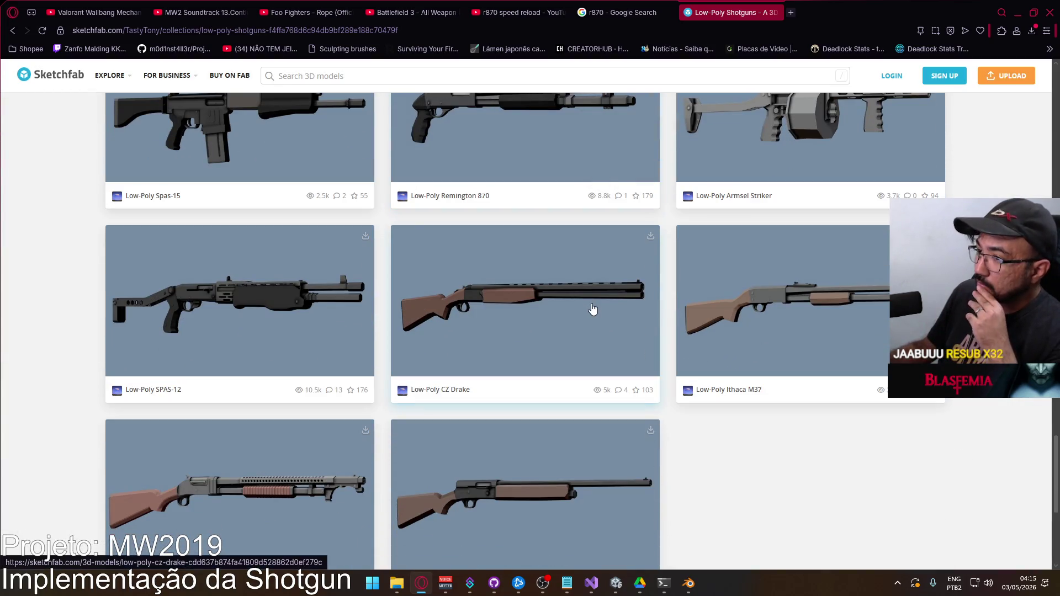
scroll(589, 309, "down", 1)
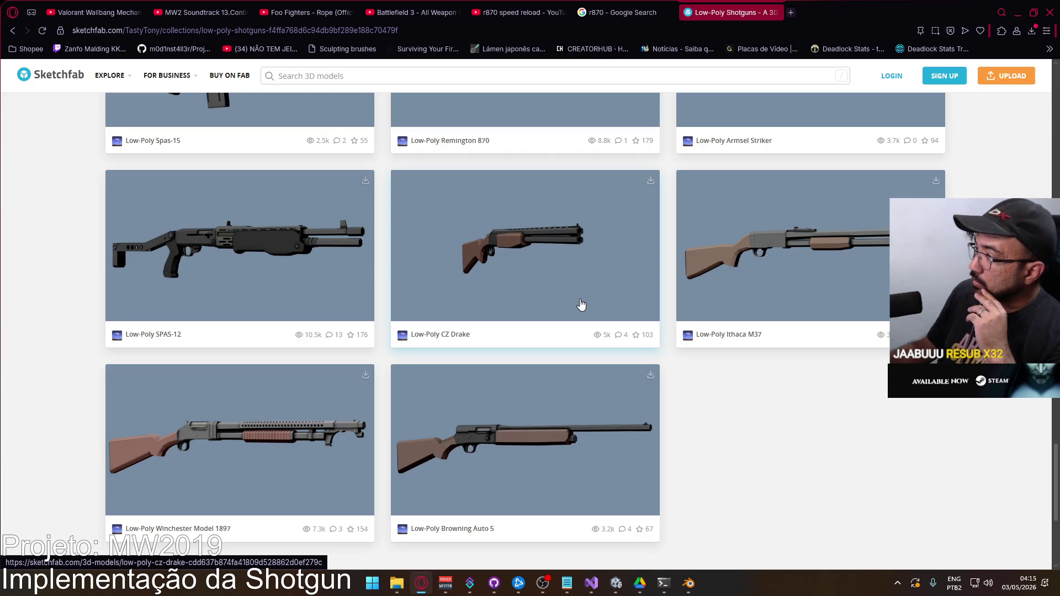
scroll(576, 305, "down", 1)
scroll(573, 310, "up", 6)
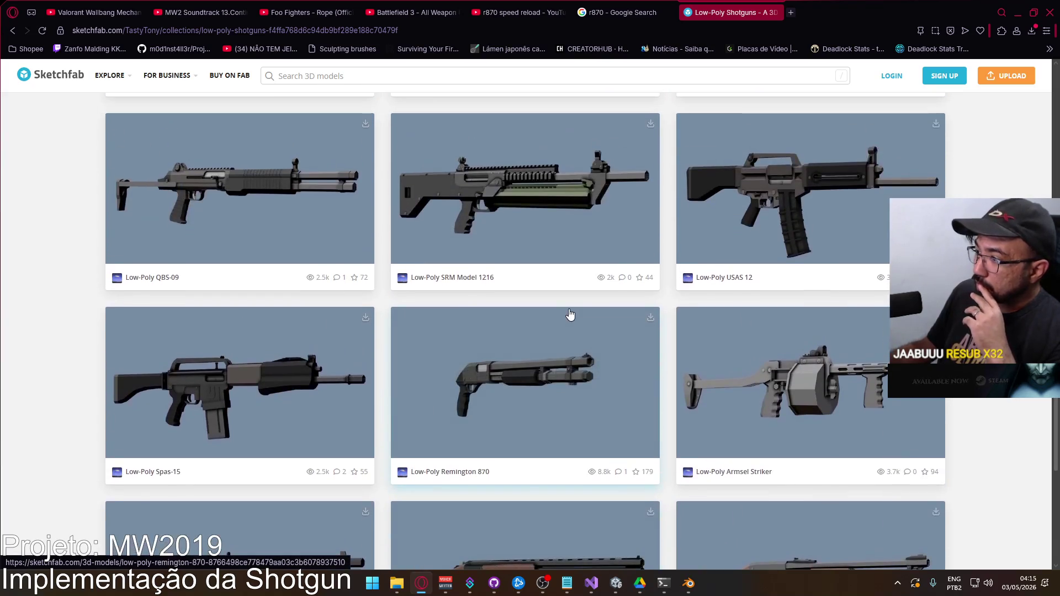
scroll(569, 314, "down", 1)
left_click(567, 315)
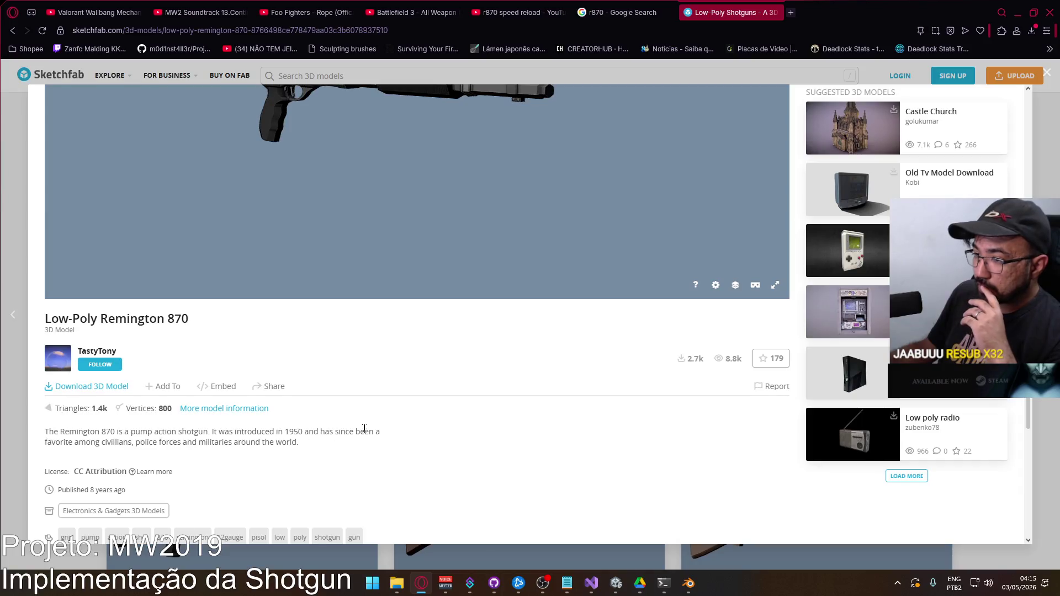
scroll(374, 414, "down", 2)
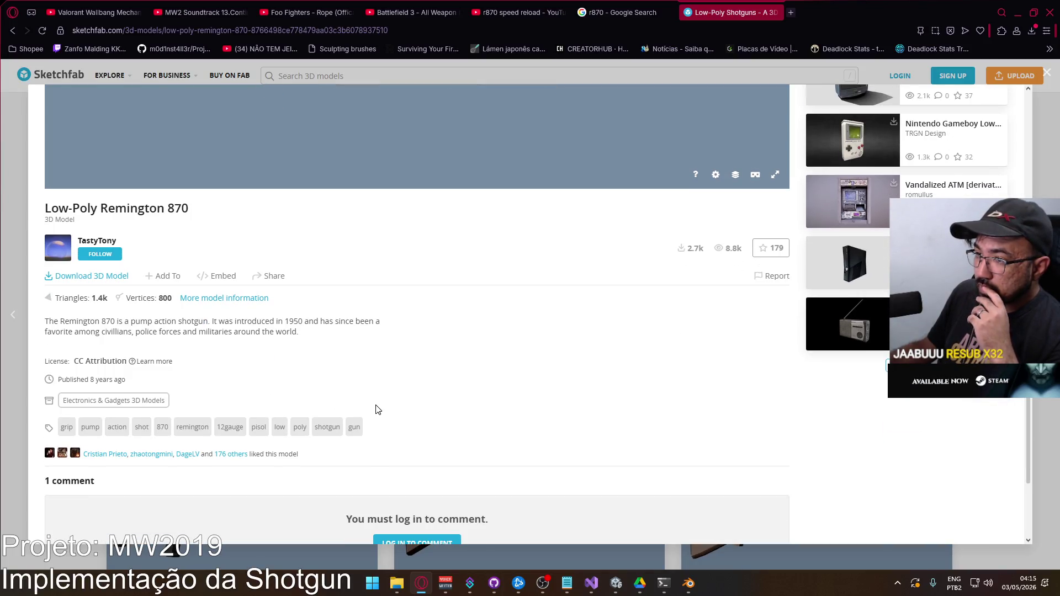
Close the Remington 870 page and scroll the collection up to the Stevens Model 520A row
left_click(1045, 124)
scroll(546, 308, "up", 4)
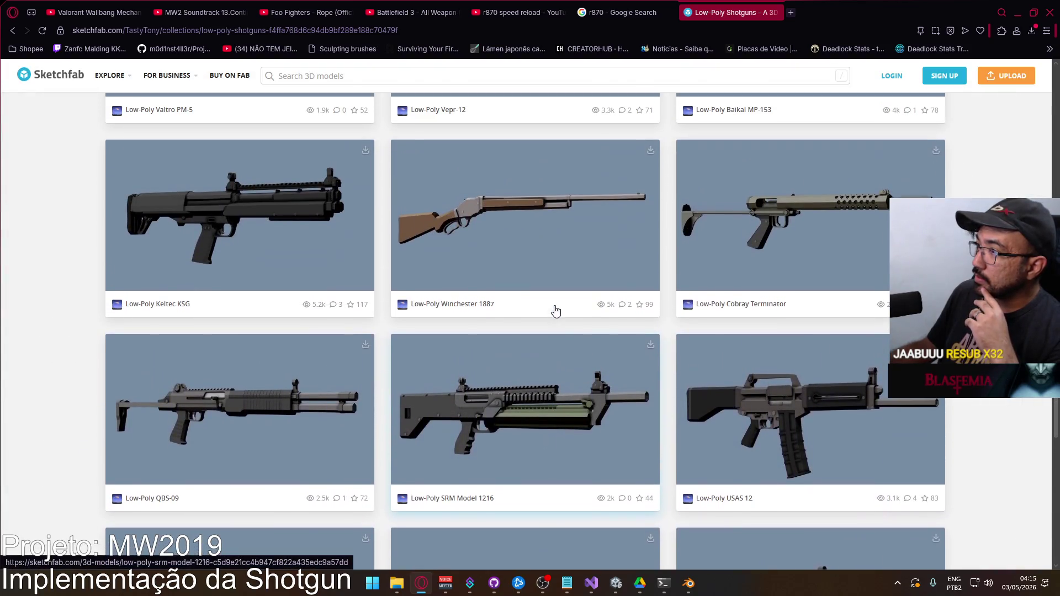
scroll(555, 310, "up", 2)
scroll(556, 311, "up", 2)
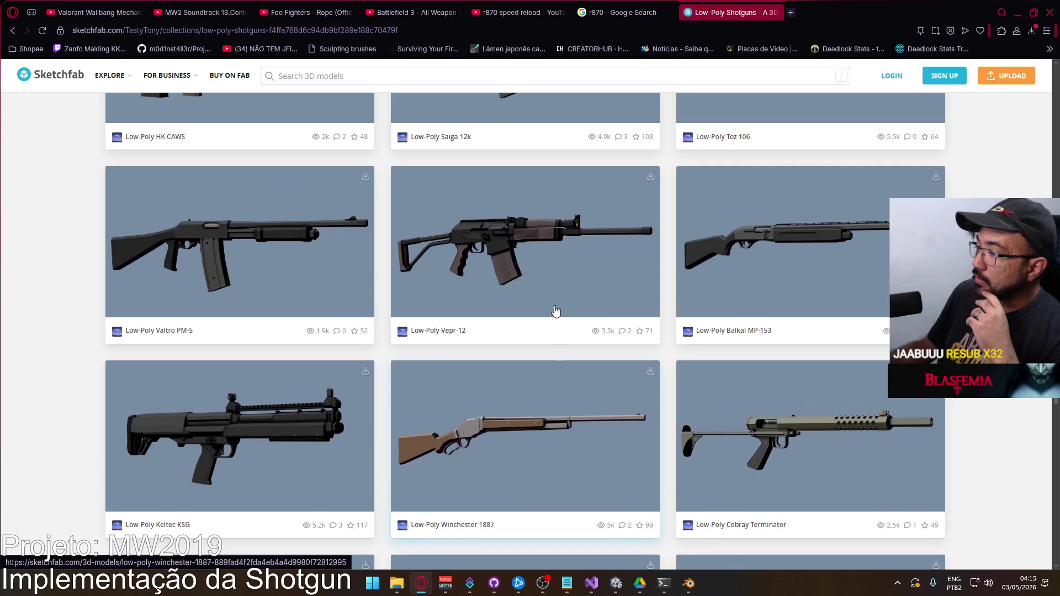
scroll(556, 311, "up", 2)
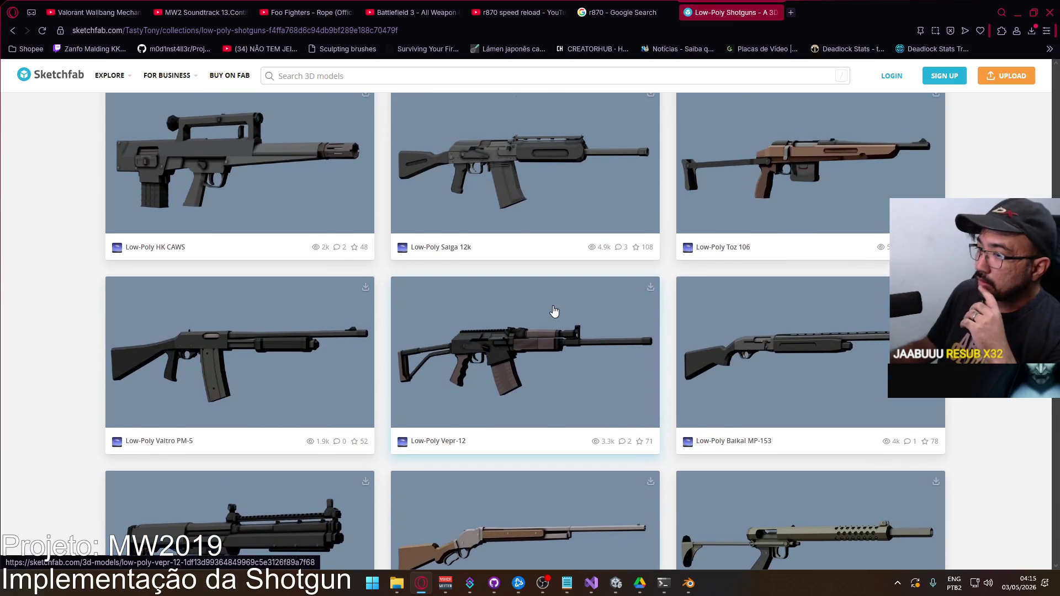
scroll(554, 312, "up", 2)
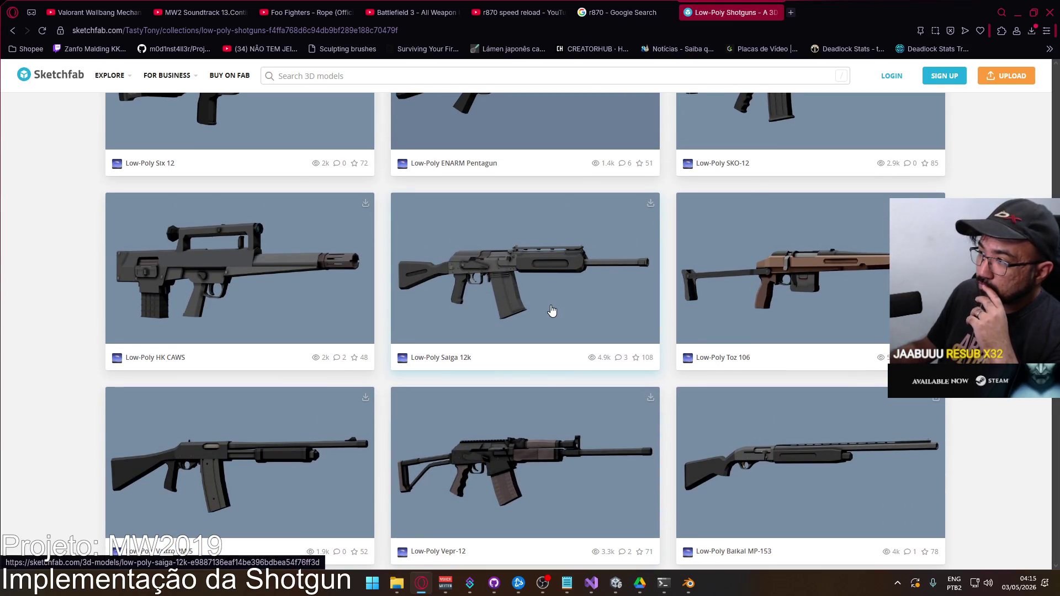
scroll(551, 310, "up", 1)
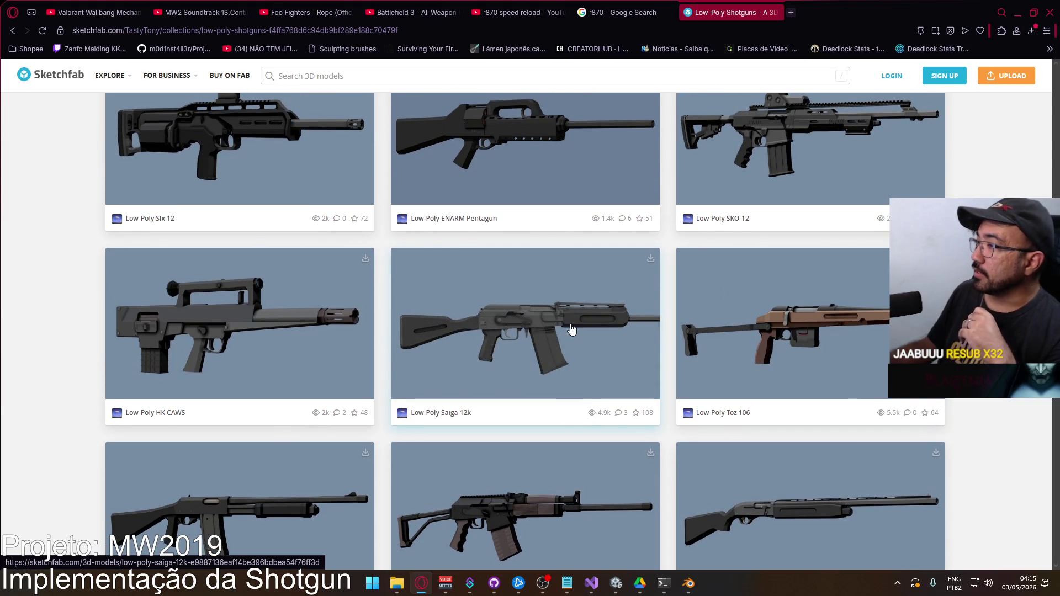
scroll(571, 329, "up", 6)
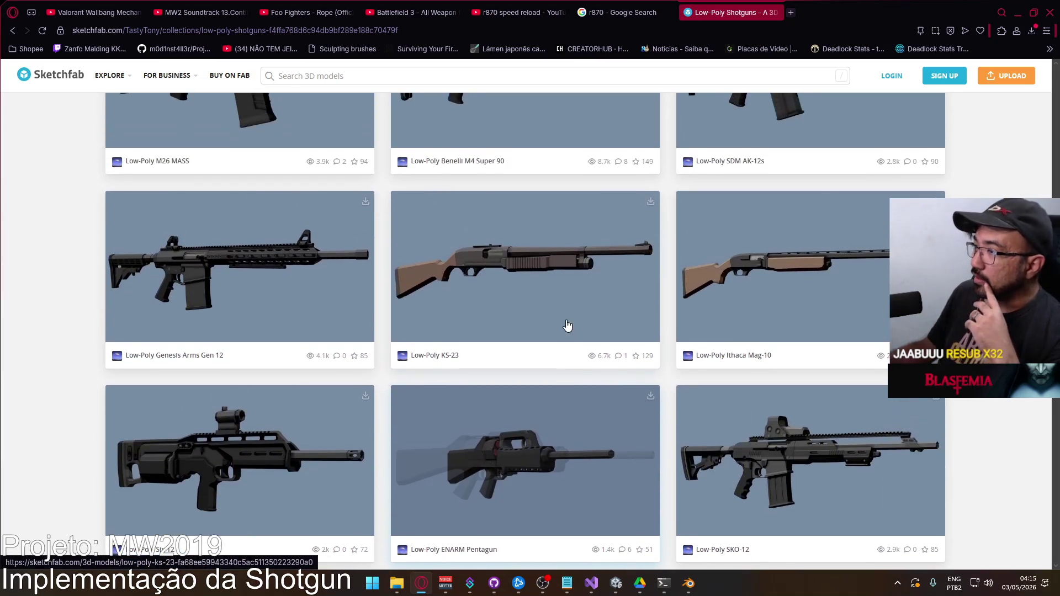
scroll(567, 326, "up", 1)
scroll(561, 323, "up", 3)
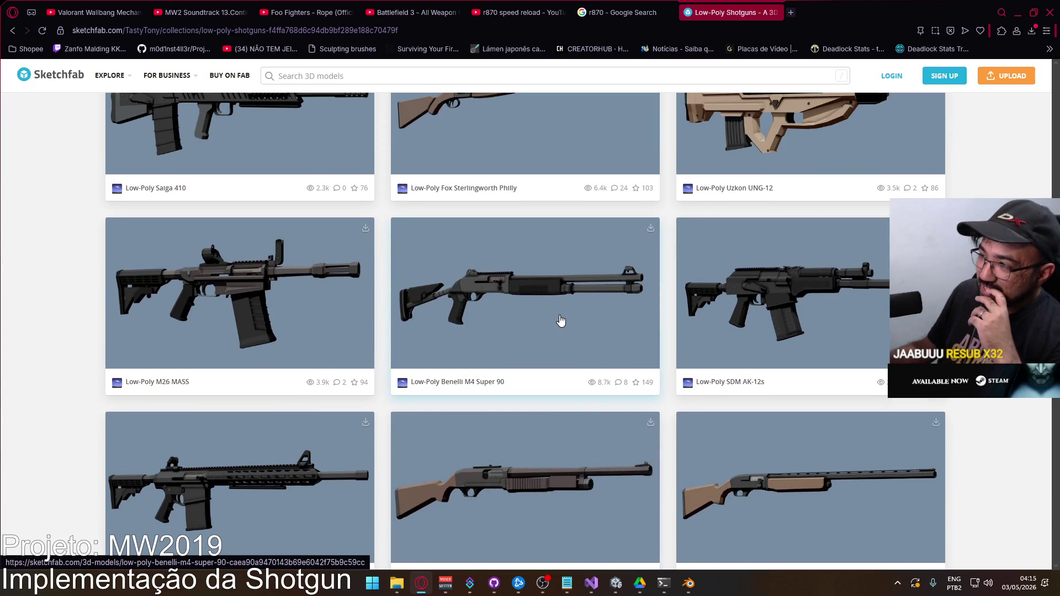
mouse_move(556, 315)
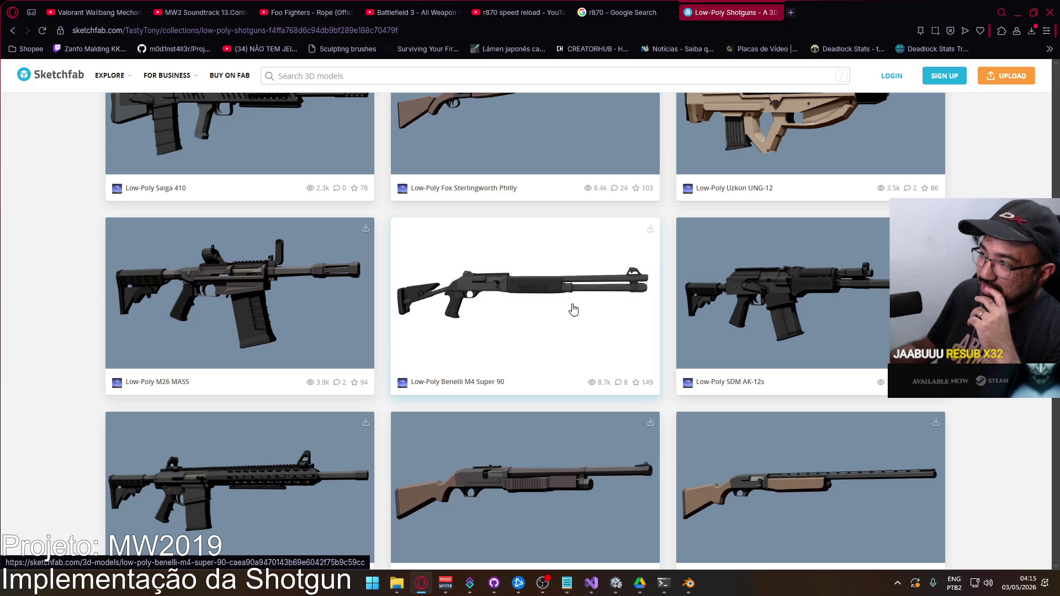
scroll(574, 310, "up", 2)
scroll(574, 309, "up", 1)
scroll(594, 312, "up", 4)
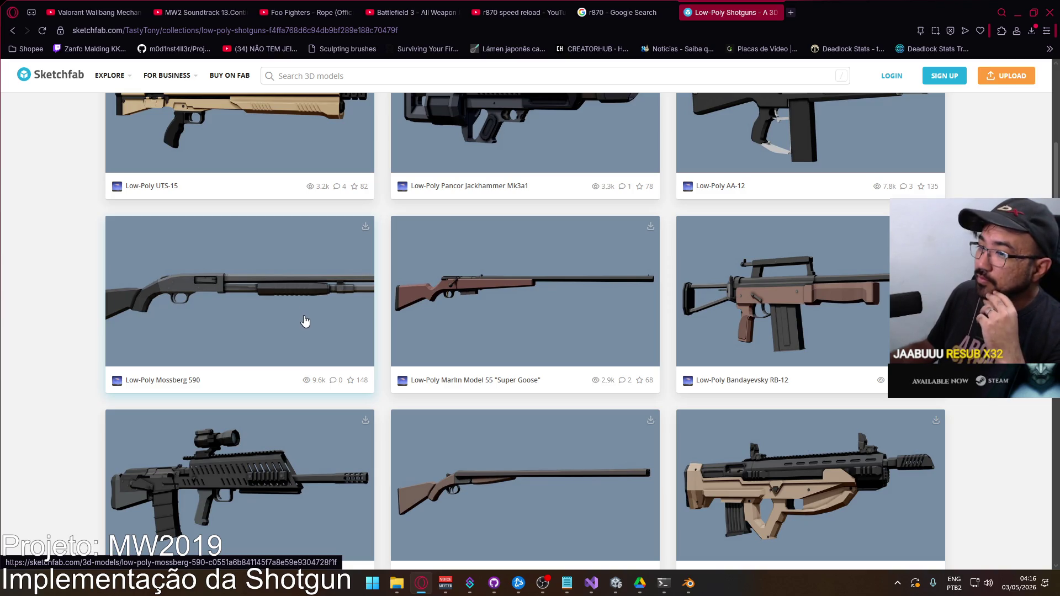
scroll(308, 317, "up", 2)
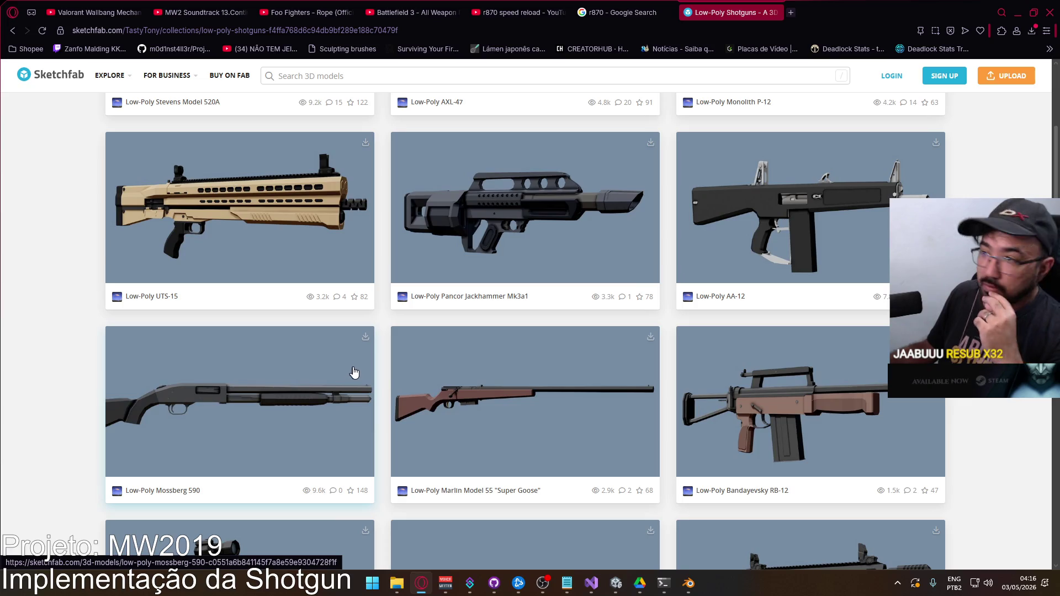
scroll(353, 375, "up", 3)
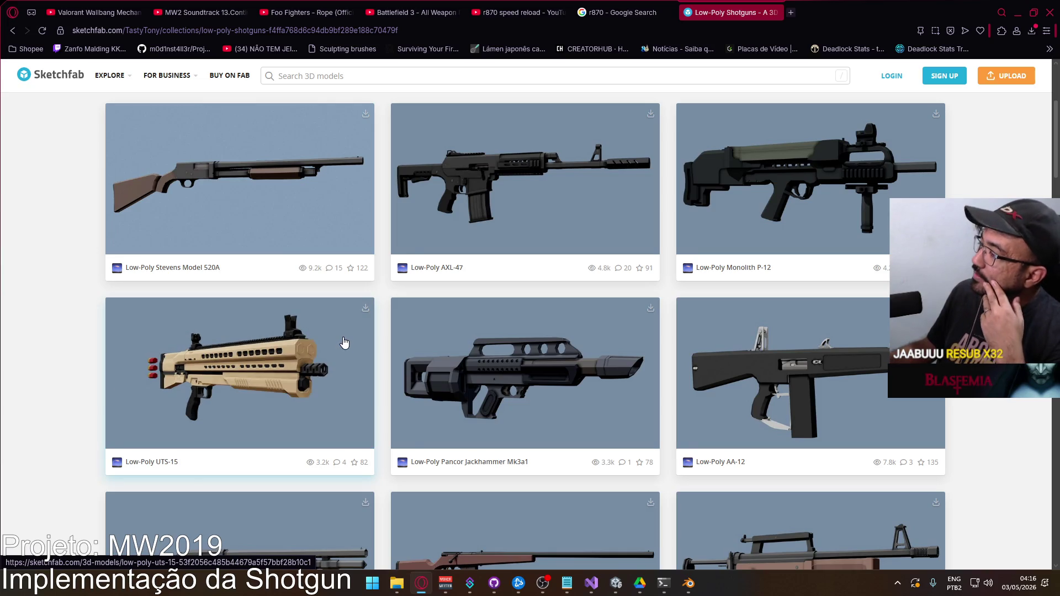
scroll(553, 364, "up", 2)
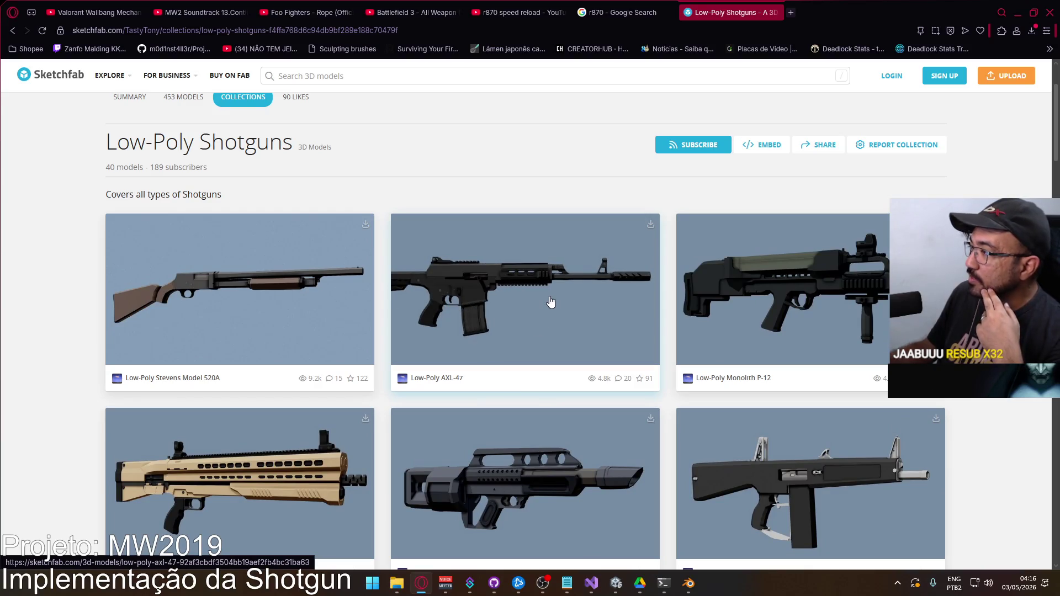
scroll(538, 313, "down", 2)
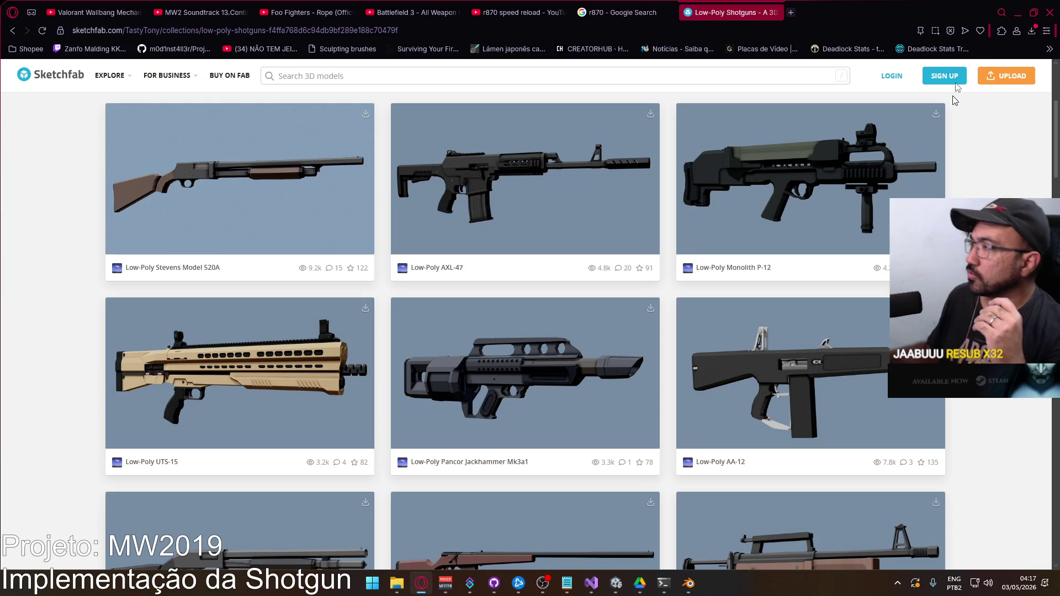
Search Google for m16a2 and highlight the fire-mode description in its expanded overview
left_click(791, 12)
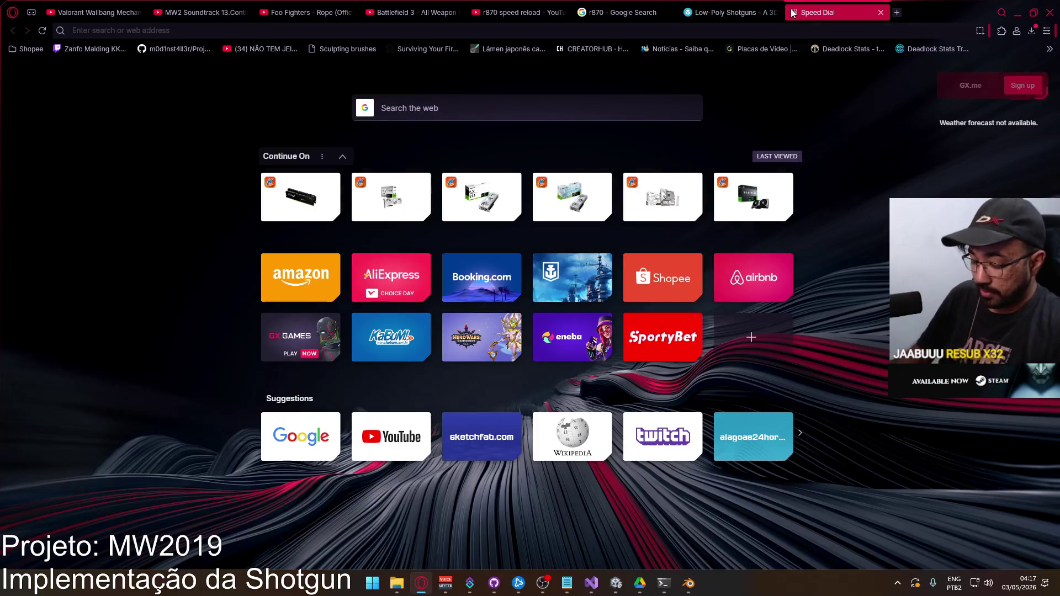
type("m16a")
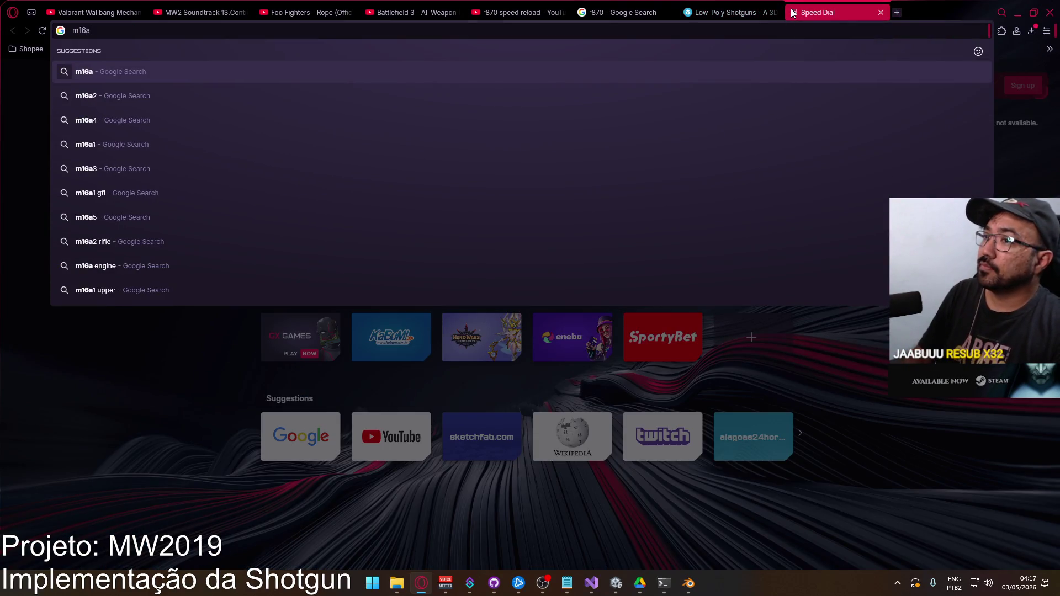
type("2")
key("Return")
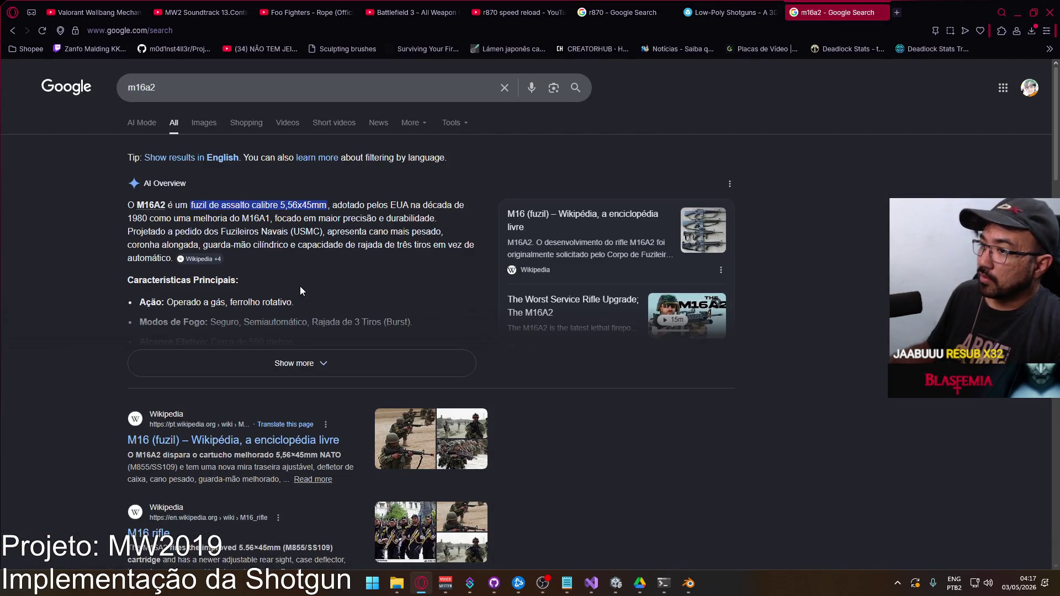
left_click(312, 359)
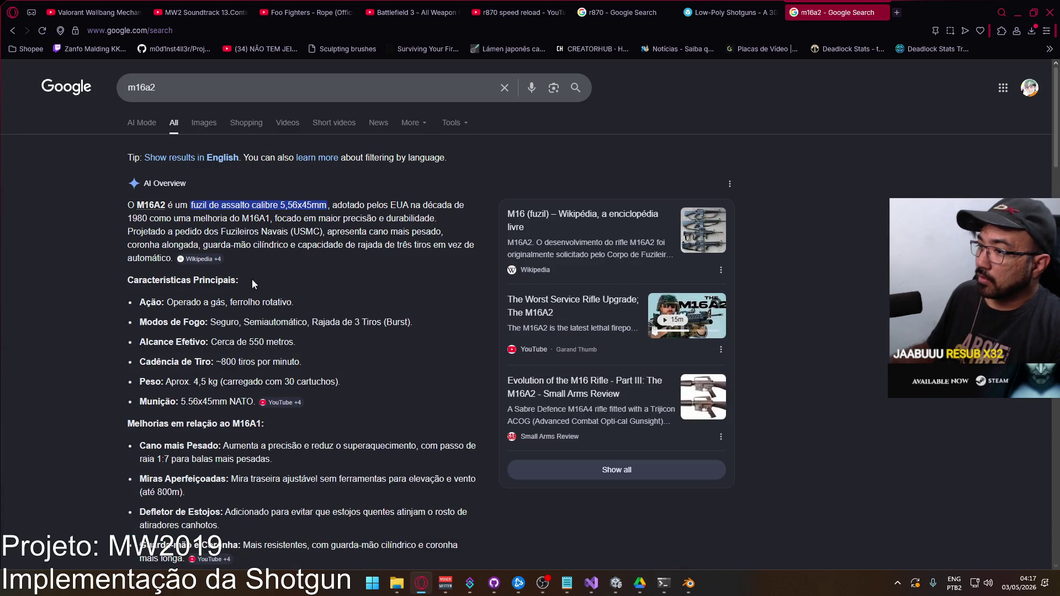
left_click_drag(413, 322, 211, 323)
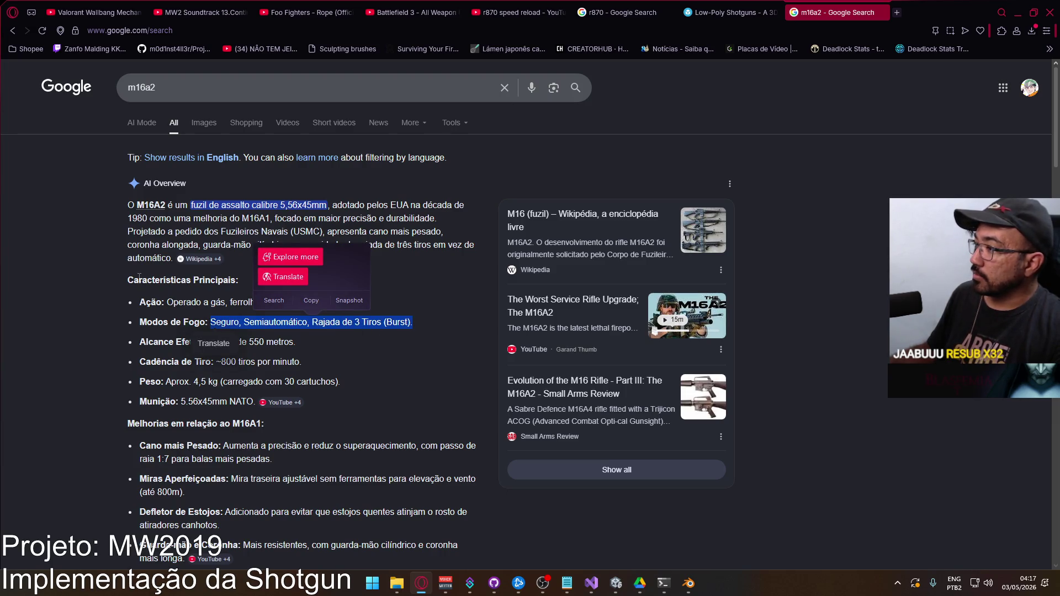
mouse_move(413, 322)
left_mouse_down()
mouse_move(232, 323)
mouse_move(244, 323)
left_mouse_up()
Scroll down to the Wikipedia results, then launch Discord from the hidden tray icons
scroll(461, 363, "down", 2)
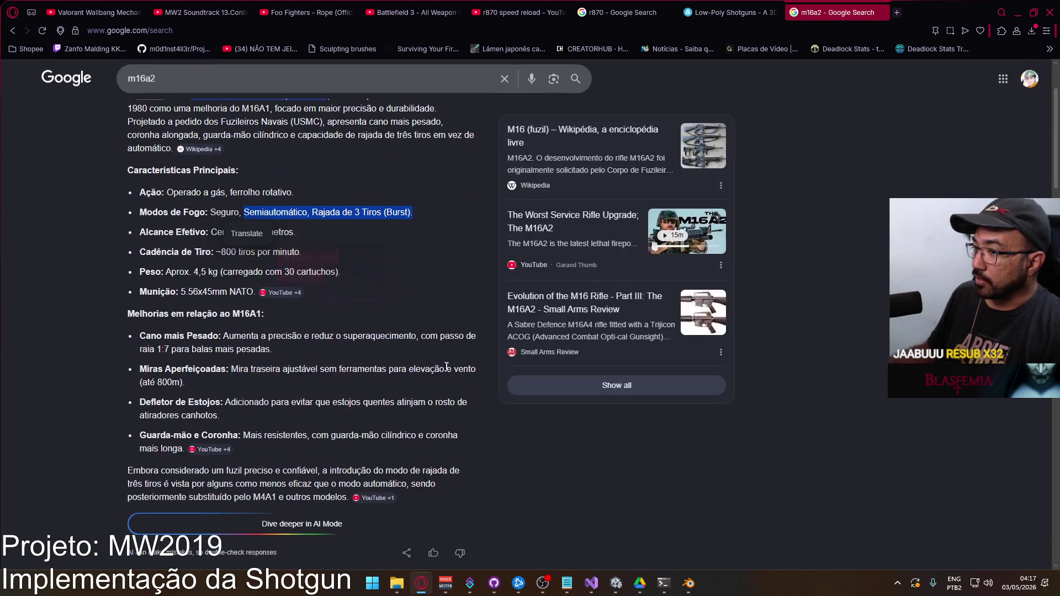
scroll(461, 363, "down", 4)
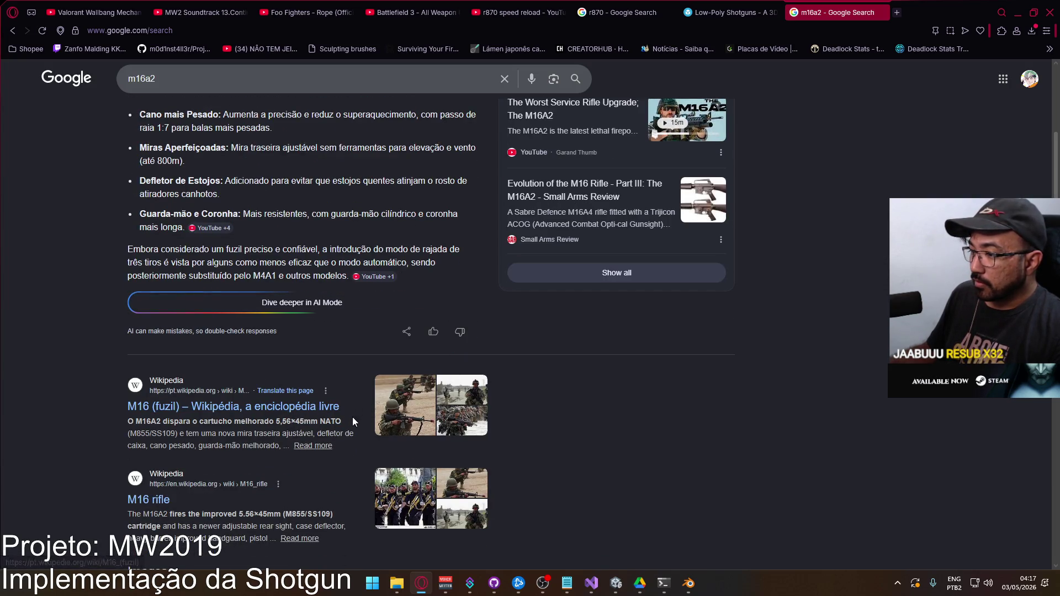
left_click(897, 583)
left_click(898, 550)
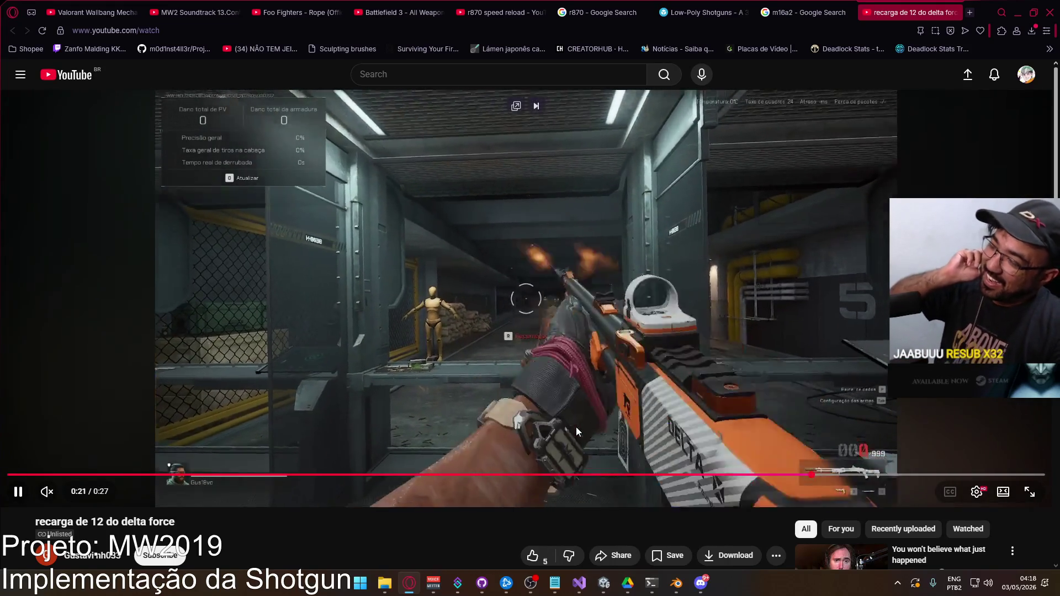
Pause and resume the Delta Force reload clip, let it finish, then return to Blender
left_click(576, 429)
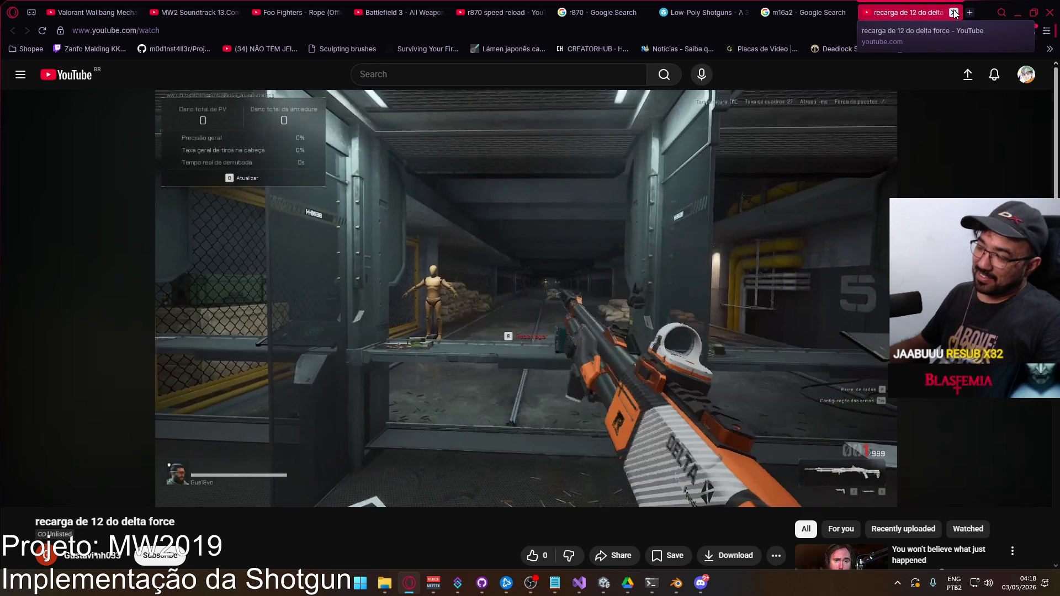
left_click(689, 236)
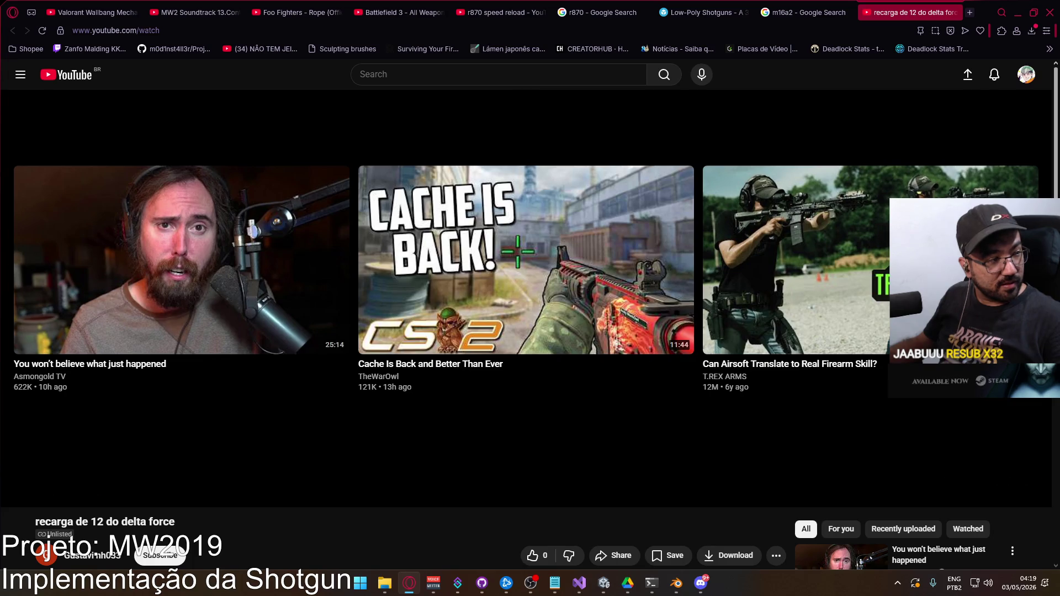
mouse_move(598, 467)
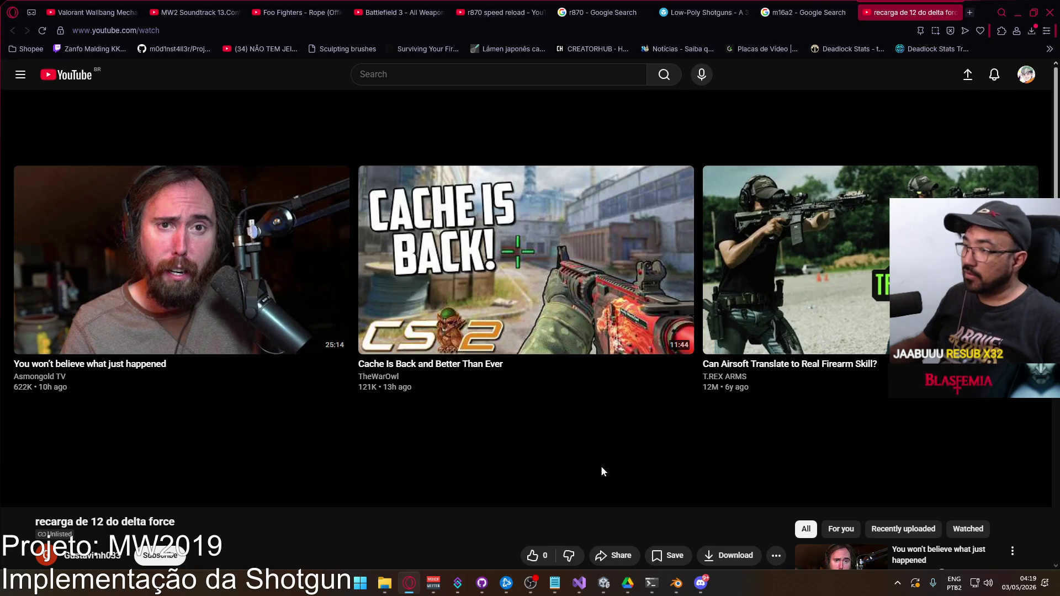
left_click(681, 589)
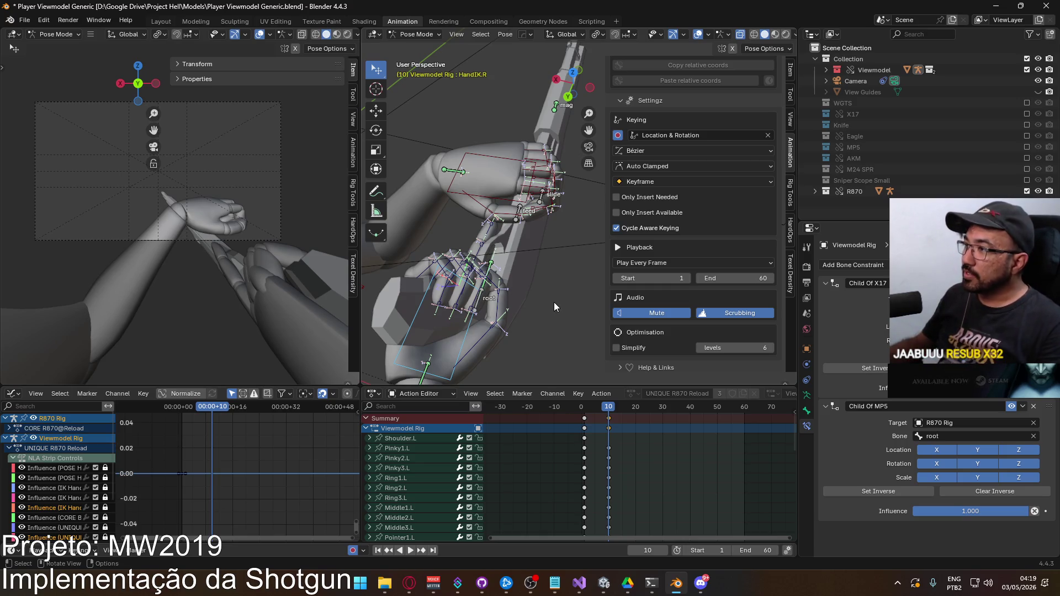
Select the R870 root bone and rotate the shotgun about its local Y axis
key("alt+Tab")
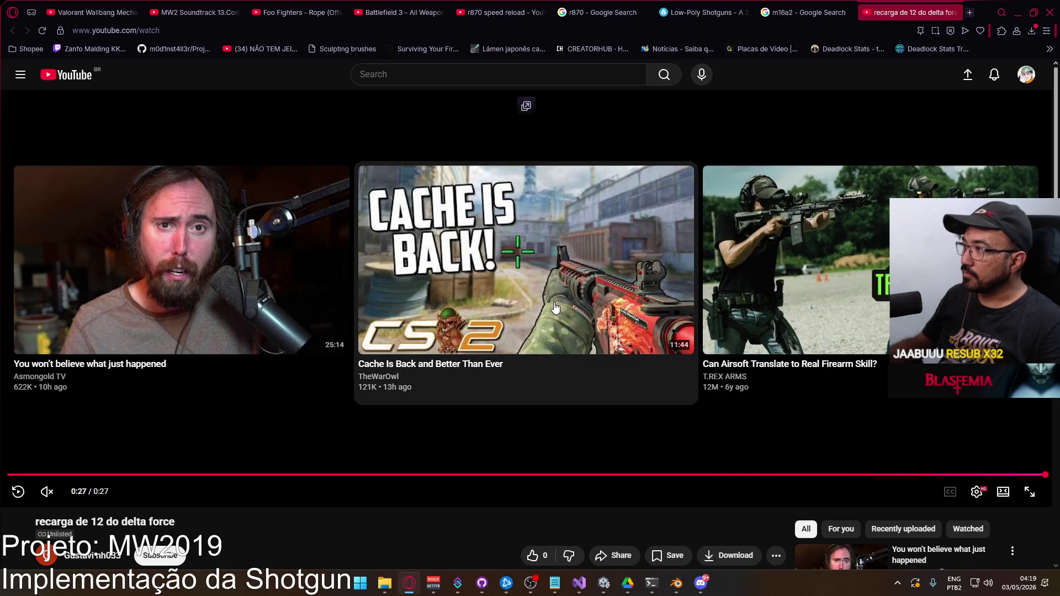
key("alt+Tab")
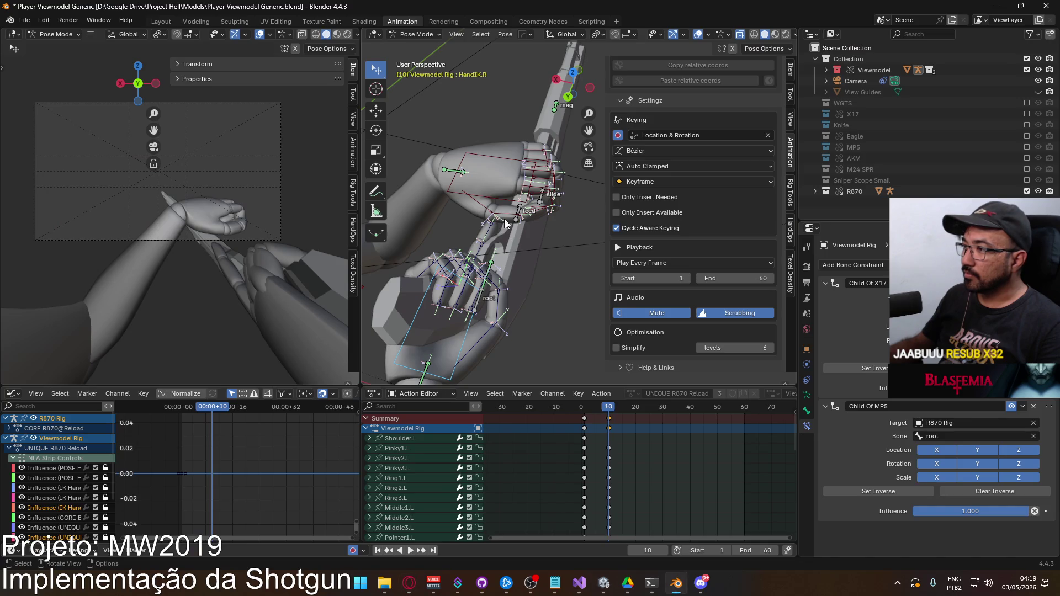
left_click(517, 222)
key("KP_Decimal")
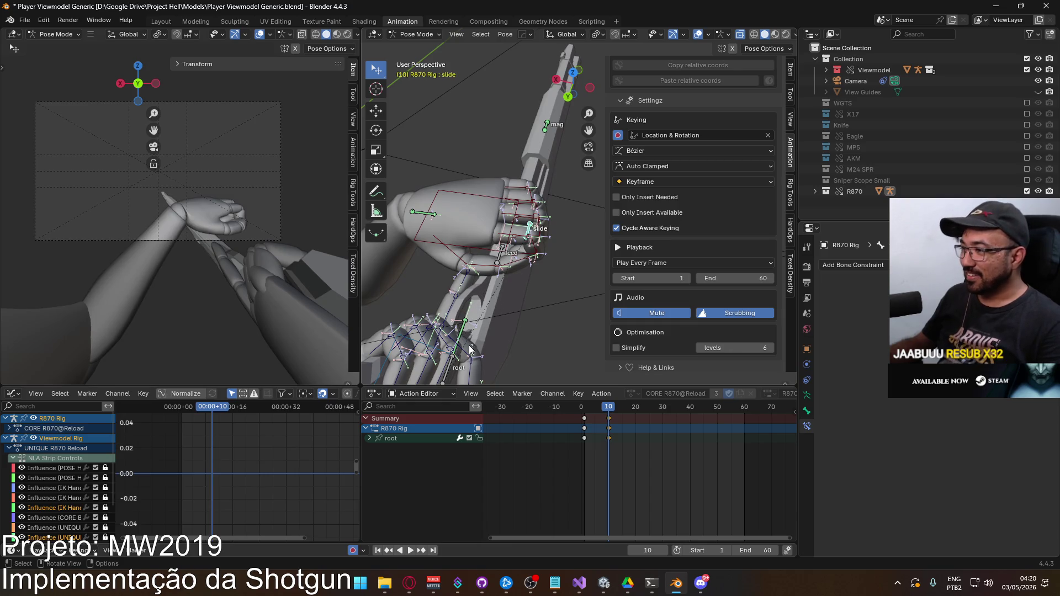
left_click(444, 374, "shift")
key("KP_Decimal")
left_click(478, 325)
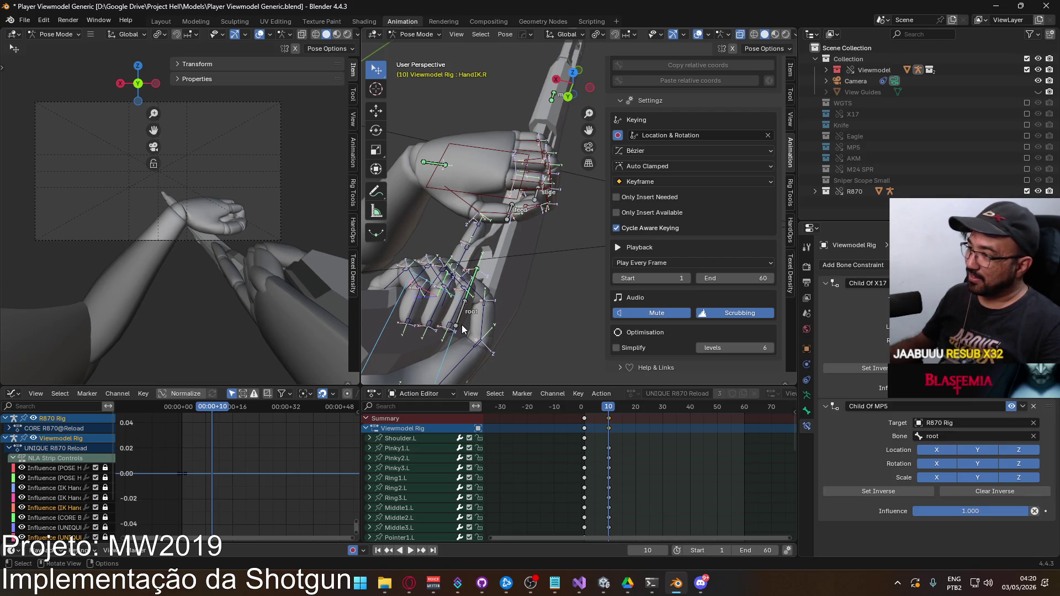
left_click(466, 320)
key("r")
key("y")
key("y")
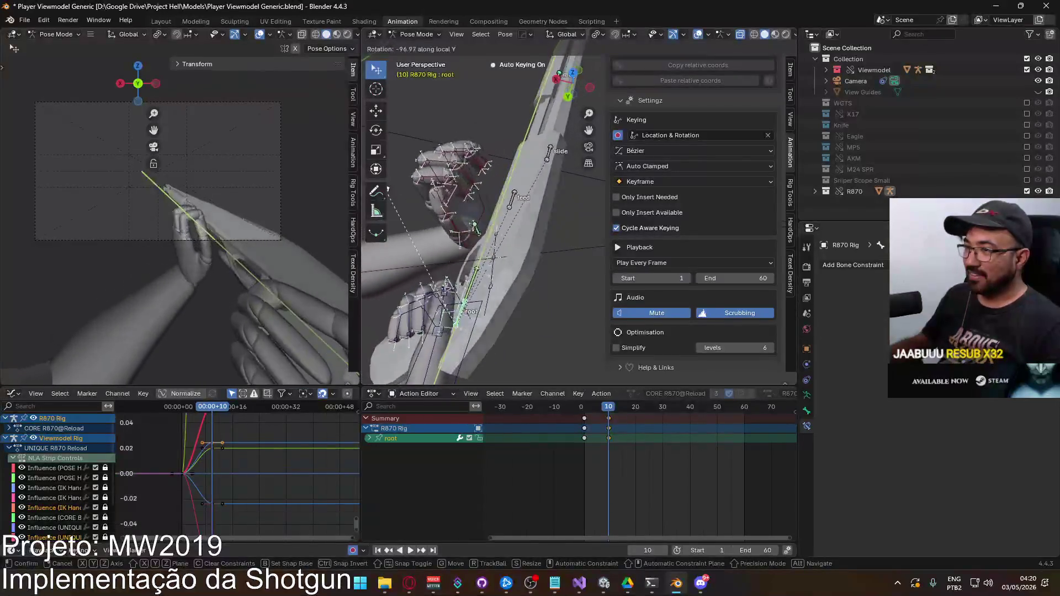
left_click(354, 287)
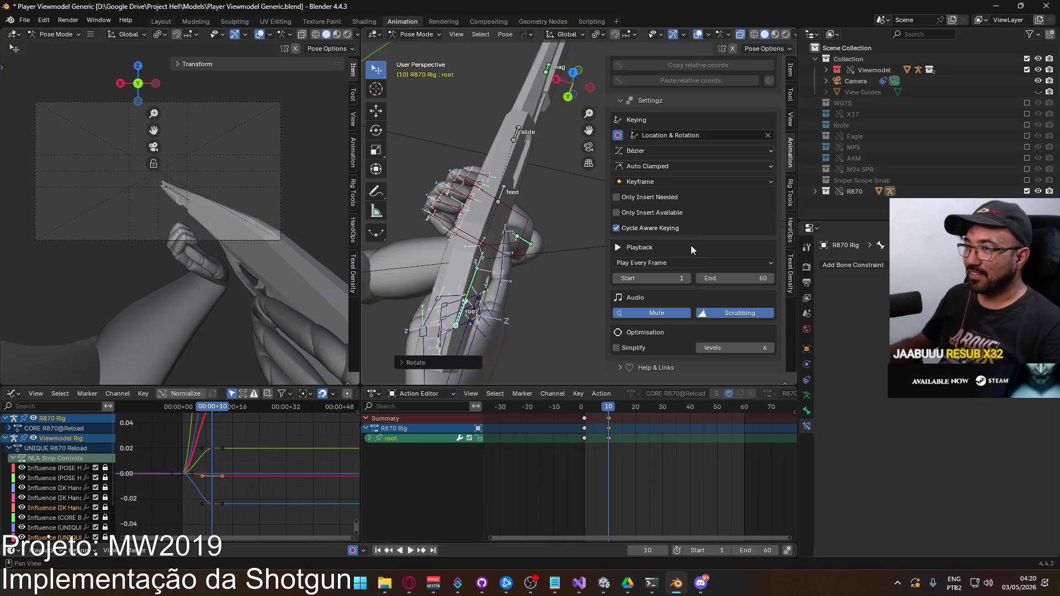
Rotate the shotgun around the global Z axis and check the grip from a new angle
mouse_move(486, 221)
middle_mouse_down()
mouse_move(507, 209)
mouse_move(521, 177)
mouse_move(557, 176)
middle_mouse_up()
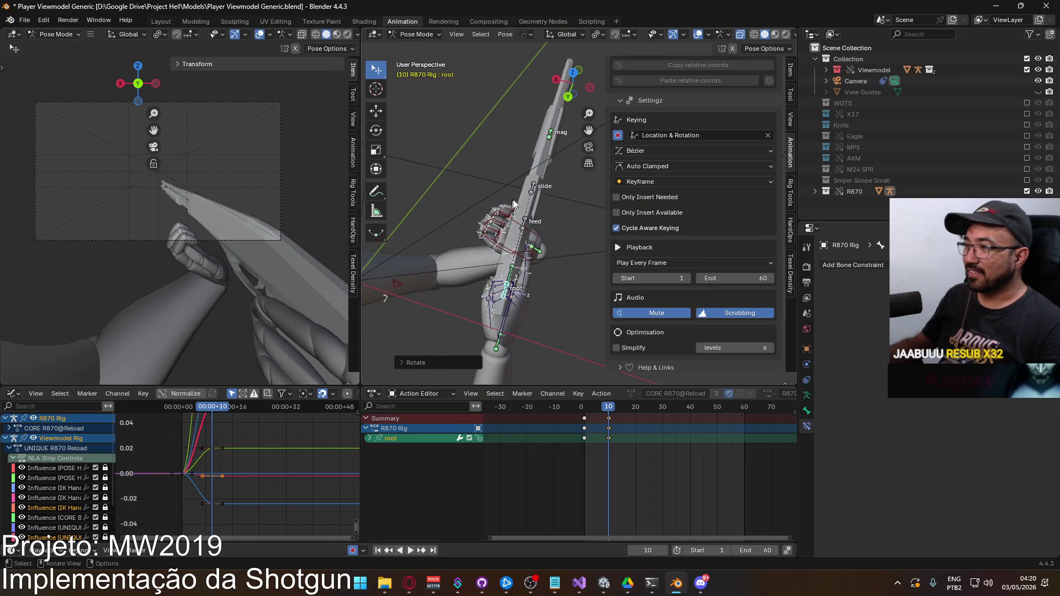
key("r")
key("z")
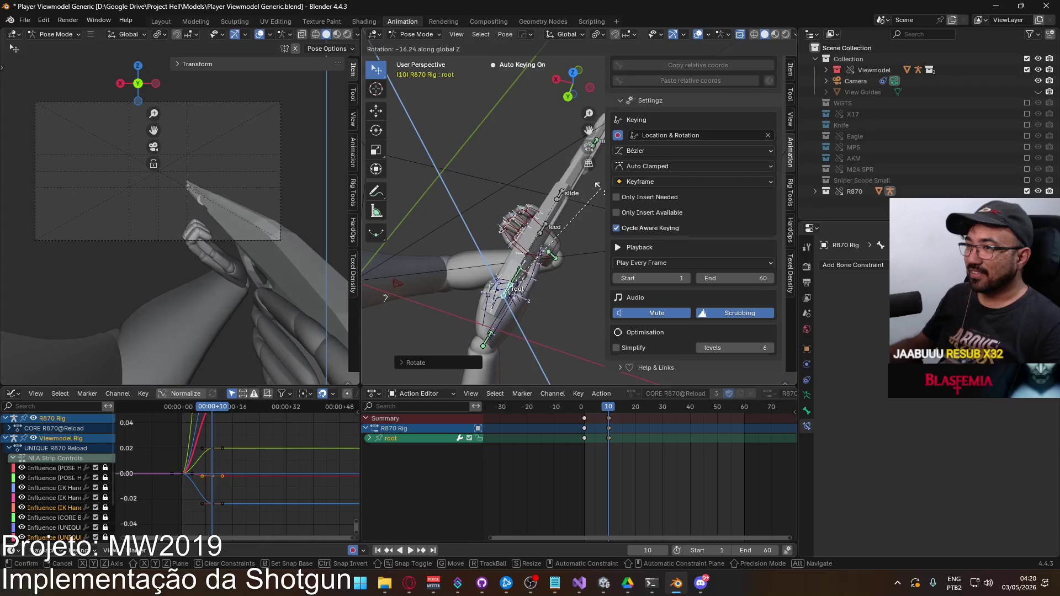
left_click(604, 188)
mouse_move(605, 187)
middle_mouse_down()
mouse_move(549, 144)
mouse_move(539, 204)
mouse_move(479, 221)
mouse_move(564, 182)
mouse_move(541, 202)
middle_mouse_up()
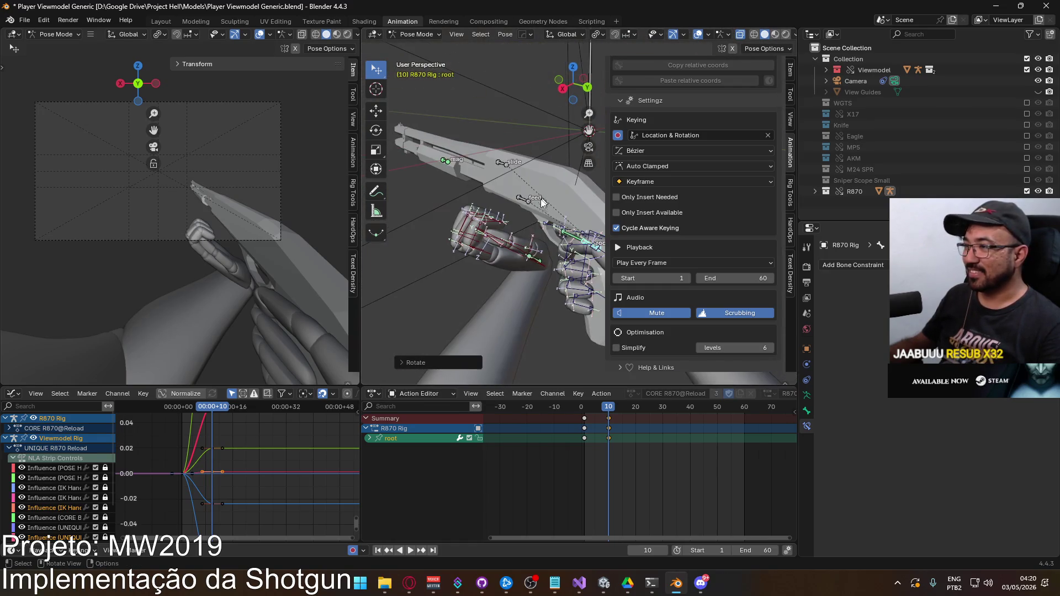
Move the HandIK.L control onto the gun and rotate it around Z and X
left_click(526, 277)
key("g")
left_click(521, 269)
key("r")
key("z")
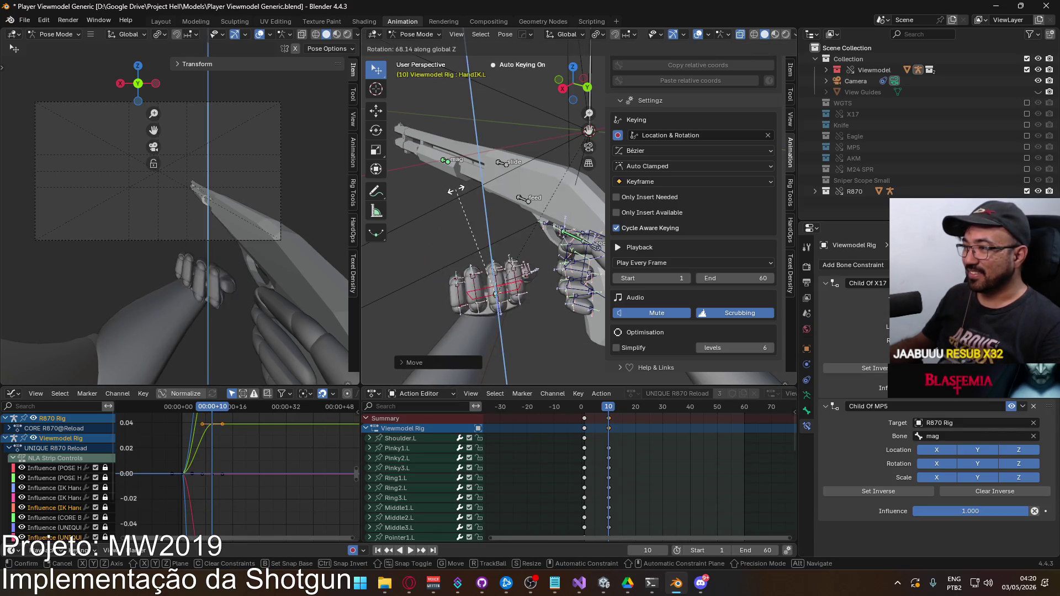
left_click(456, 189)
key("r")
key("x")
key("x")
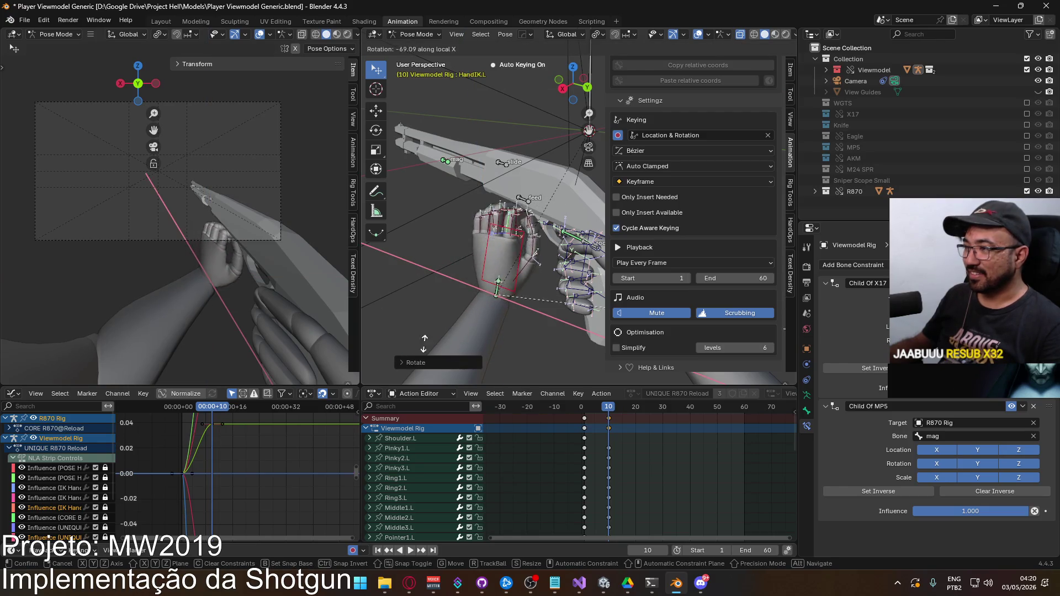
left_click(504, 252)
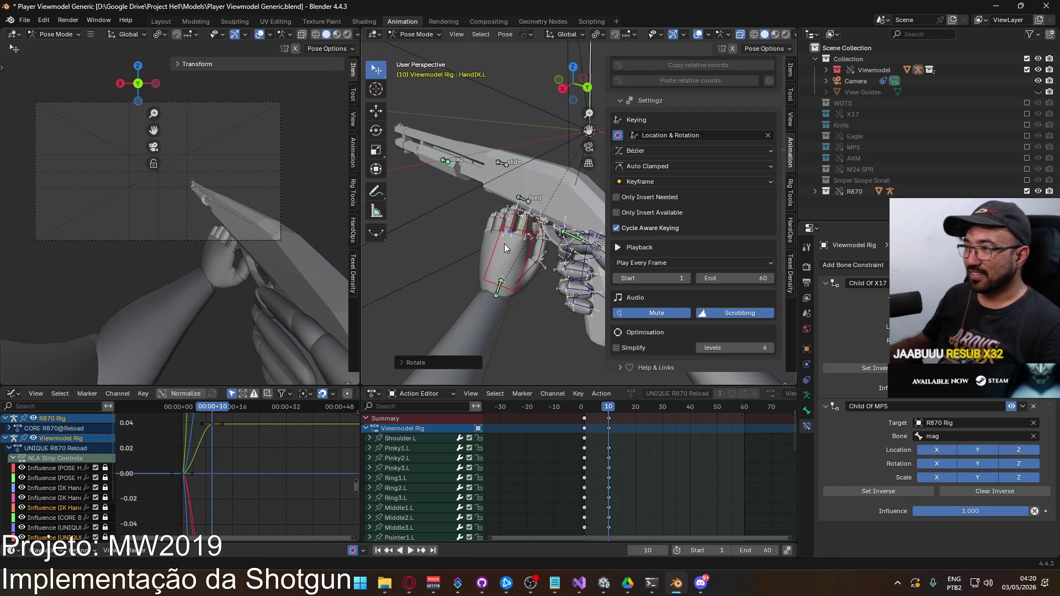
key("g")
left_click(447, 323)
mouse_move(447, 322)
middle_mouse_down()
mouse_move(525, 177)
mouse_move(437, 228)
middle_mouse_up()
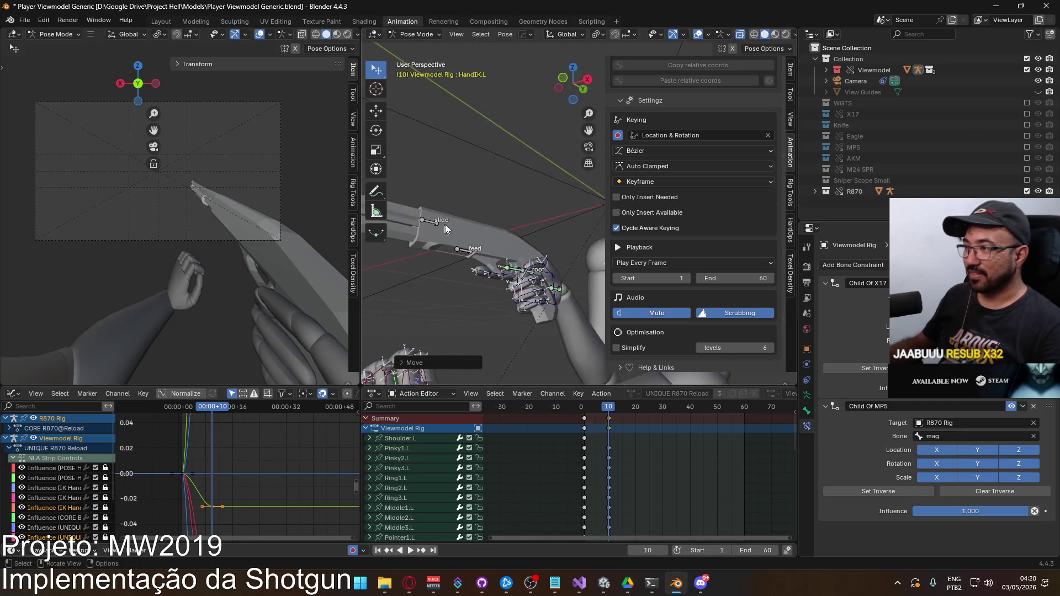
Tilt the shotgun about its local X axis and shift it along global X
key("alt+Tab")
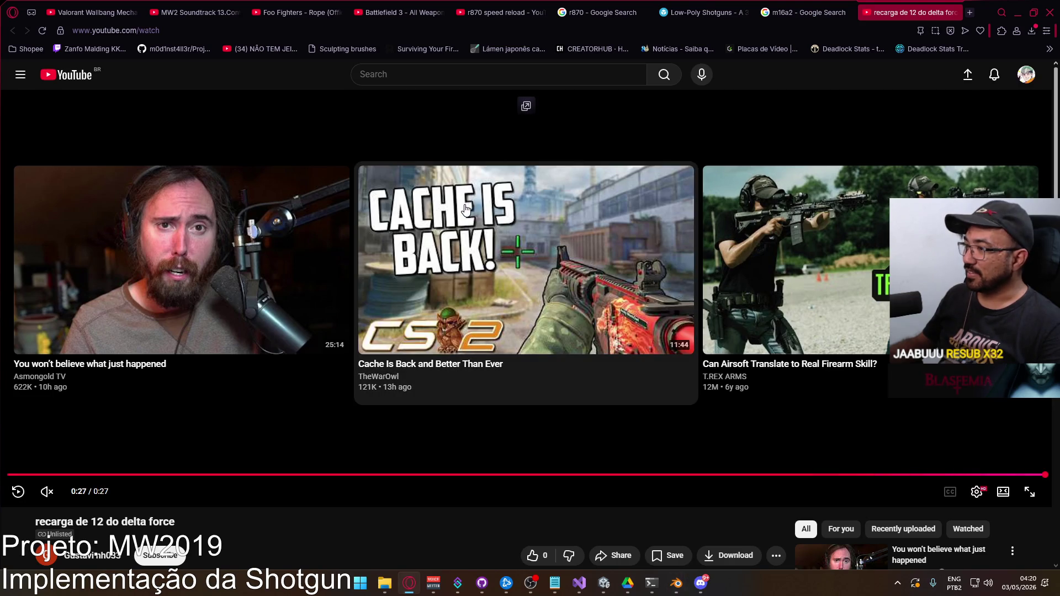
key("alt+Tab")
left_click(511, 307)
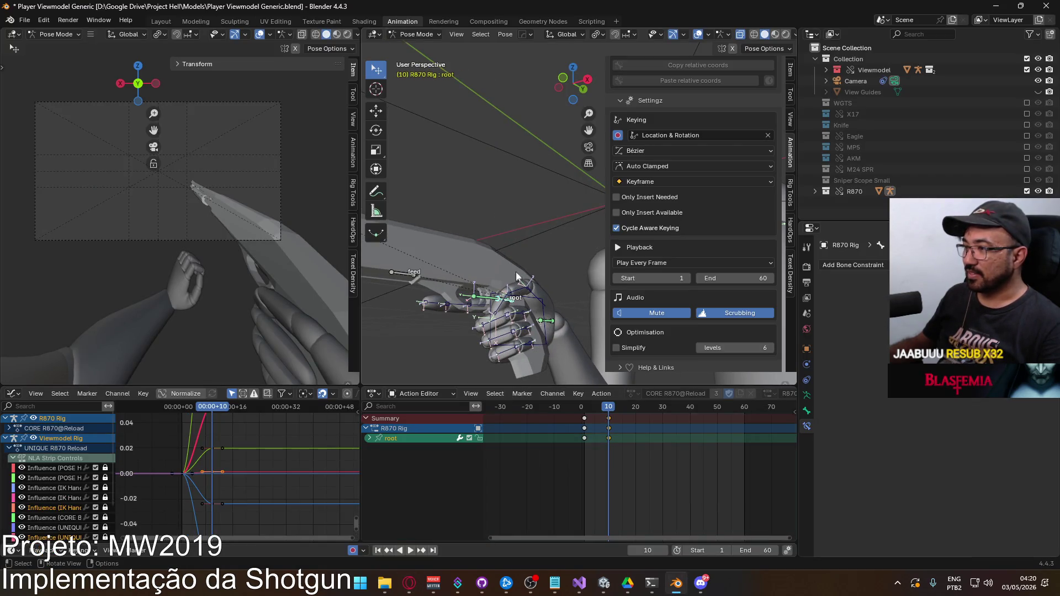
key("r")
key("x")
key("x")
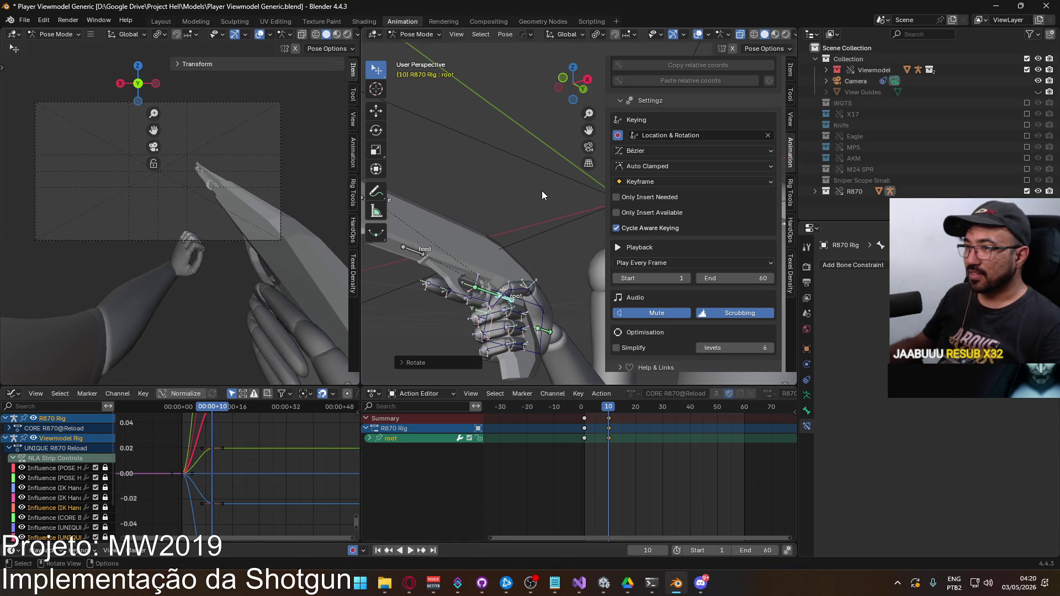
left_click(503, 205)
key("g")
key("x")
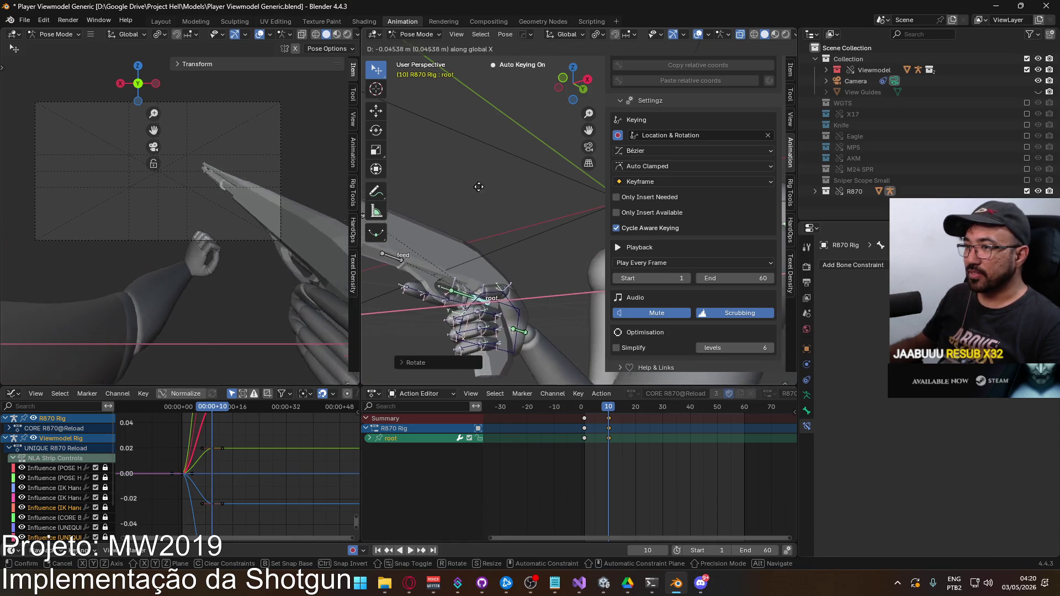
left_click(535, 217)
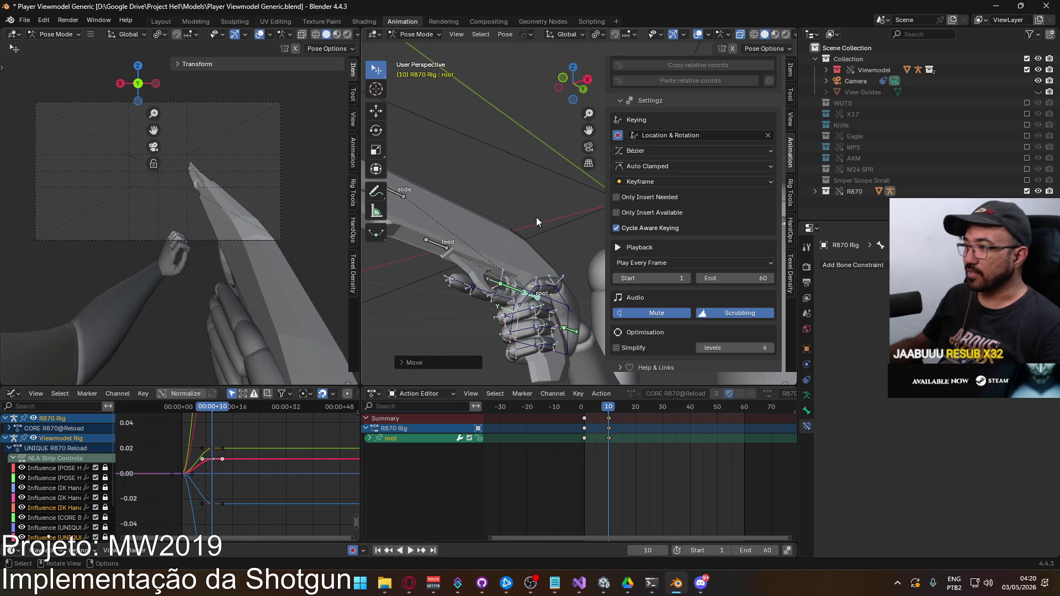
Scrub the timeline to frame 10 and nudge the shotgun further along X
left_click(596, 412)
key("space")
mouse_move(596, 411)
left_mouse_down()
mouse_move(584, 411)
mouse_move(608, 405)
left_mouse_up()
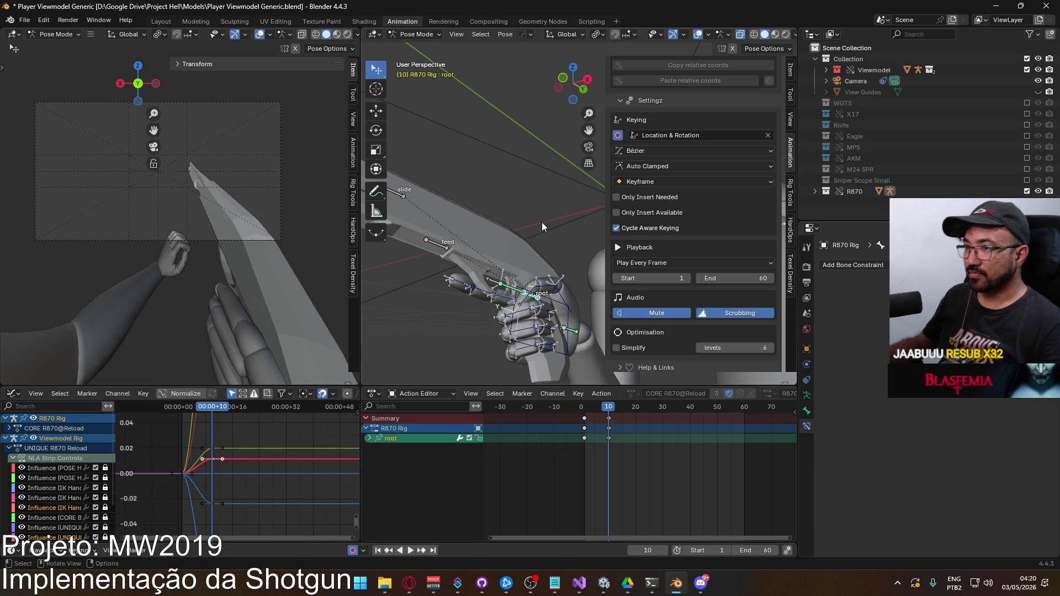
key("g")
key("x")
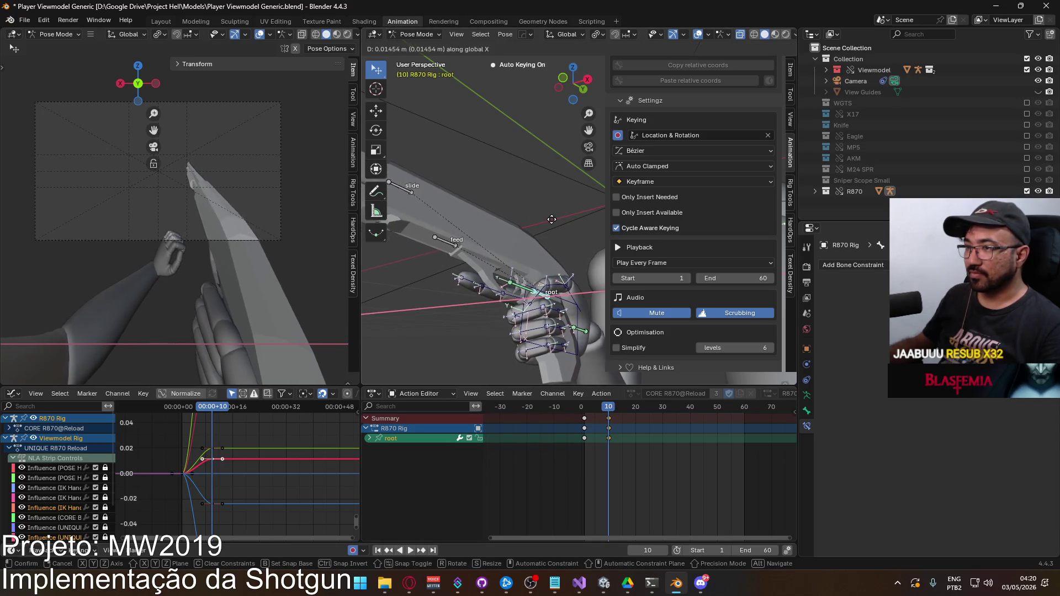
left_click(548, 223)
mouse_move(450, 283)
middle_mouse_down()
mouse_move(474, 243)
mouse_move(465, 290)
middle_mouse_up()
Raise the HandIK.L control up and to the right, then bring the reference browser forward
left_click(474, 240)
key("g")
left_click(497, 251)
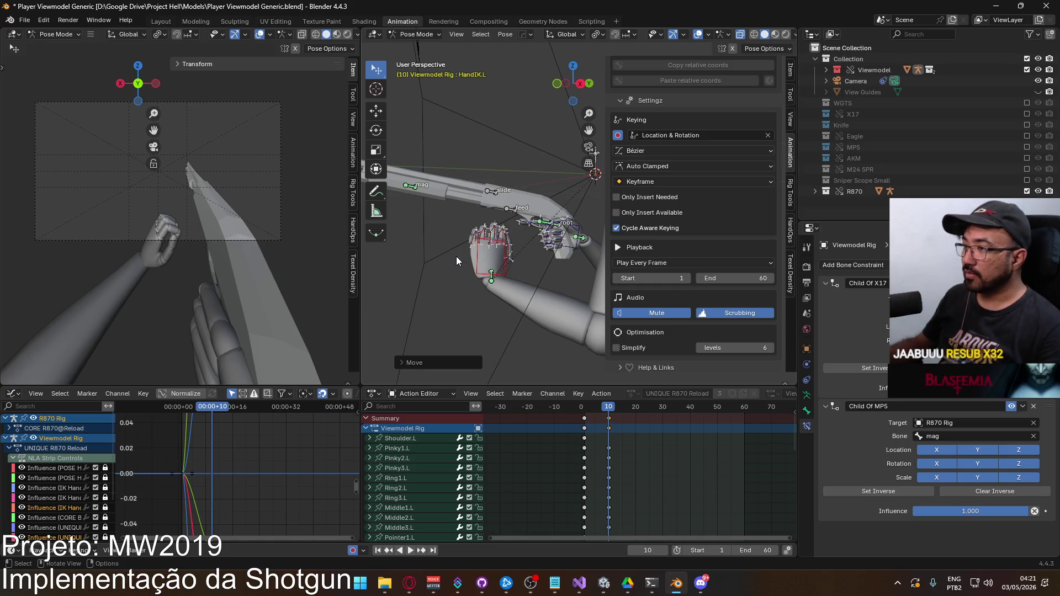
left_click(409, 583)
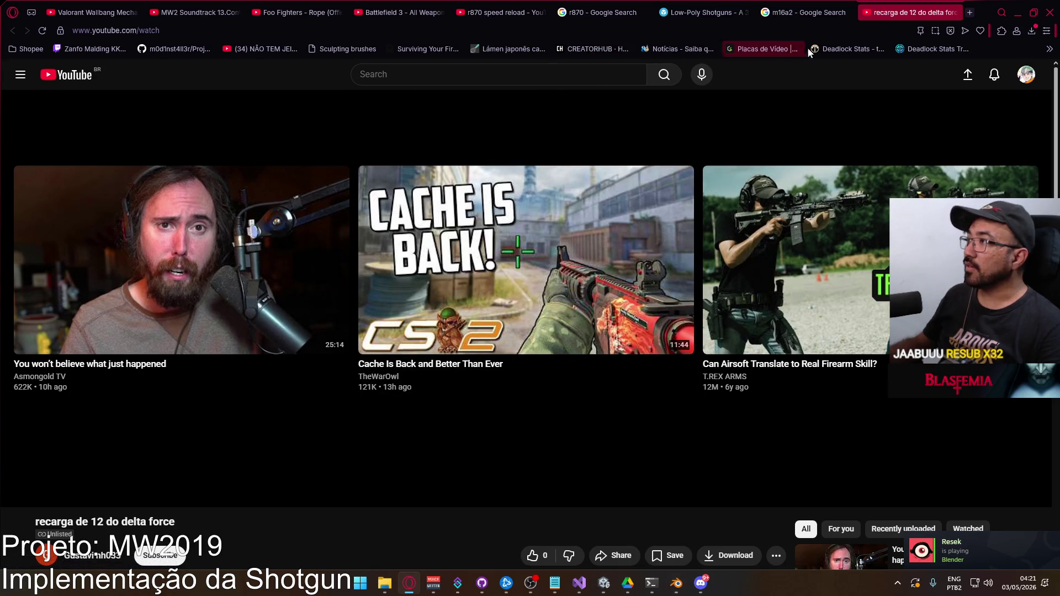
Open the R-870 MCS video result from the r870 image search
left_click(803, 17)
left_click(894, 13)
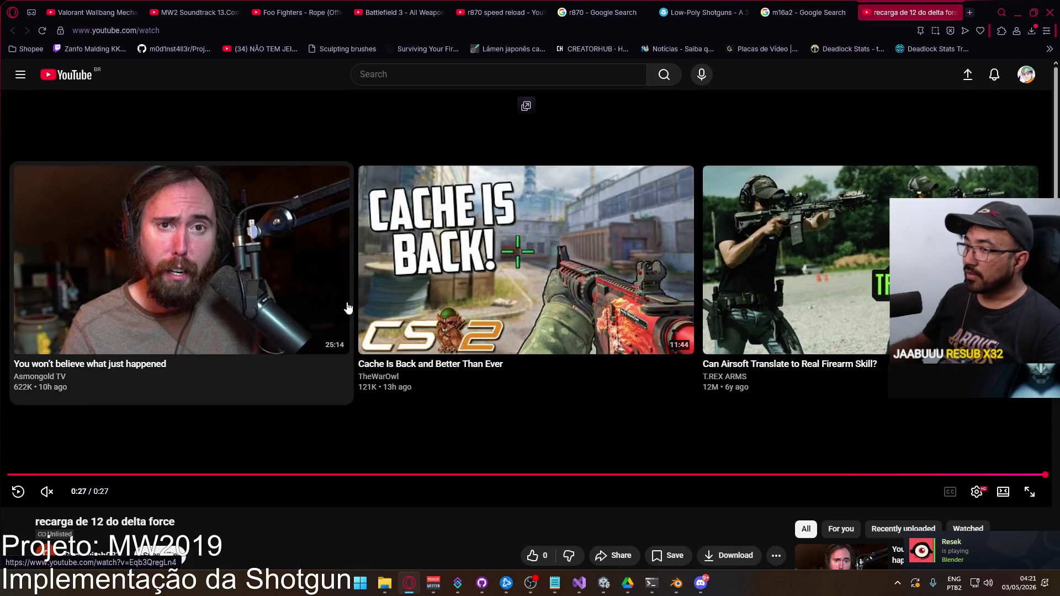
left_click(608, 14)
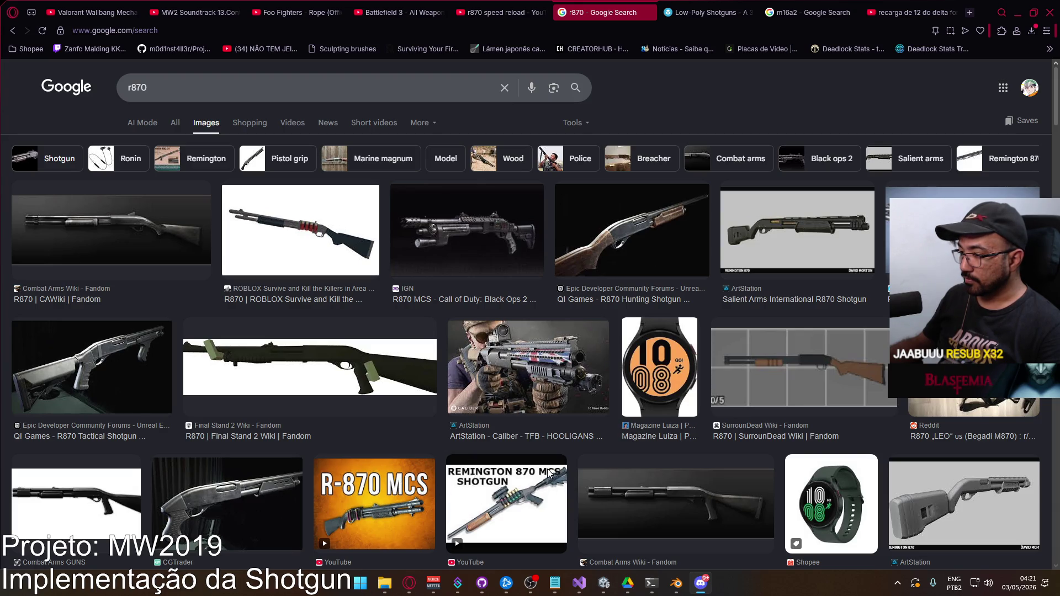
left_click(533, 478)
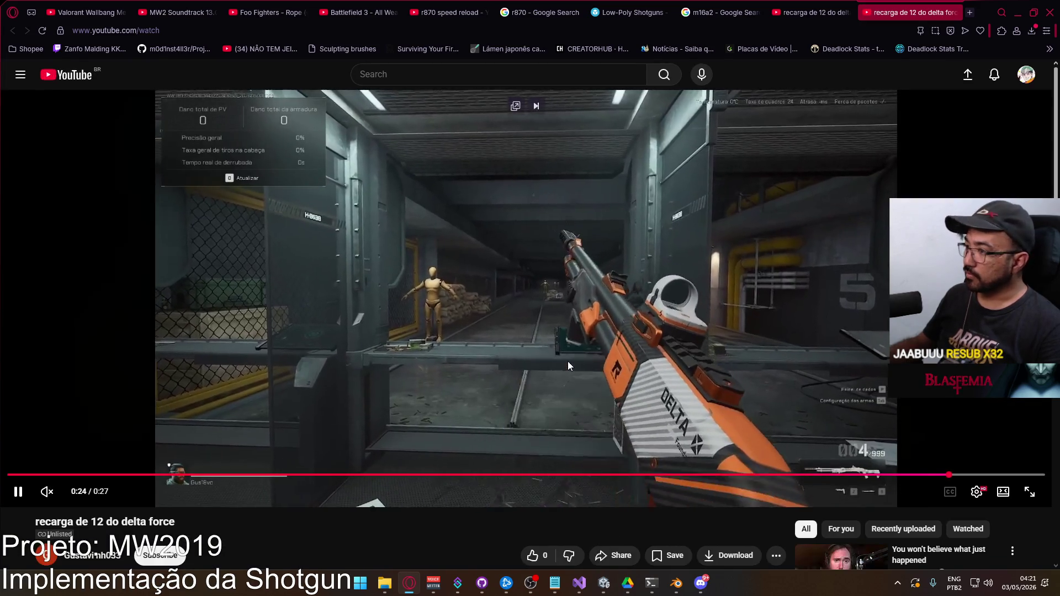
Pause the reload video and frame-step to the hand gripping the gun, then return to Blender
left_click(657, 366)
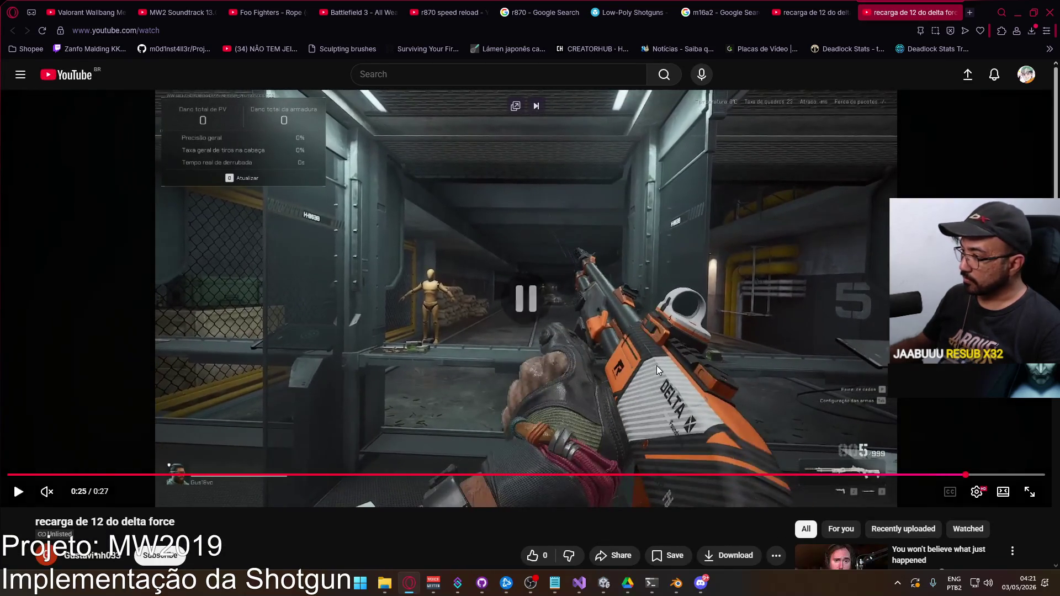
key("comma")
key("comma")
key("comma")
key("comma")
key("comma")
key("comma")
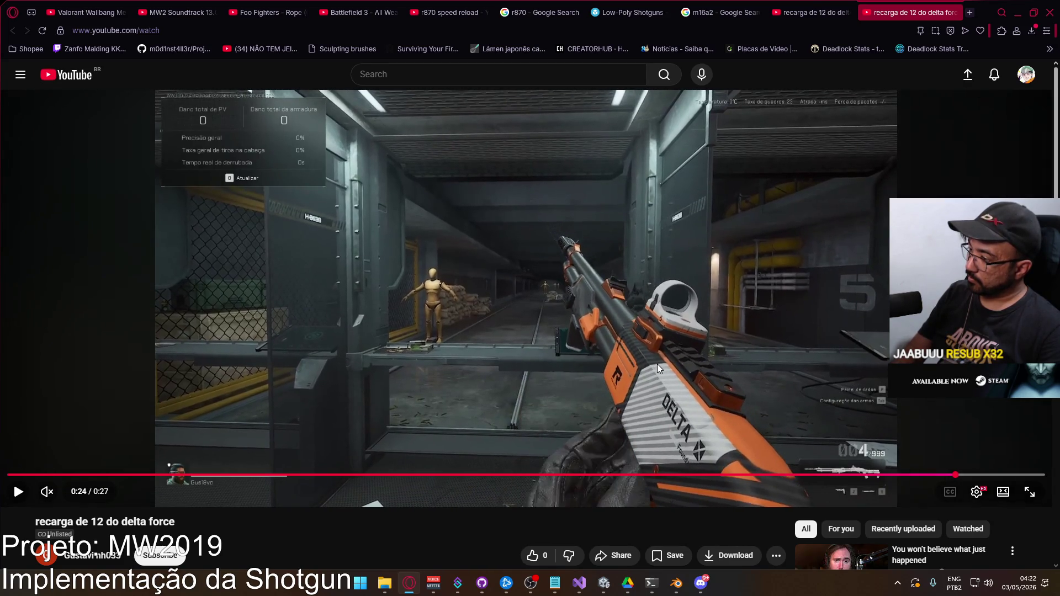
key("period")
key("period")
key("period")
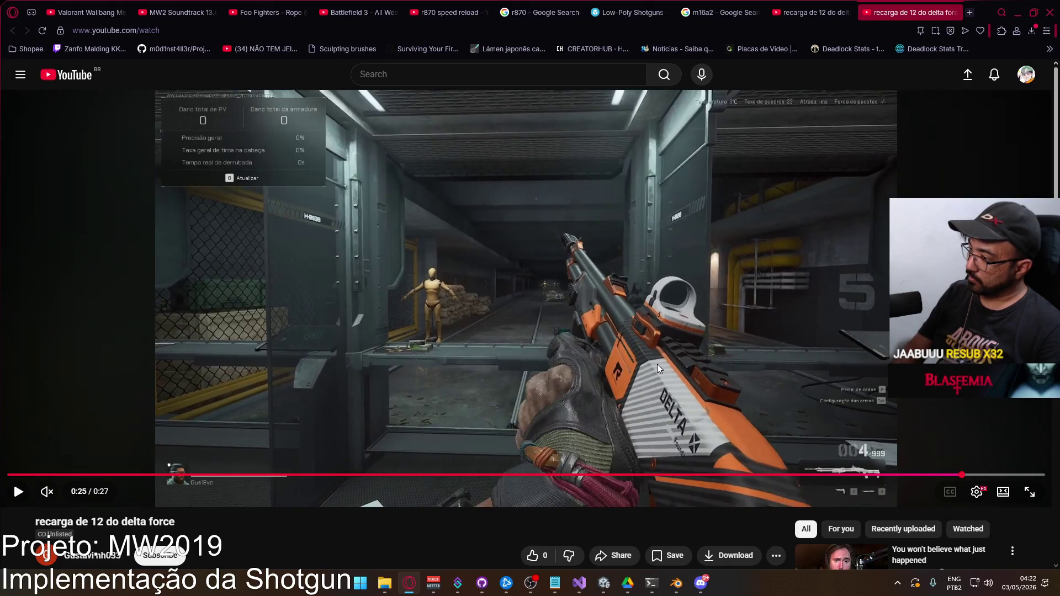
key("comma")
key("comma")
key("comma")
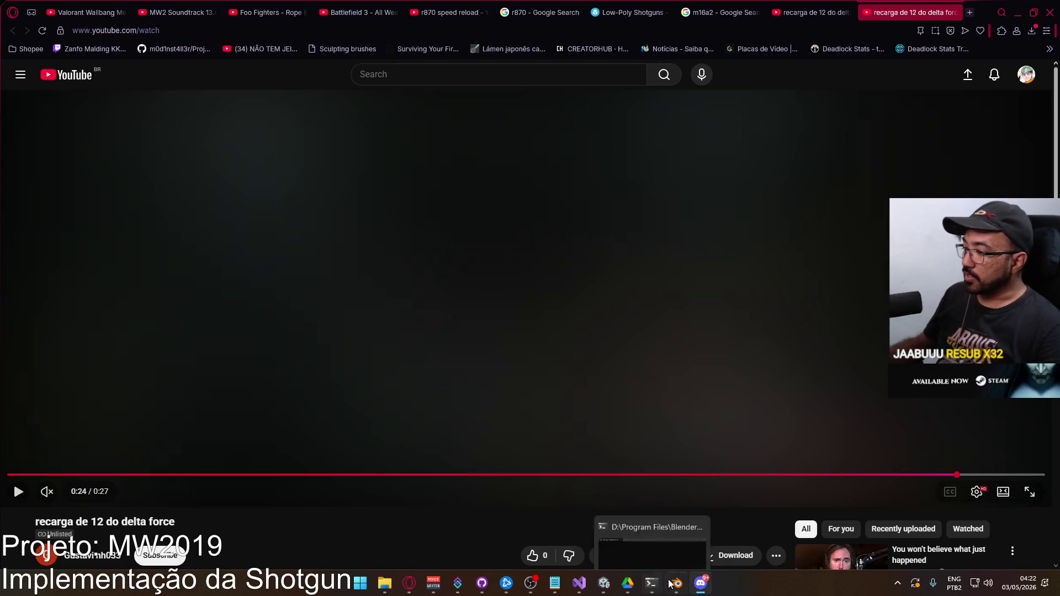
left_click(677, 583)
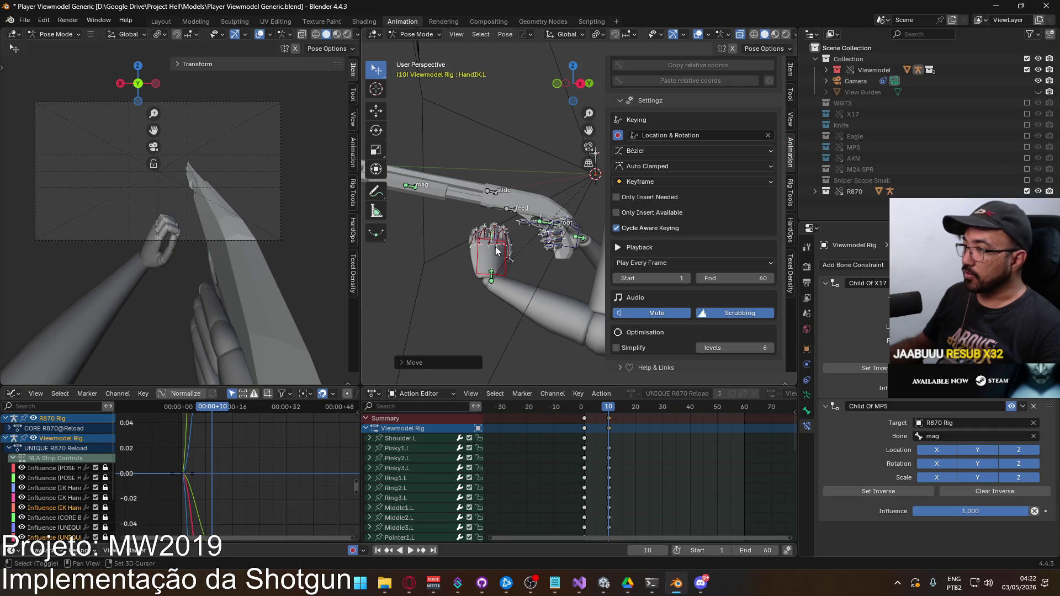
middle_click_drag(537, 255, 492, 254)
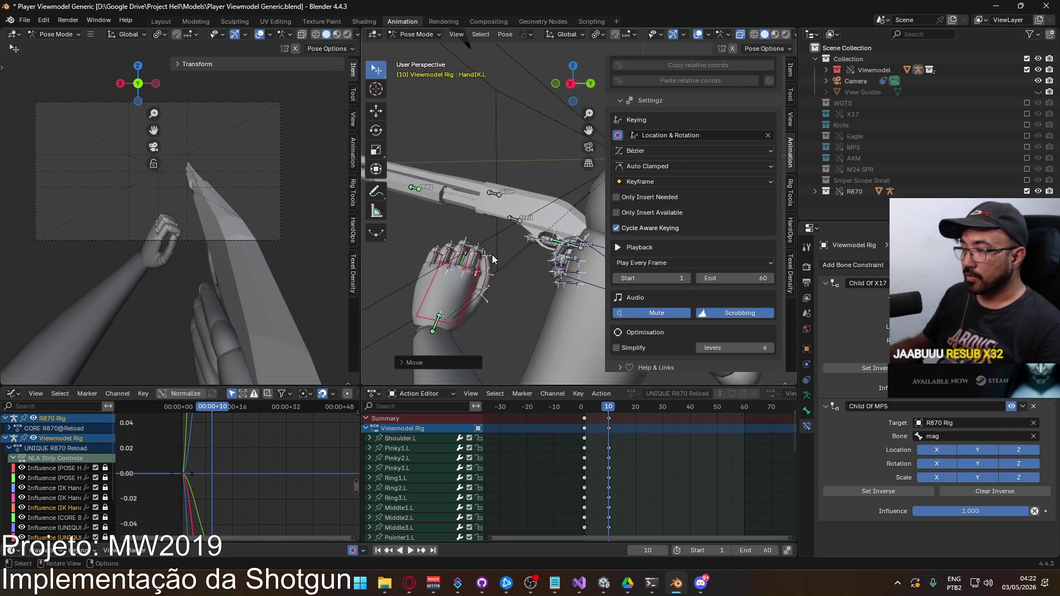
key("alt+Tab")
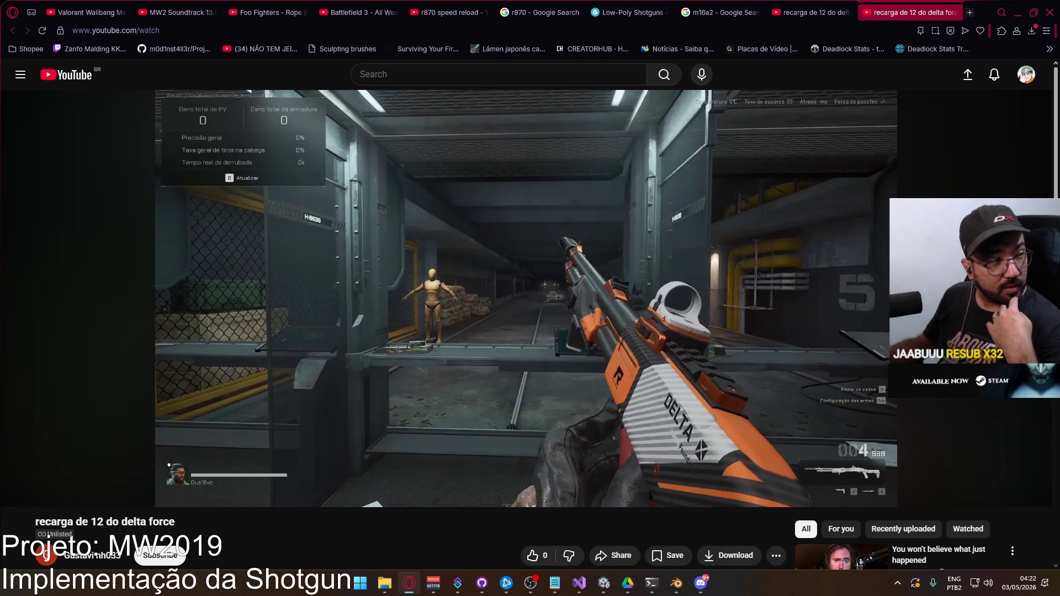
key("alt+Tab")
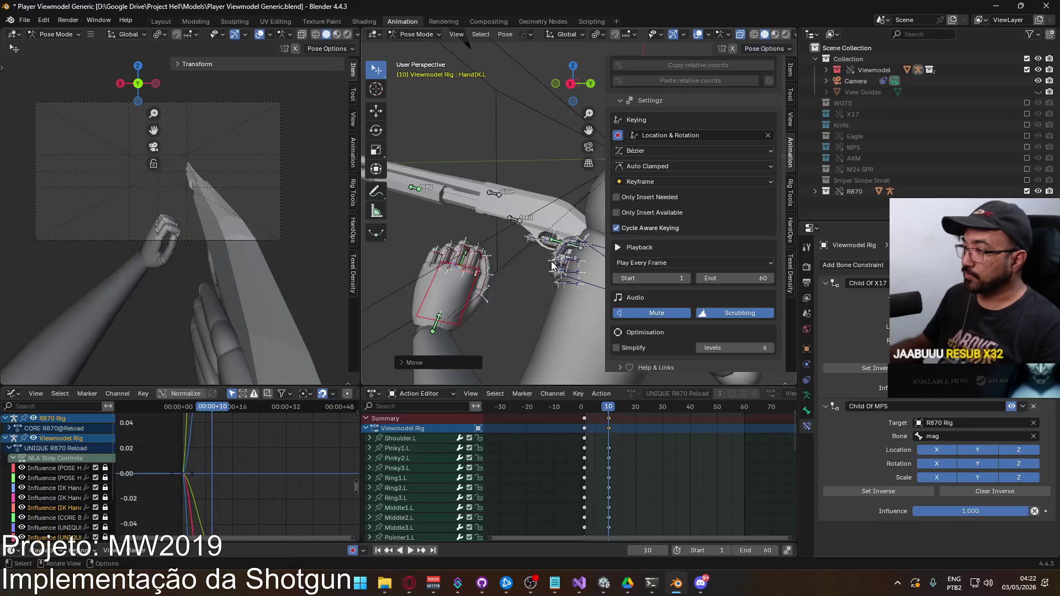
scroll(494, 267, "down", 8)
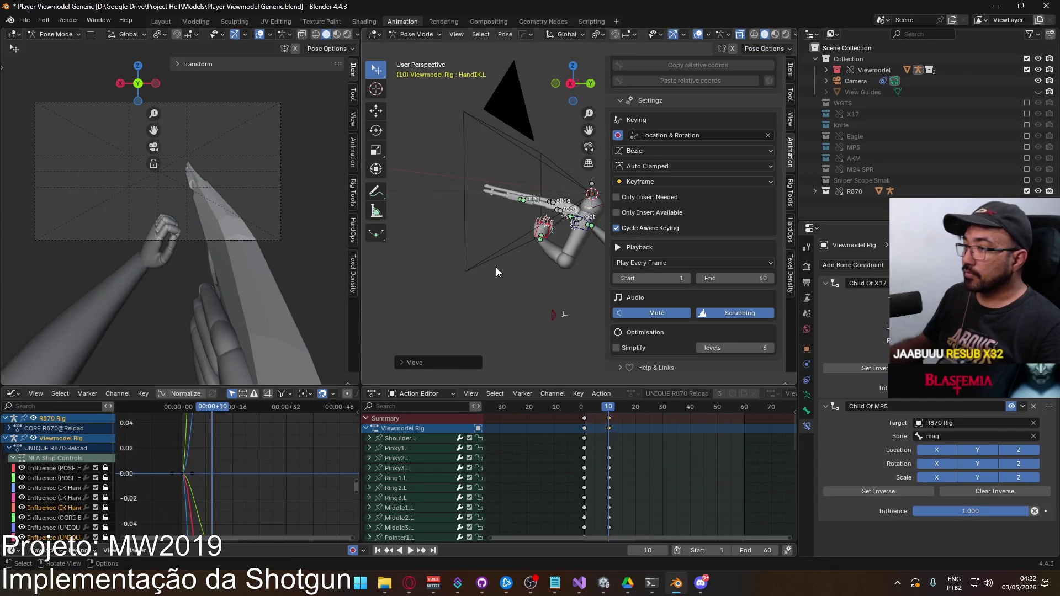
mouse_move(492, 270)
middle_mouse_down()
mouse_move(420, 276)
mouse_move(543, 250)
mouse_move(548, 225)
mouse_move(449, 293)
mouse_move(518, 234)
mouse_move(486, 265)
mouse_move(458, 268)
mouse_move(524, 284)
middle_mouse_up()
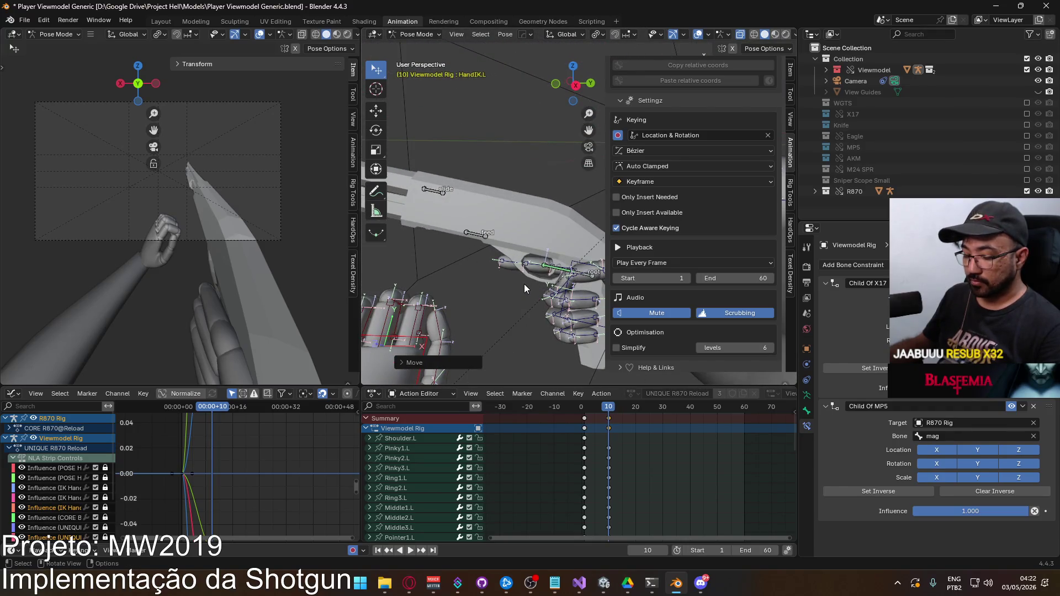
middle_click_drag(434, 317, 546, 246)
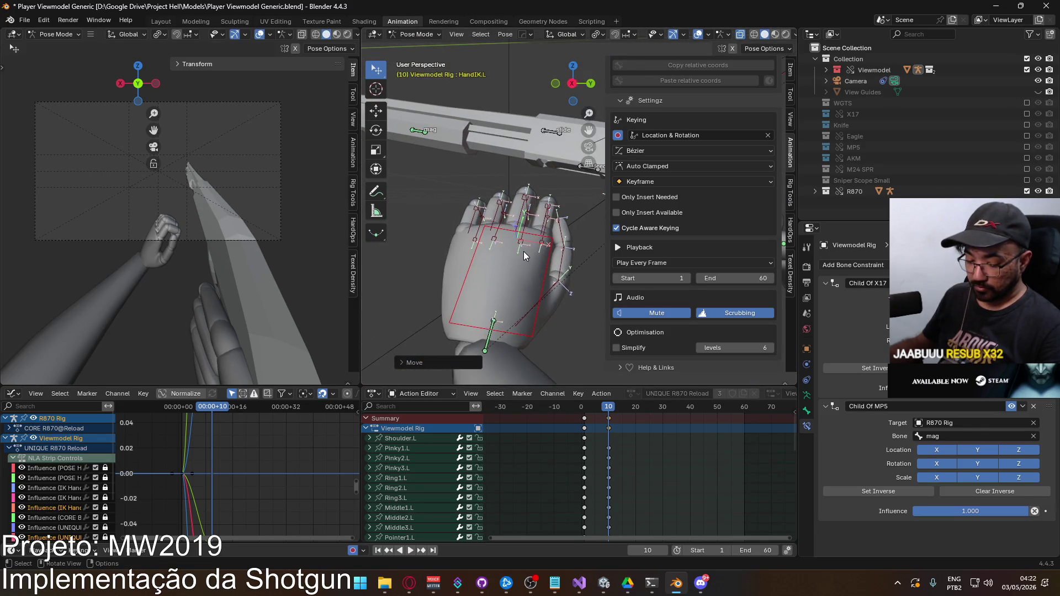
key("alt+Tab")
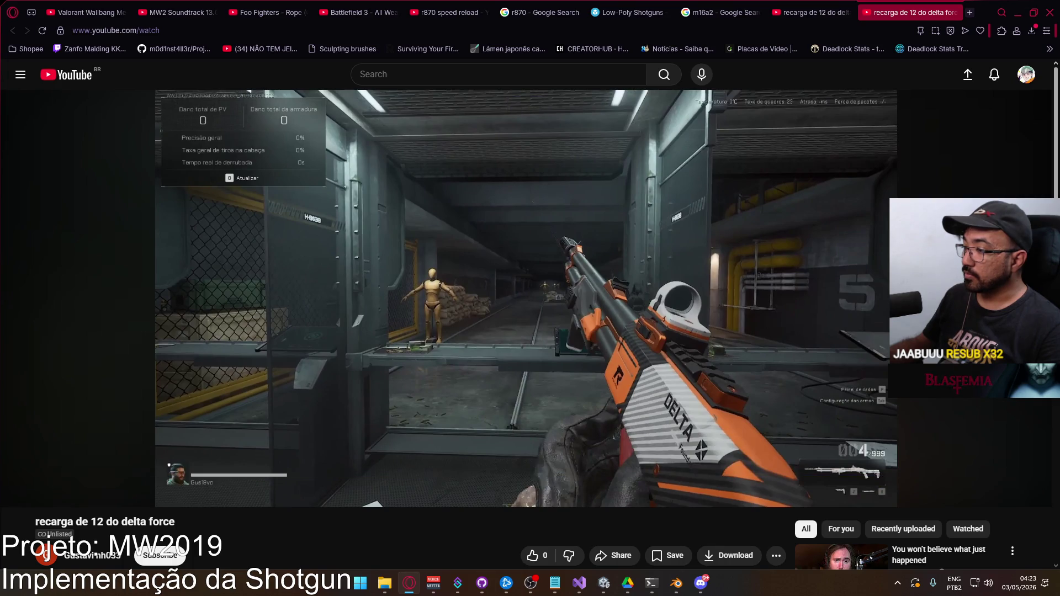
key("alt+Tab")
mouse_move(533, 277)
middle_mouse_down()
mouse_move(435, 244)
mouse_move(508, 276)
middle_mouse_up()
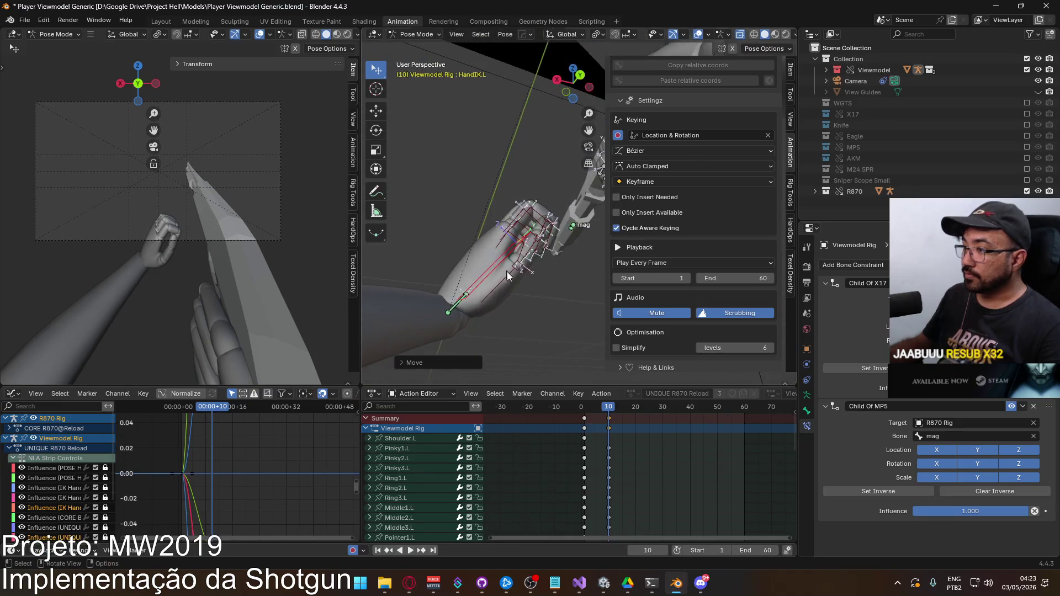
Rotate the selected hand bone about the Z axis to begin the grip pose
key("r")
key("z")
key("z")
key("y")
key("y")
key("z")
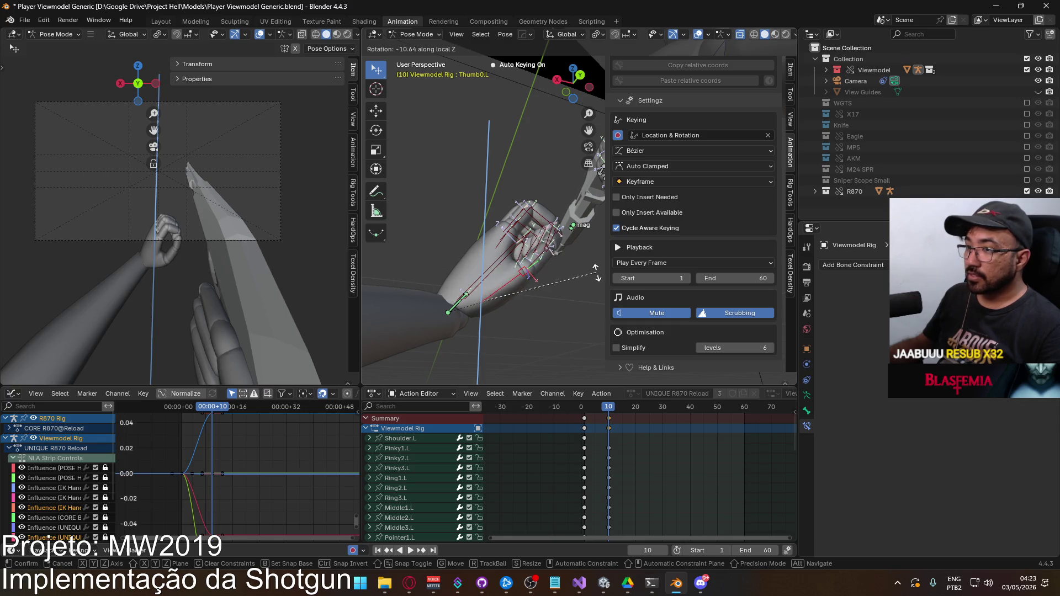
left_click(596, 273)
mouse_move(596, 274)
middle_mouse_down()
mouse_move(564, 309)
mouse_move(549, 308)
middle_mouse_up()
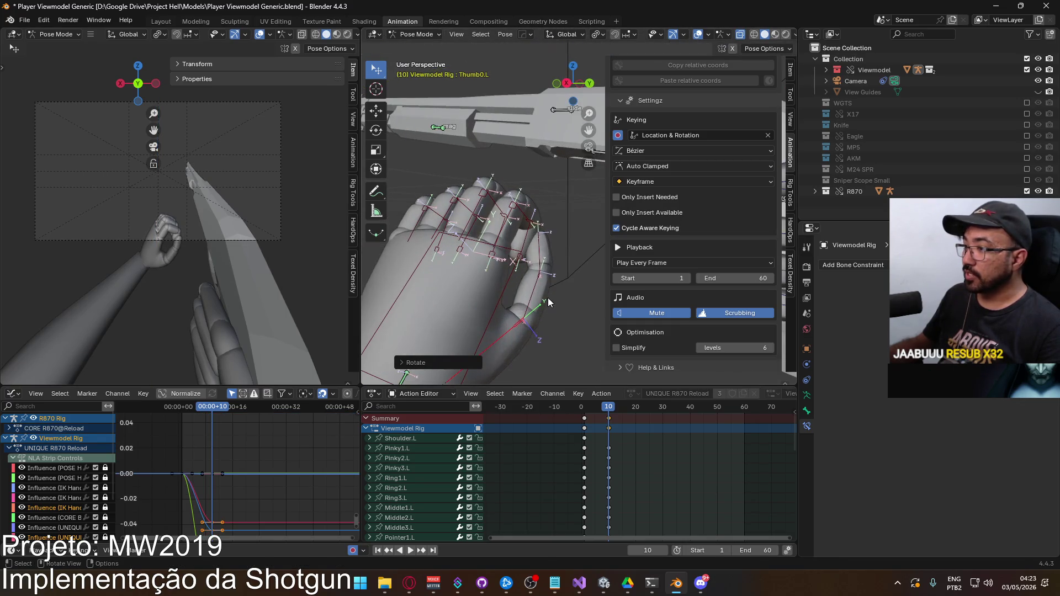
Swing the thumb outward and upward, then bend Thumb1.L along its local X axis
key("r")
left_click(565, 319)
key("r")
key("Escape")
key("r")
key("x")
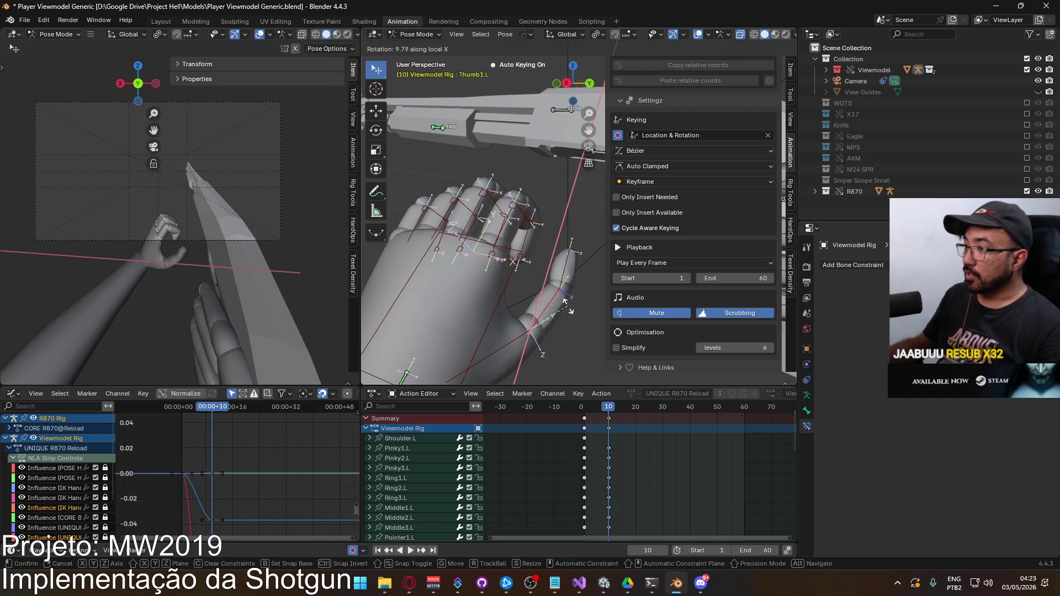
left_click(565, 303)
Bend Thumb2.L and then Thumb1.L further along local X to curl the thumb
key("r")
key("x")
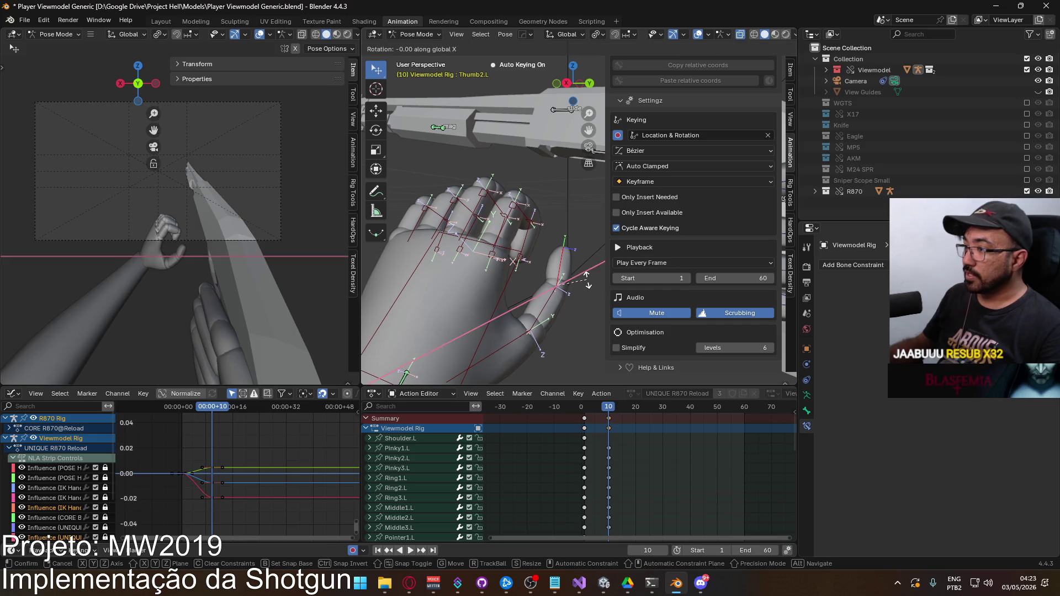
left_click(558, 308)
left_click(547, 306)
key("r")
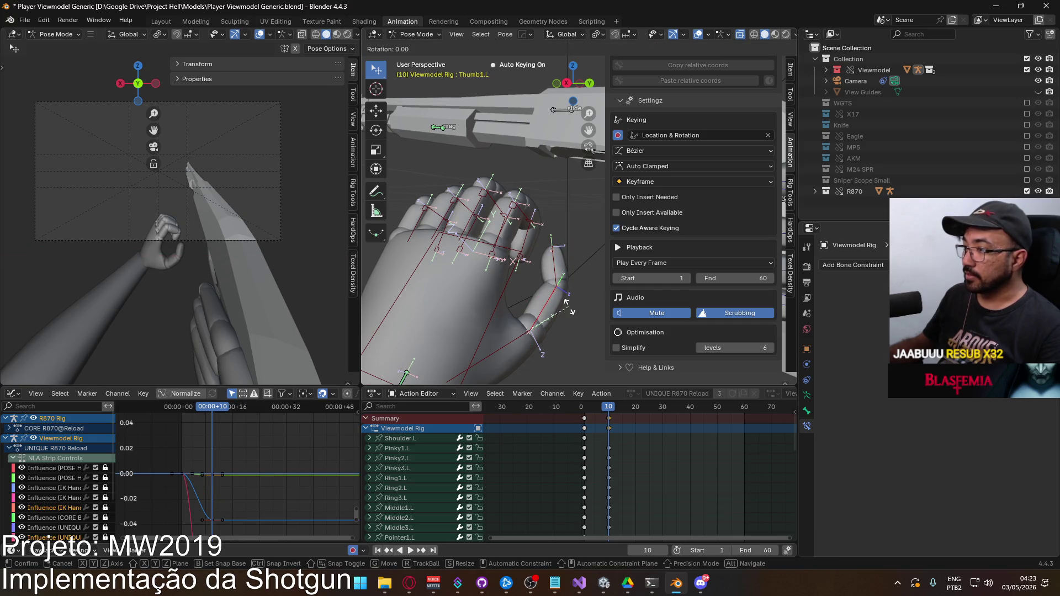
key("x")
key("x")
left_click(567, 293)
mouse_move(506, 337)
middle_mouse_down()
mouse_move(545, 284)
mouse_move(555, 290)
mouse_move(542, 275)
mouse_move(483, 269)
mouse_move(512, 248)
mouse_move(518, 278)
mouse_move(556, 298)
middle_mouse_up()
Rotate the thumb base bone Thumb0.L on local Y, then compare with the reference video
left_click(546, 284)
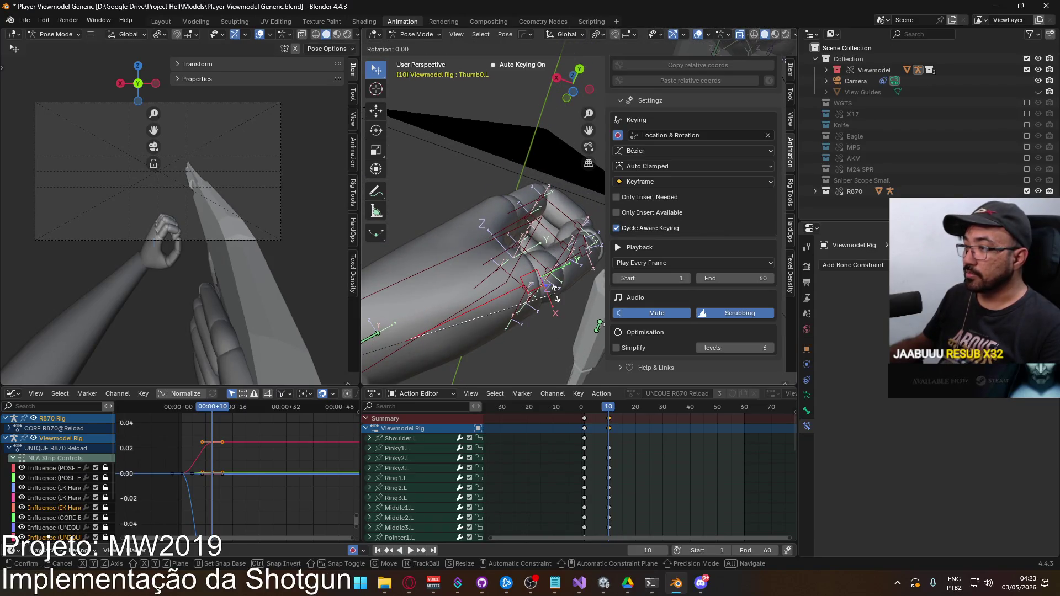
key("y")
key("y")
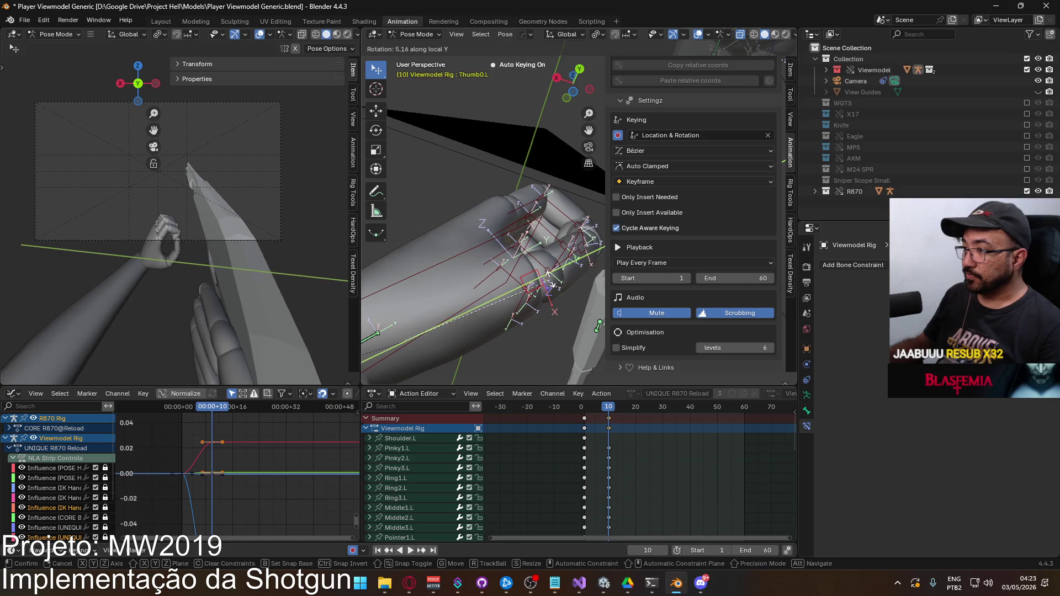
left_click(551, 284)
mouse_move(522, 294)
middle_mouse_down()
mouse_move(480, 246)
mouse_move(552, 254)
mouse_move(516, 241)
mouse_move(572, 271)
mouse_move(555, 285)
mouse_move(568, 266)
middle_mouse_up()
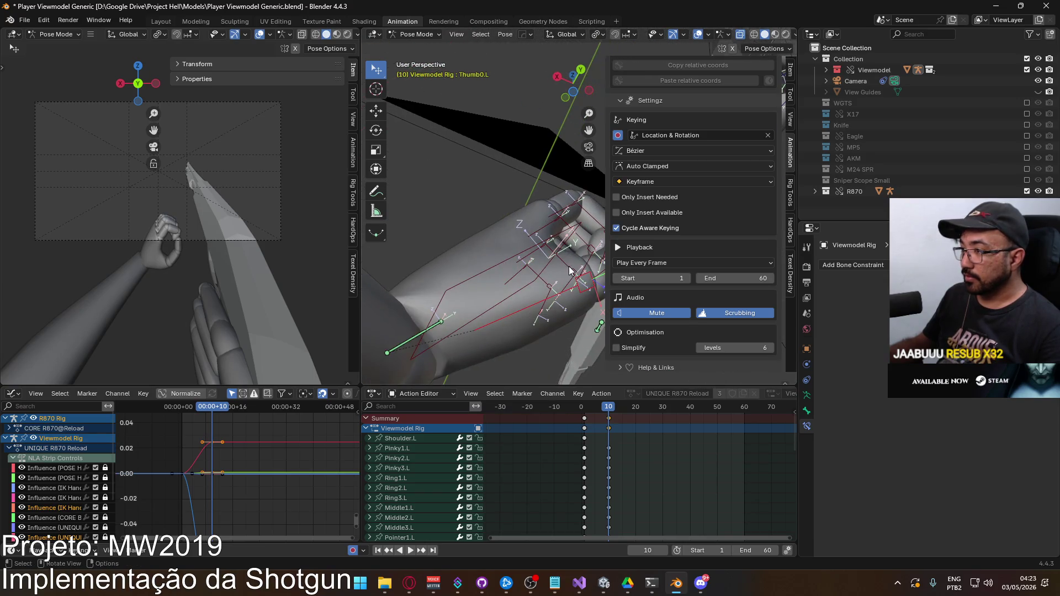
key("r")
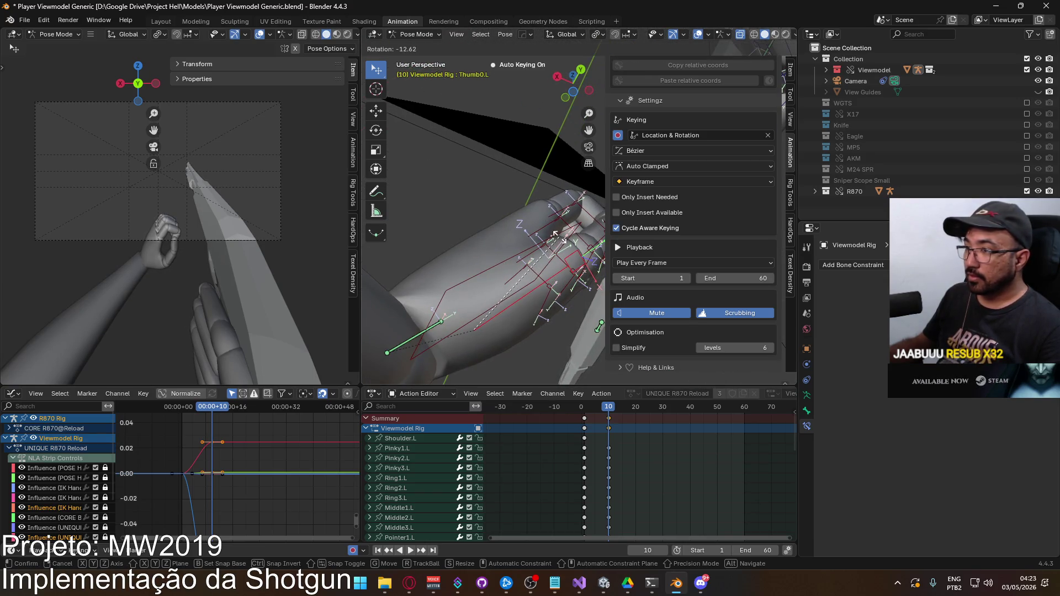
left_click(557, 238)
mouse_move(551, 239)
middle_mouse_down()
mouse_move(456, 290)
mouse_move(465, 266)
mouse_move(558, 306)
mouse_move(495, 264)
mouse_move(442, 249)
mouse_move(482, 253)
mouse_move(490, 270)
mouse_move(528, 253)
mouse_move(574, 264)
middle_mouse_up()
key("alt+Tab")
key("alt+Tab")
Rotate Pointer1.L and bend Pointer2.L along local X around the shotgun
left_click(529, 253)
key("r")
left_click(574, 264)
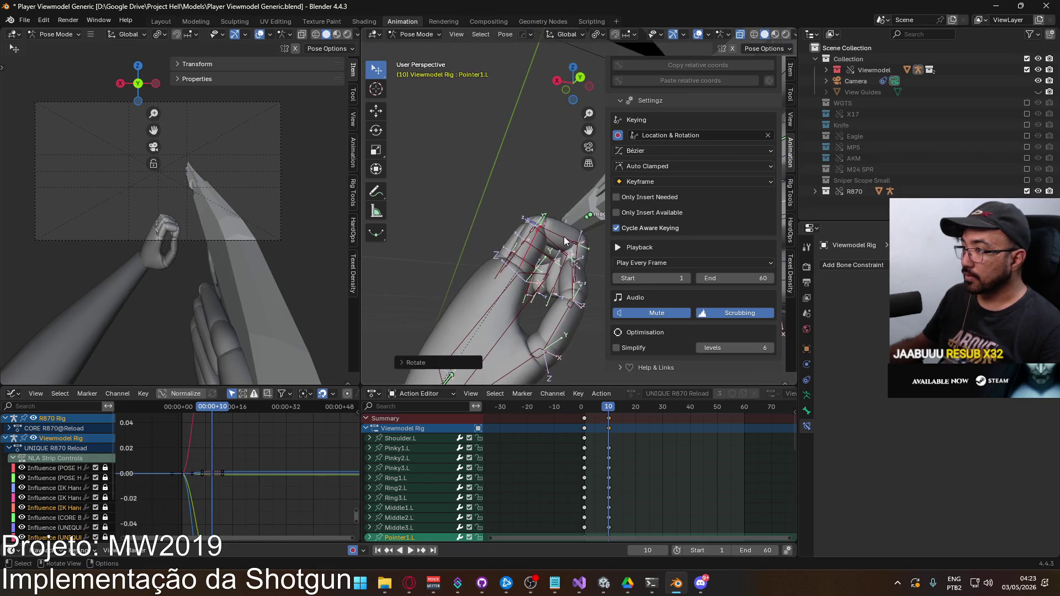
left_click(558, 228)
key("r")
key("x")
key("x")
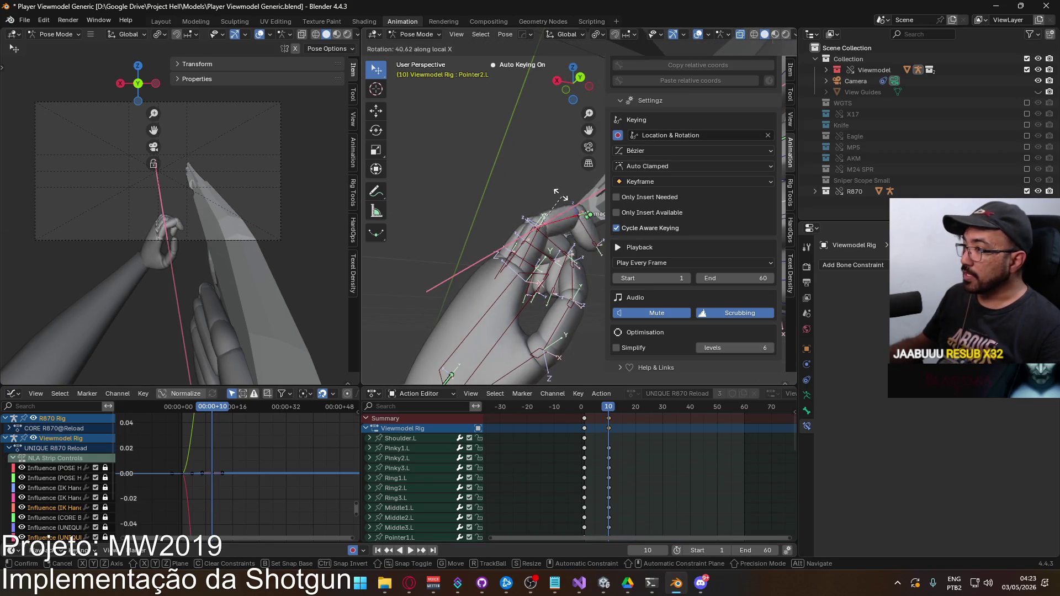
left_click(546, 184)
Curl the pointer finger further down and bend Pointer3.L along local X
middle_click_drag(546, 184, 544, 232)
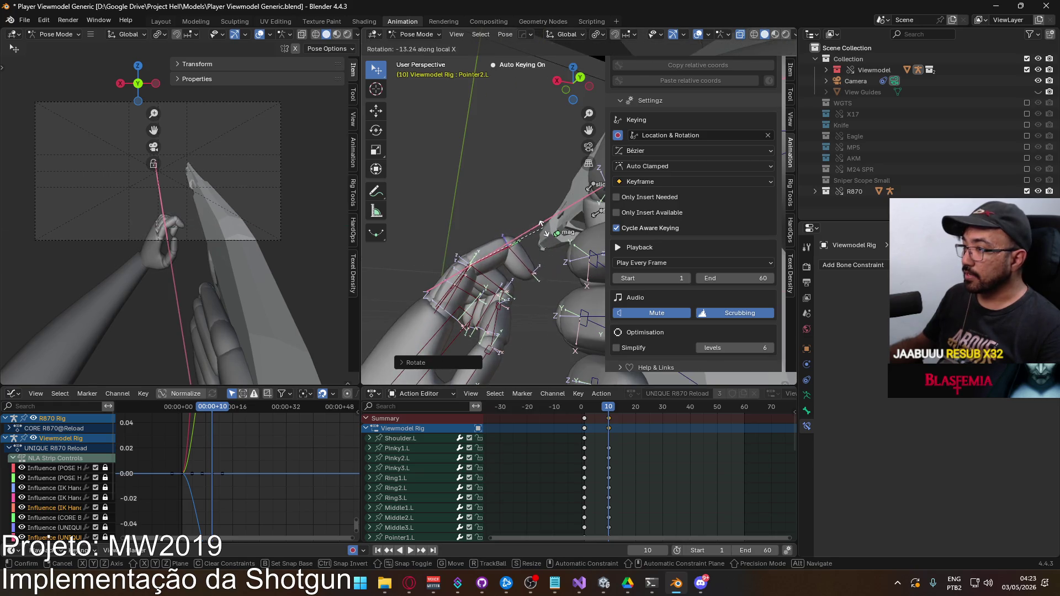
key("r")
left_click(550, 259)
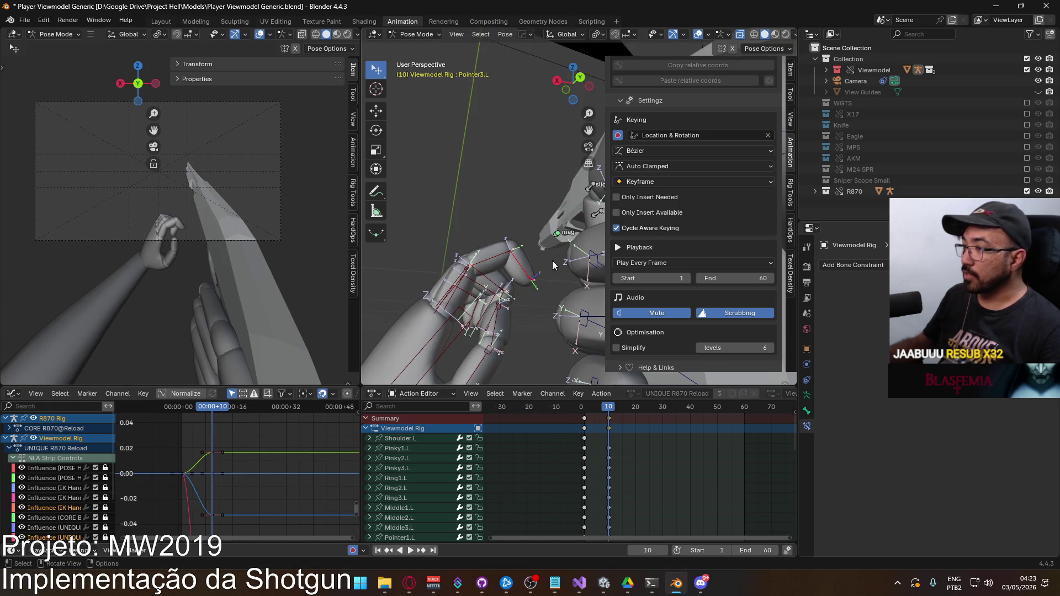
key("r")
key("x")
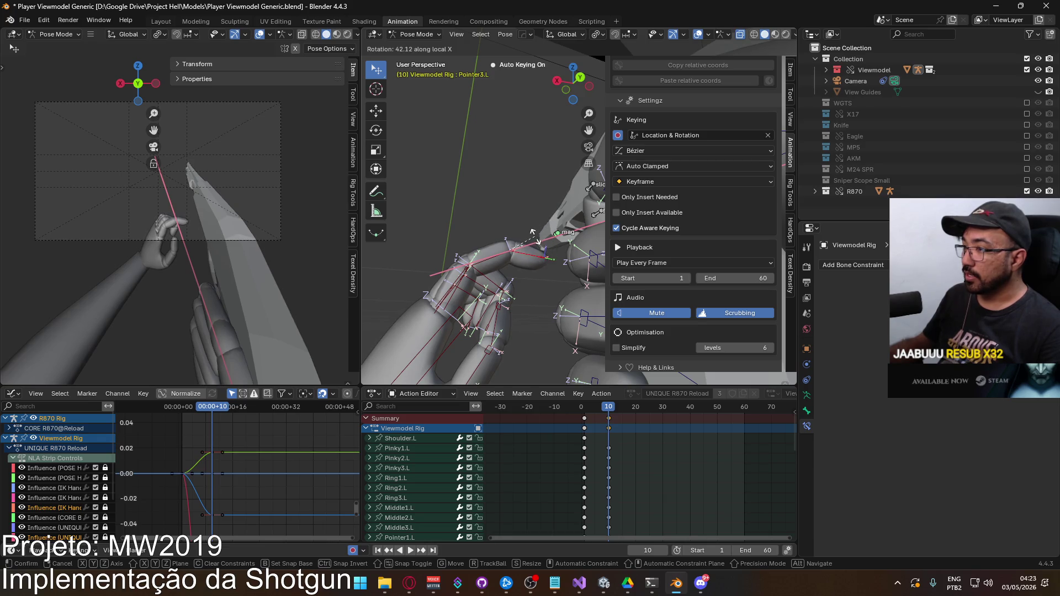
left_click(532, 236)
key("alt+Tab")
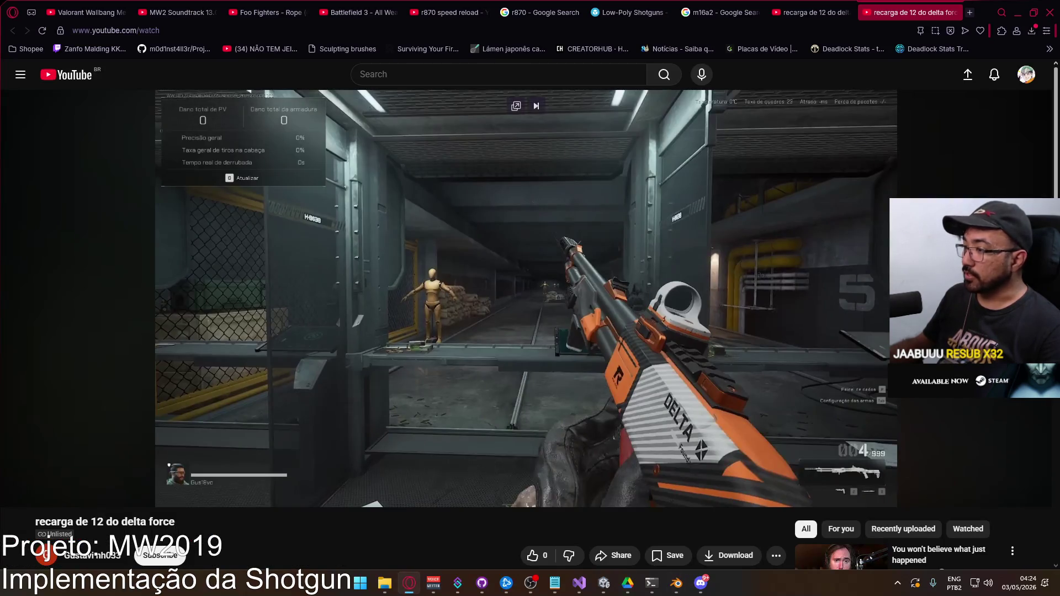
Bend the Pointer1.L bone along its local X axis
key("alt+Tab")
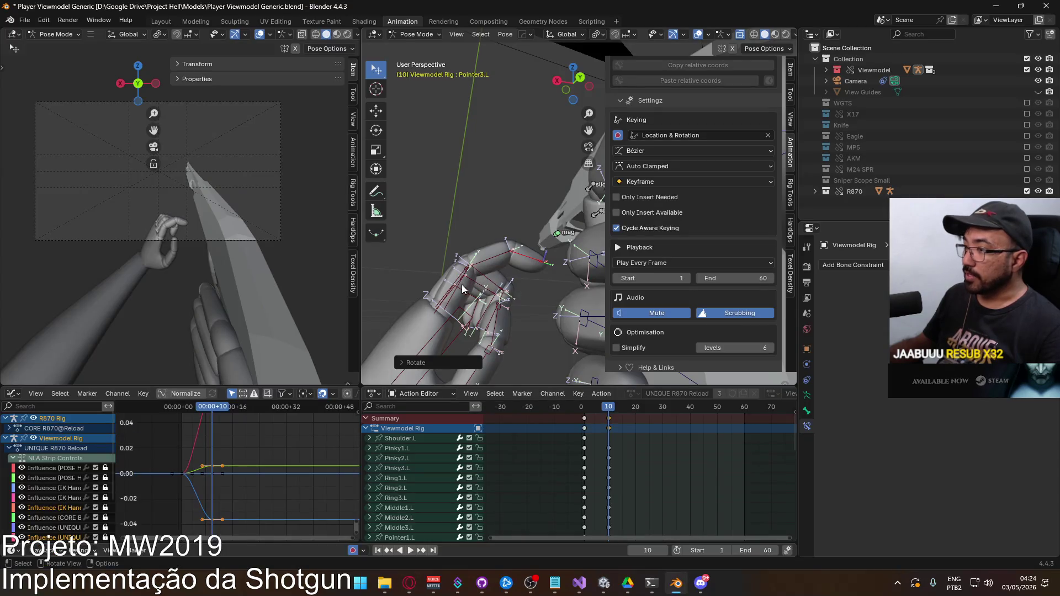
left_click(462, 288)
middle_click_drag(456, 287, 519, 270)
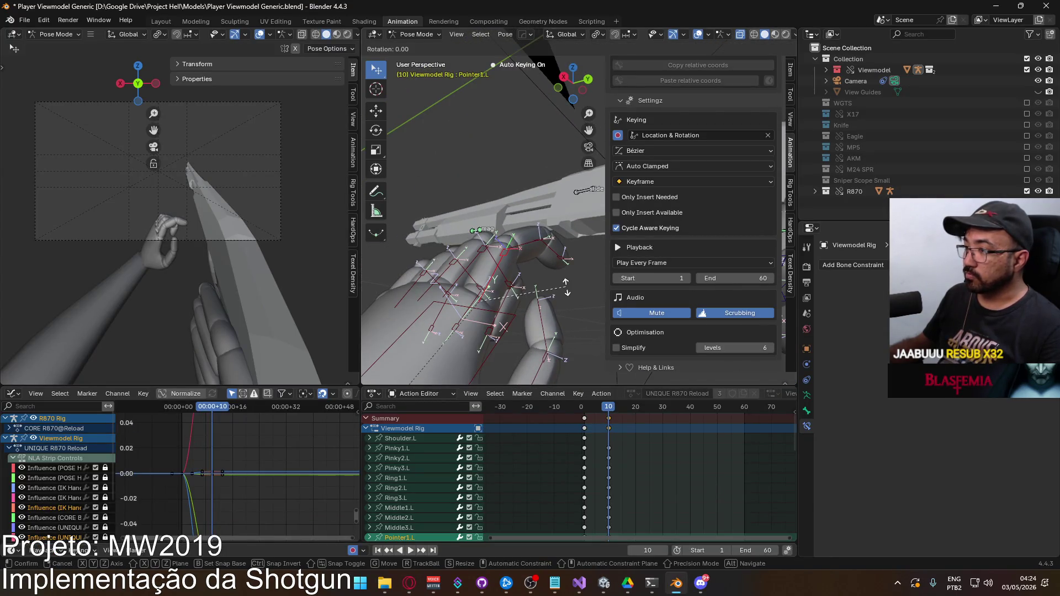
key("x")
key("x")
left_click(514, 271)
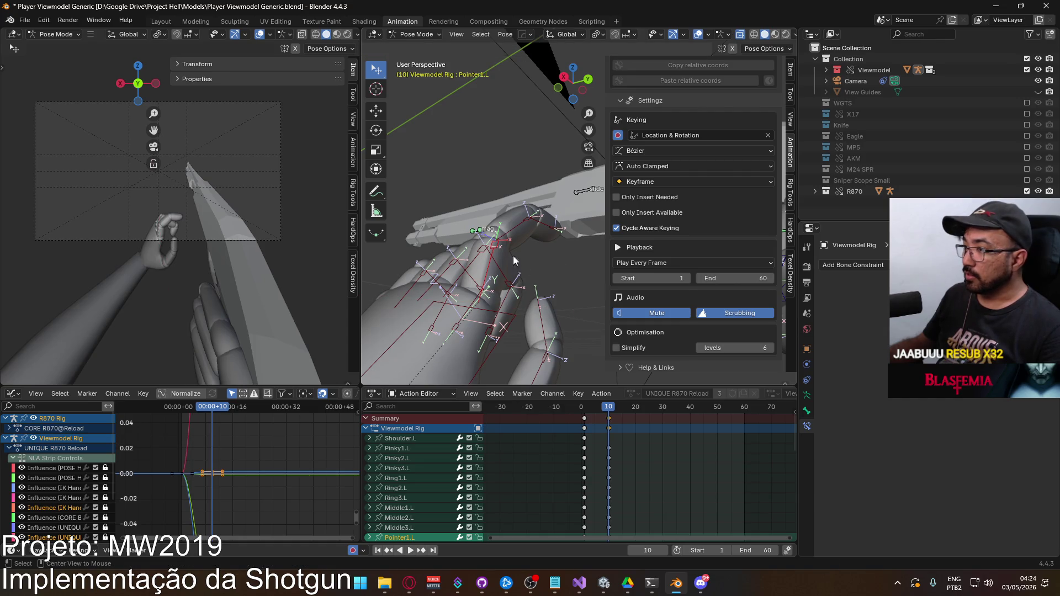
mouse_move(509, 242)
middle_mouse_down()
mouse_move(470, 262)
mouse_move(535, 268)
mouse_move(482, 233)
middle_mouse_up()
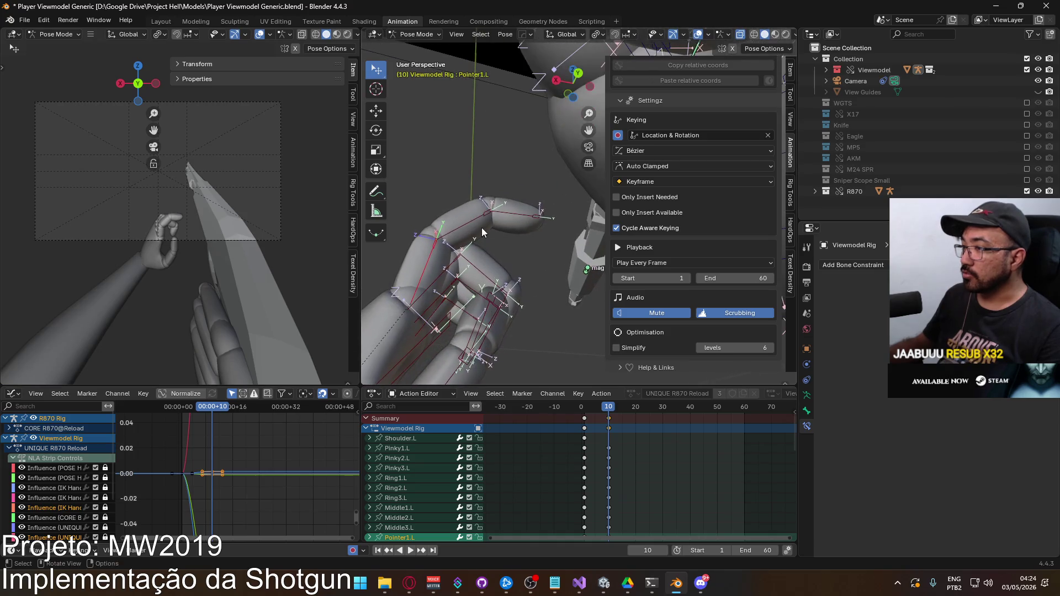
Bend Pointer2.L and the Pointer3.L fingertip along local X
key("r")
key("x")
key("x")
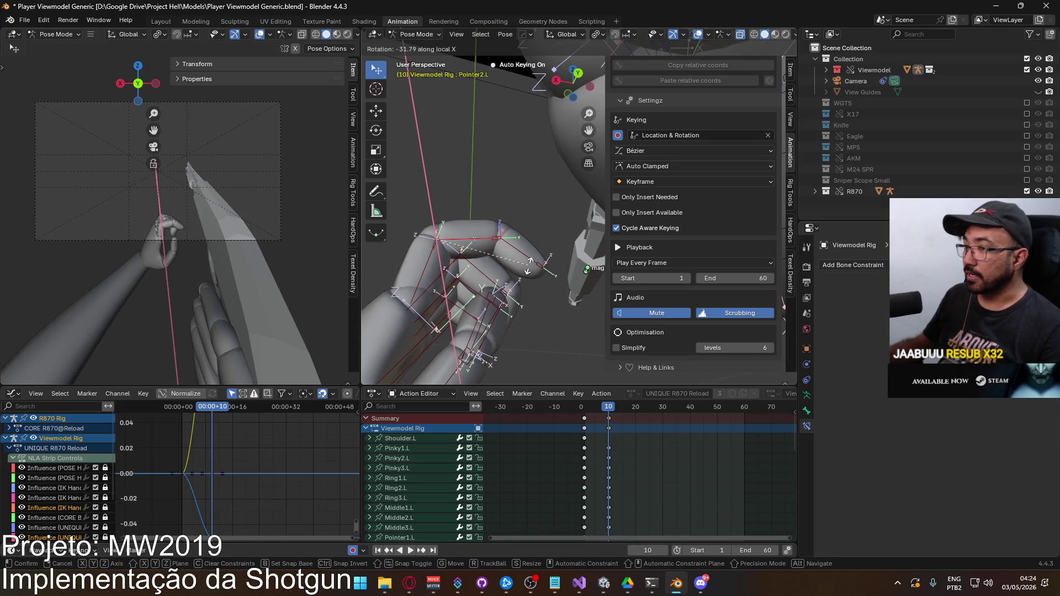
left_click(511, 267)
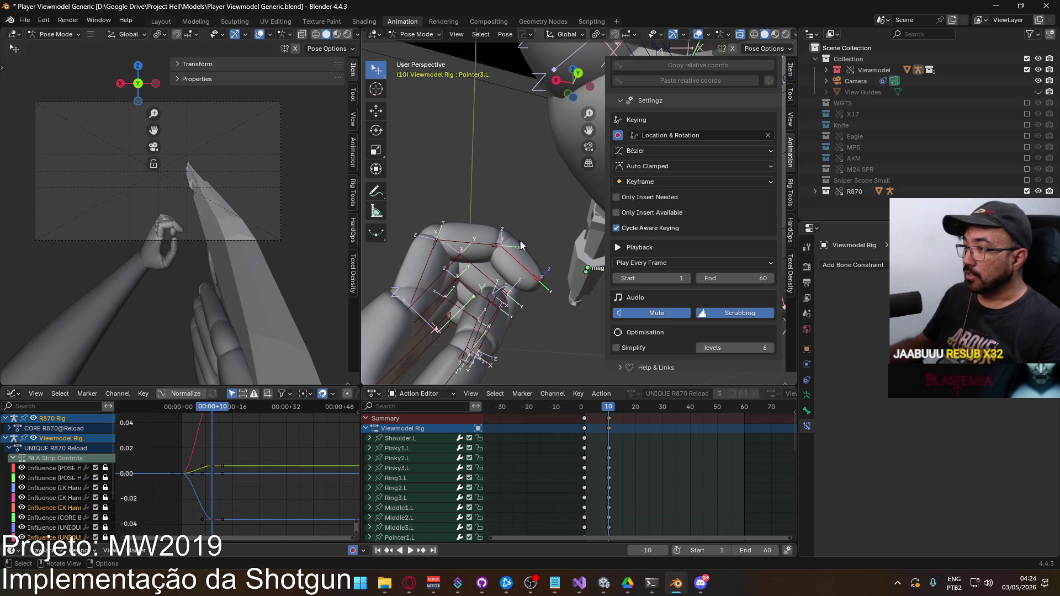
key("r")
key("x")
key("x")
left_click(533, 251)
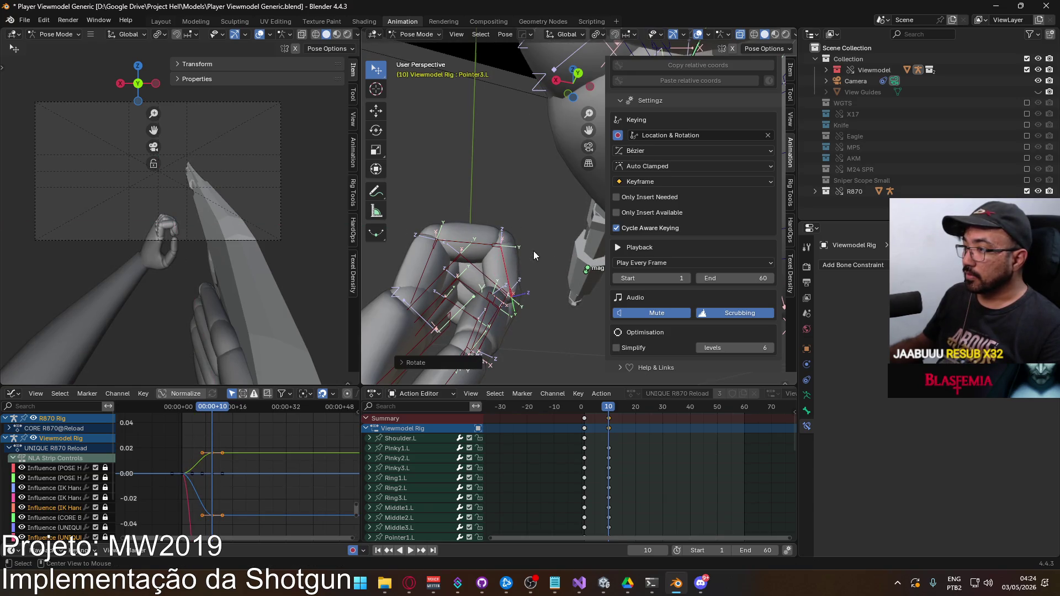
middle_click_drag(447, 264, 548, 277)
After checking the reference video, curl two pointer finger bones further along local X
key("alt+Tab")
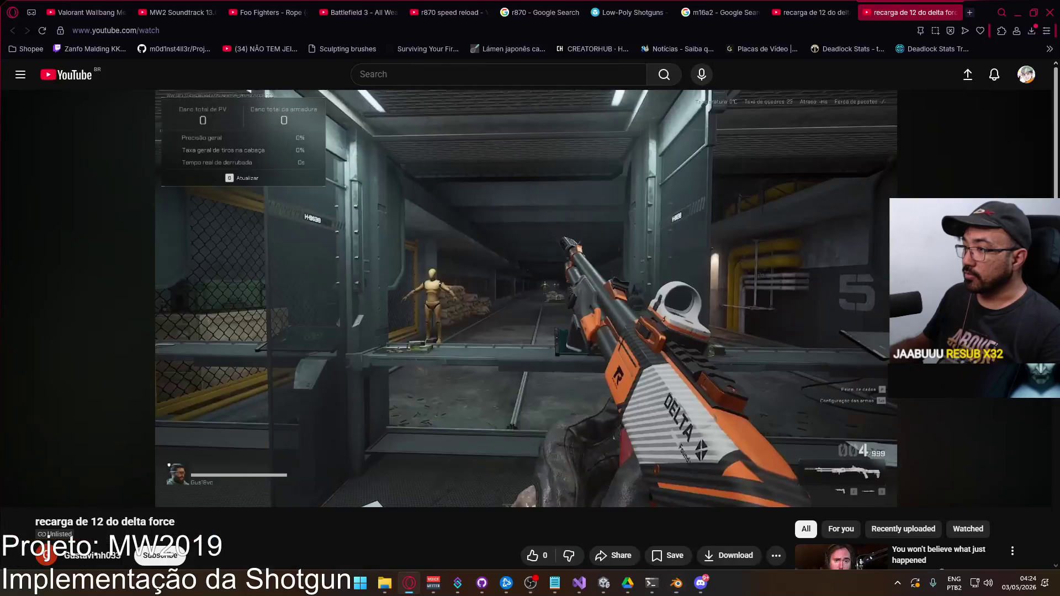
key("alt+Tab")
middle_click_drag(534, 263, 493, 256)
key("r")
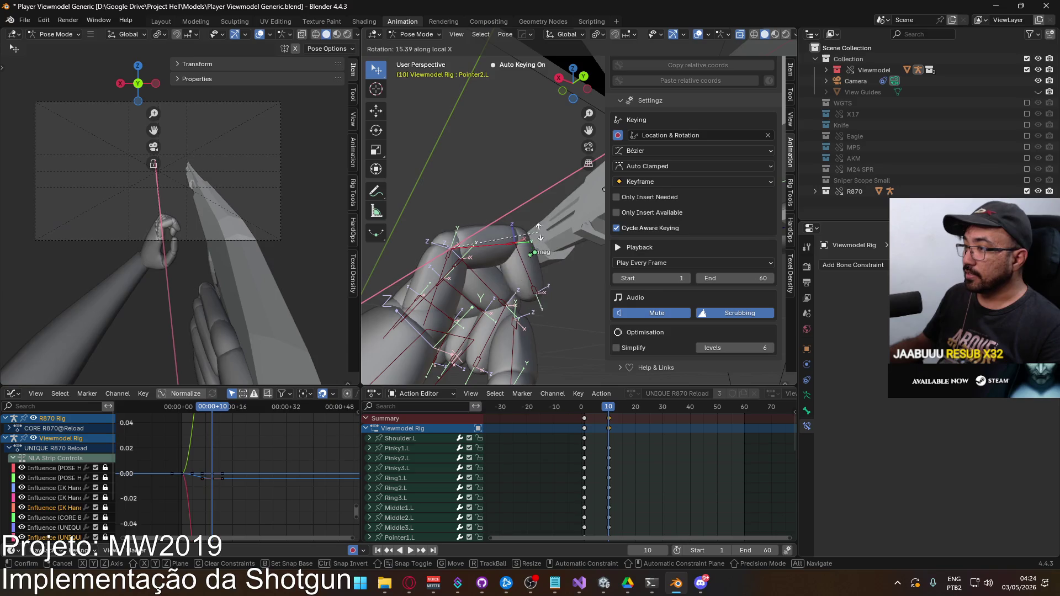
left_click(539, 224)
key("r")
key("x")
key("x")
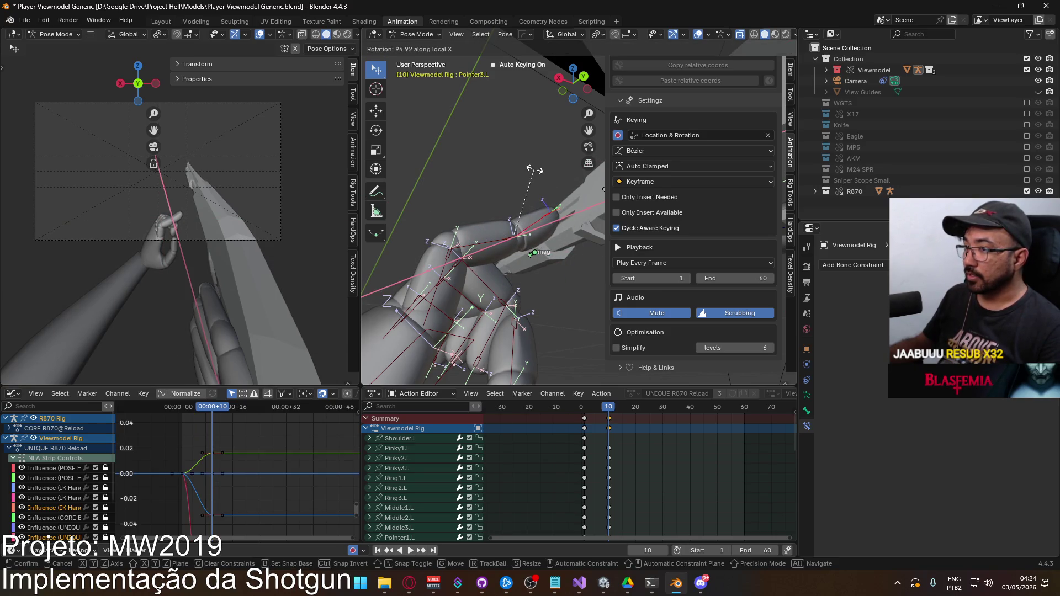
left_click(534, 170)
mouse_move(510, 246)
middle_mouse_down()
mouse_move(528, 251)
mouse_move(520, 291)
mouse_move(508, 277)
mouse_move(488, 280)
mouse_move(539, 274)
mouse_move(545, 300)
middle_mouse_up()
Re-check the reference, then bend Pointer1.L and Pointer2.L further along local X
left_click(508, 276)
key("alt+Tab")
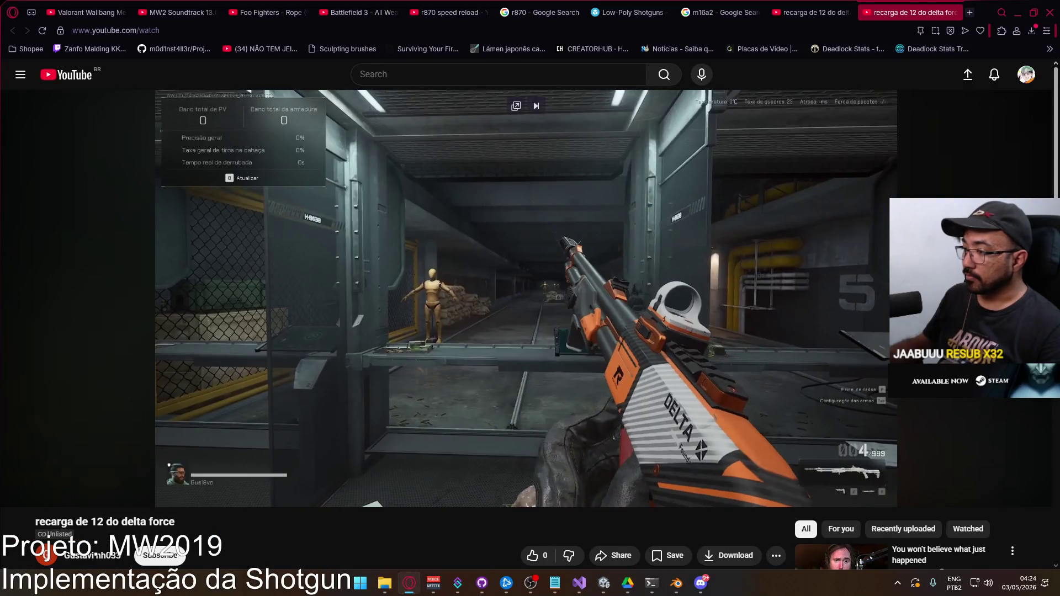
key("alt+Tab")
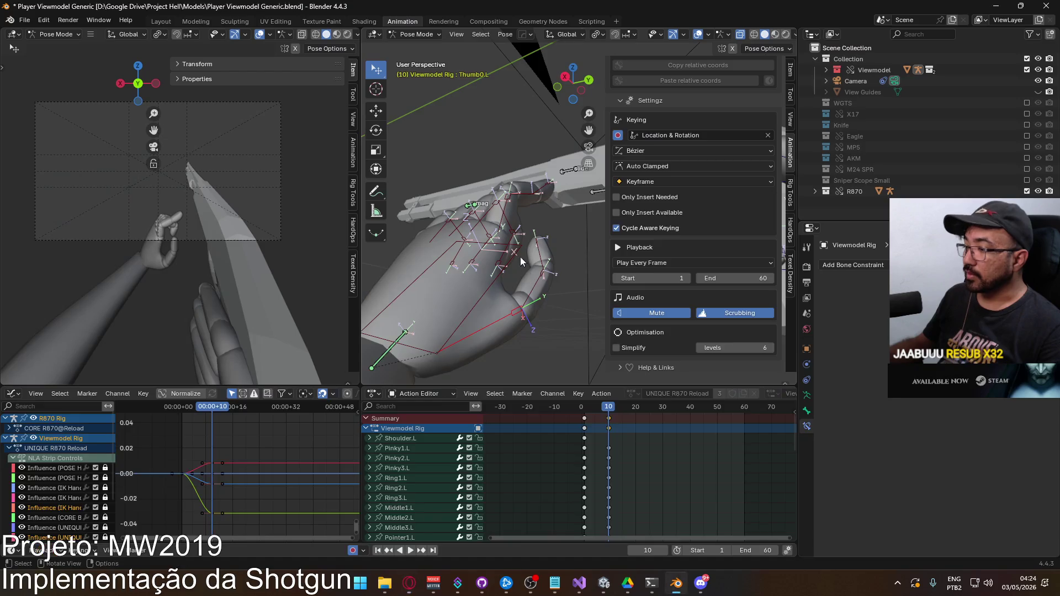
left_click(514, 229)
mouse_move(542, 210)
middle_mouse_down()
mouse_move(509, 203)
mouse_move(569, 254)
middle_mouse_up()
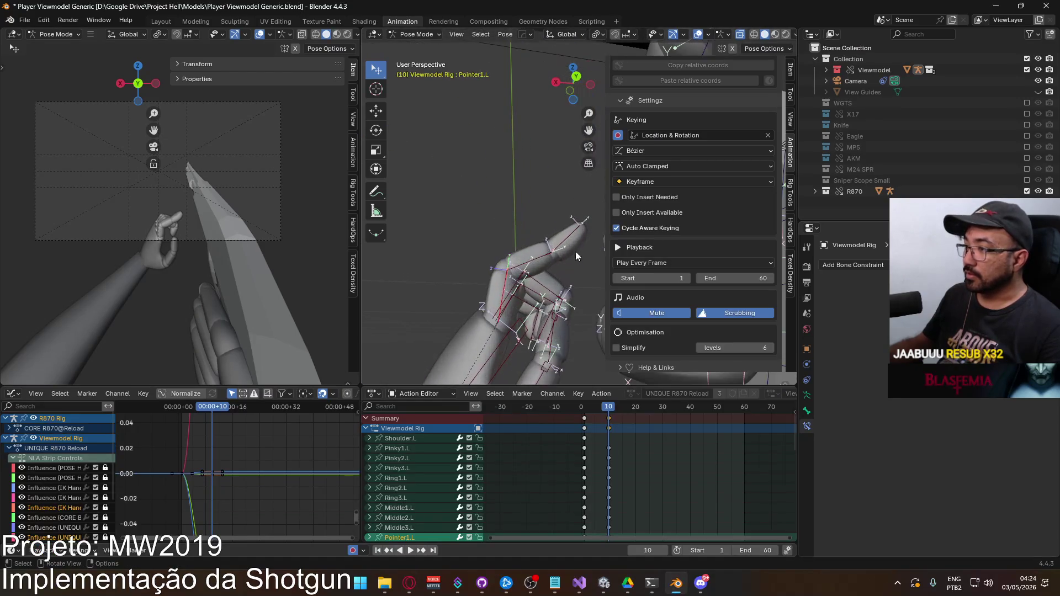
key("x")
key("x")
left_click(574, 249)
left_click(552, 240)
key("r")
key("x")
key("x")
left_click(570, 258)
Rotate Thumb1.L and Thumb2.L further so the thumb bends into the grip
mouse_move(519, 267)
middle_mouse_down()
mouse_move(546, 316)
mouse_move(521, 316)
middle_mouse_up()
left_click(544, 336)
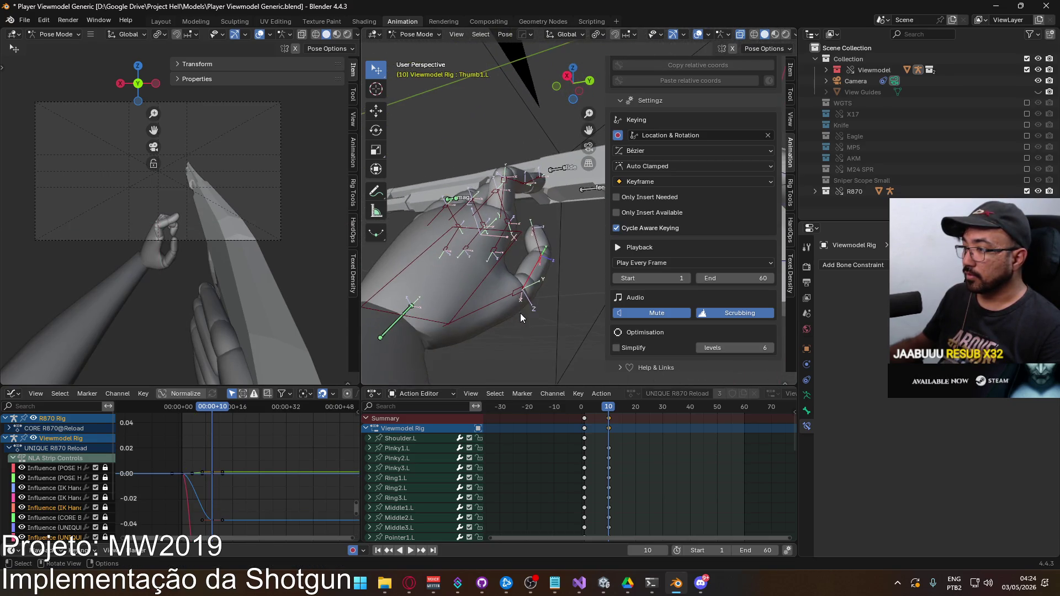
left_click(539, 279)
mouse_move(538, 279)
middle_mouse_down()
mouse_move(517, 246)
mouse_move(594, 250)
mouse_move(544, 252)
mouse_move(465, 166)
mouse_move(436, 168)
mouse_move(409, 199)
middle_mouse_up()
key("r")
left_click(533, 246)
left_click(537, 253)
key("r")
left_click(590, 266)
key("alt+Tab")
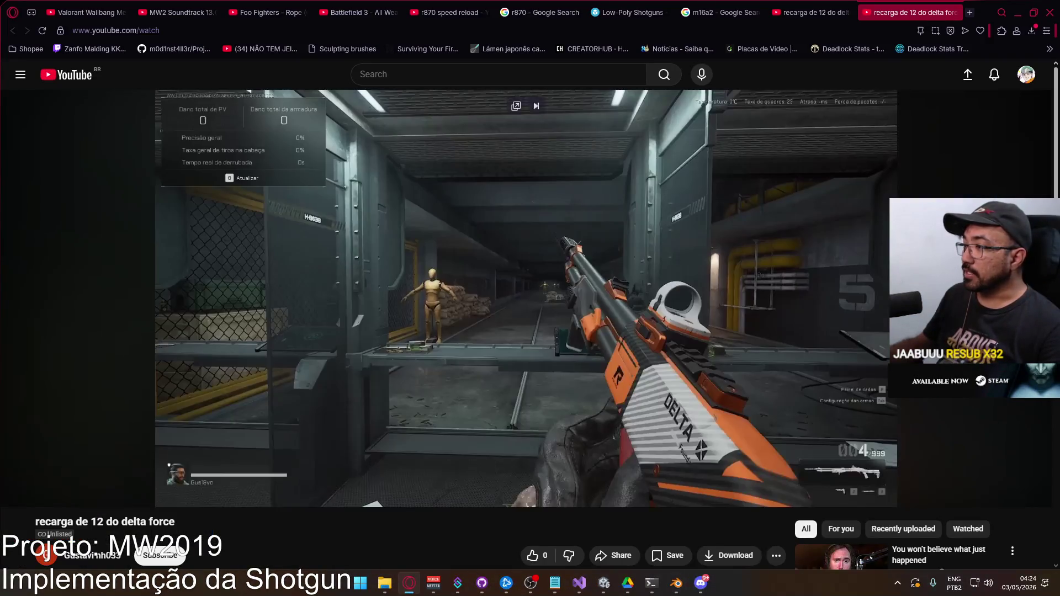
Curl the left hand's Middle1.L and Ring1.L bones along local X
key("alt+Tab")
mouse_move(579, 295)
middle_mouse_down()
mouse_move(593, 283)
mouse_move(543, 287)
middle_mouse_up()
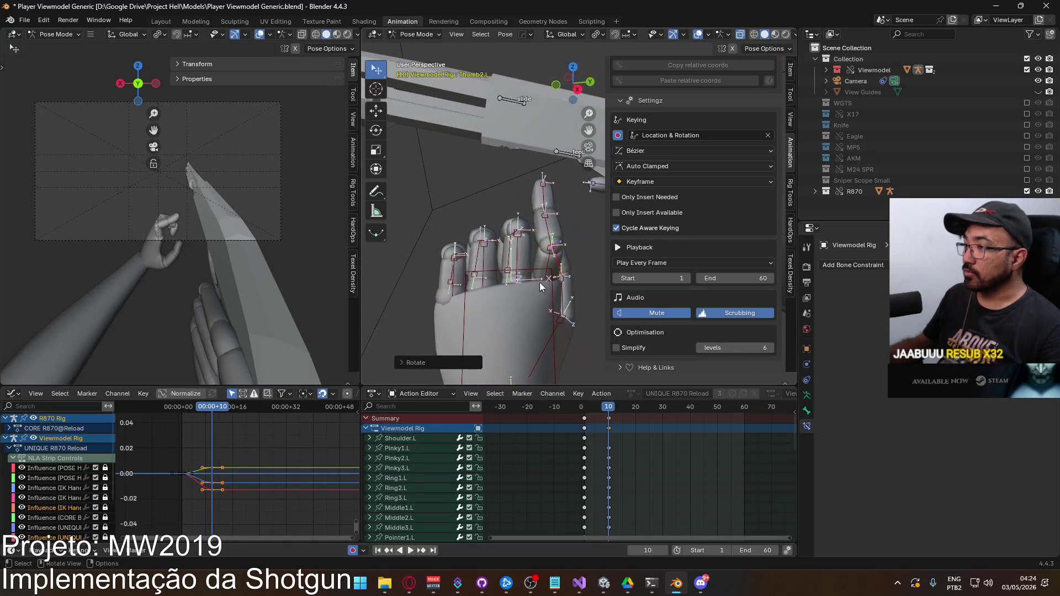
left_click(516, 254)
mouse_move(516, 253)
middle_mouse_down()
mouse_move(609, 250)
mouse_move(519, 230)
mouse_move(577, 225)
mouse_move(566, 240)
mouse_move(502, 237)
middle_mouse_up()
key("r")
left_click(569, 222)
left_click(552, 237)
key("r")
key("x")
Bend the Middle2.L and Ring2.L bones along local X
key("x")
left_click(557, 227)
left_click(501, 237)
left_click(504, 227)
left_click(505, 227)
key("r")
Curl the Pinky1.L and Pinky2.L bones along local X
key("x")
key("x")
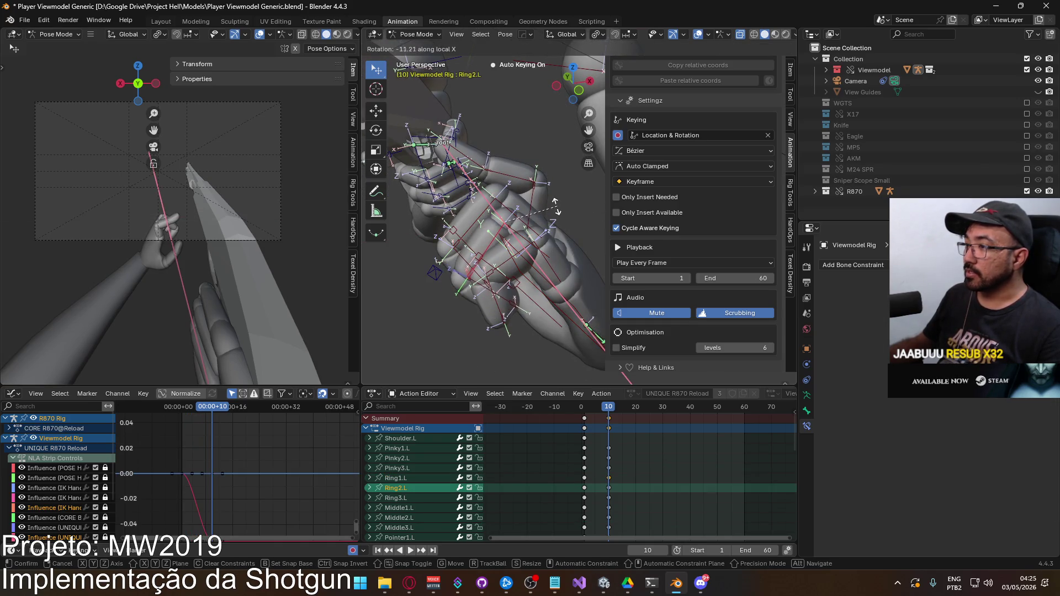
left_click(550, 203)
mouse_move(550, 203)
middle_mouse_down()
mouse_move(510, 270)
mouse_move(561, 237)
mouse_move(571, 203)
middle_mouse_up()
left_click(540, 276)
key("r")
key("x")
key("x")
left_click(561, 253)
left_click(504, 250)
key("r")
key("x")
key("x")
left_click(573, 210)
Move and rotate the HandIK.L control so the hand rises toward the shotgun
mouse_move(573, 211)
middle_mouse_down()
mouse_move(519, 234)
mouse_move(786, 219)
mouse_move(480, 222)
mouse_move(490, 184)
mouse_move(479, 207)
middle_mouse_up()
left_click(472, 223)
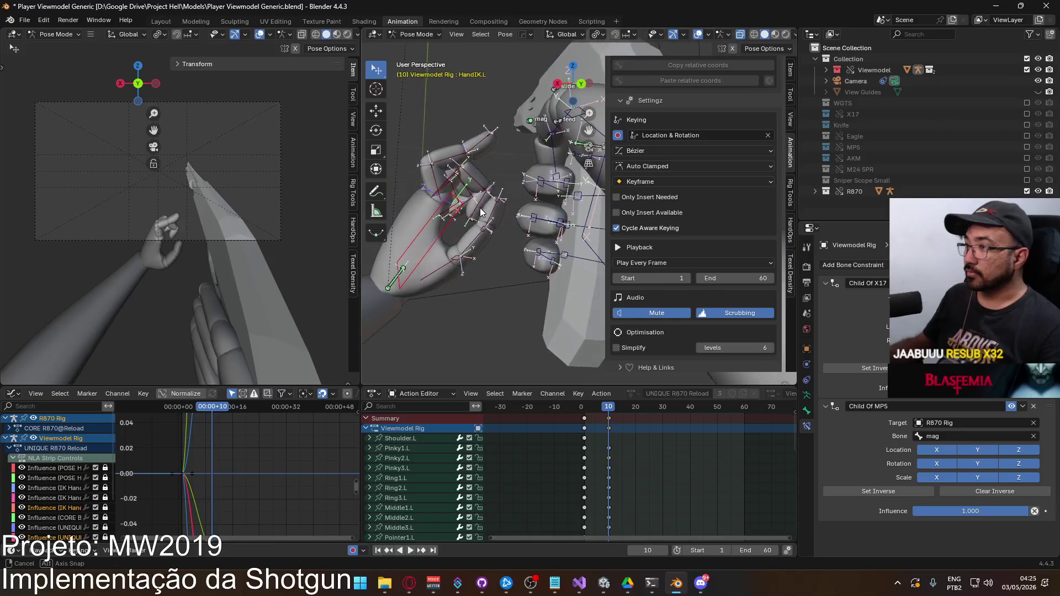
key("g")
left_click(529, 212)
scroll(569, 201, "up", 5)
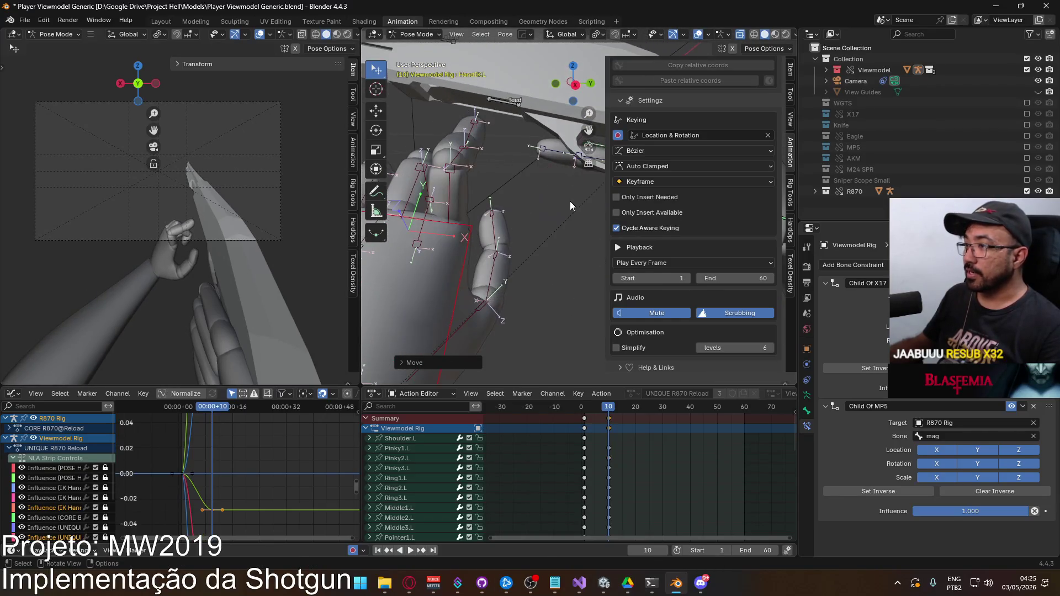
key("r")
left_click(409, 149)
mouse_move(408, 149)
middle_mouse_down()
mouse_move(489, 199)
mouse_move(412, 216)
mouse_move(397, 236)
middle_mouse_up()
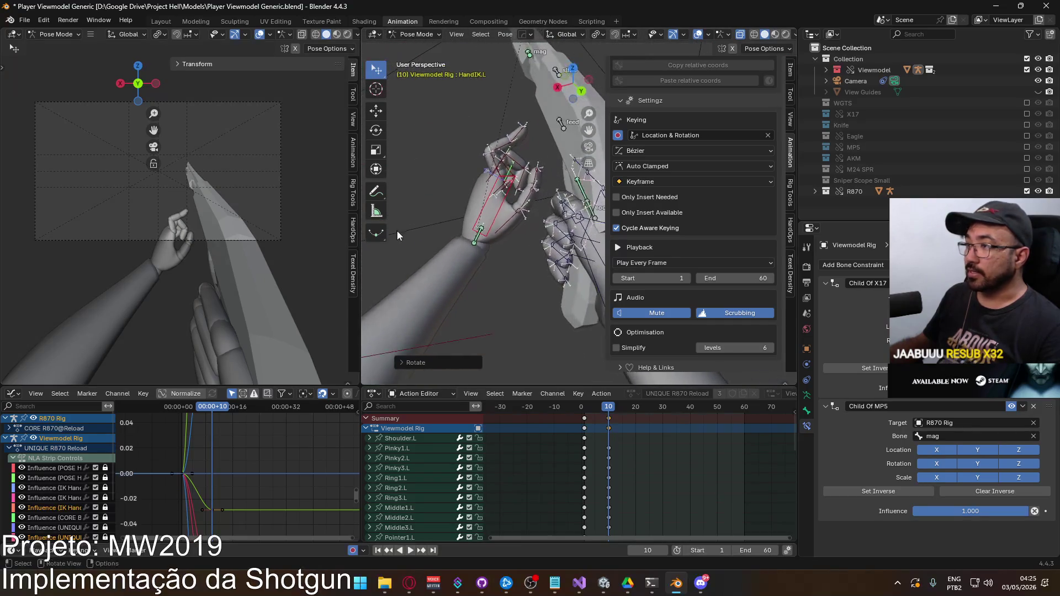
mouse_move(576, 148)
middle_mouse_down()
mouse_move(559, 123)
mouse_move(524, 160)
mouse_move(538, 214)
mouse_move(477, 173)
middle_mouse_up()
left_click(512, 102)
left_click_drag(477, 173, 524, 176)
mouse_move(523, 176)
middle_mouse_down()
mouse_move(600, 225)
mouse_move(550, 208)
middle_mouse_up()
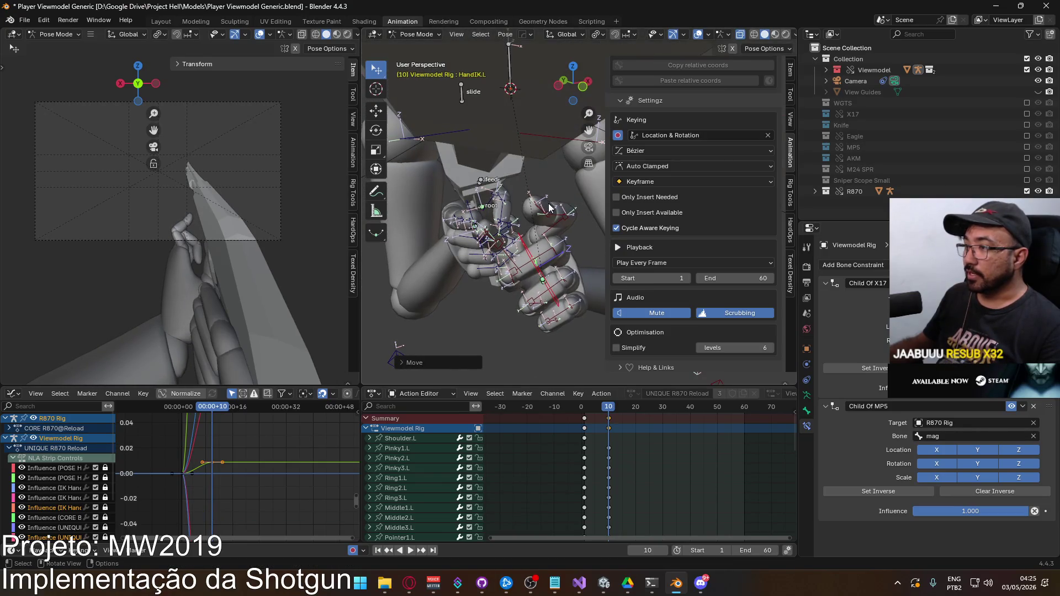
Refine the left hand's rotation and position beneath the shotgun
key("r")
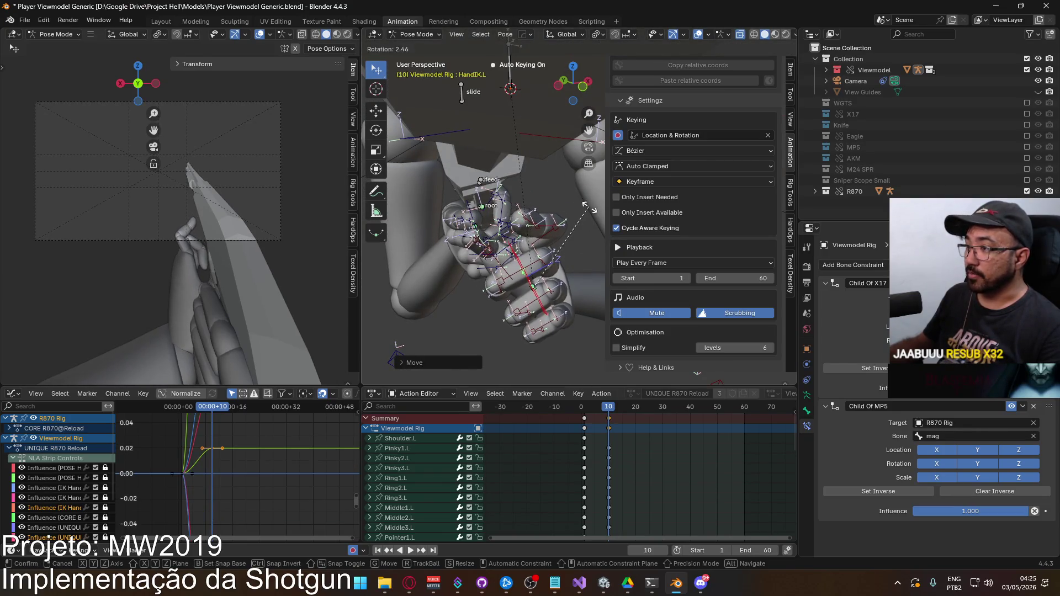
left_click(594, 213)
key("g")
left_click(584, 210)
mouse_move(584, 210)
middle_mouse_down()
mouse_move(549, 187)
mouse_move(429, 220)
mouse_move(464, 192)
mouse_move(558, 204)
middle_mouse_up()
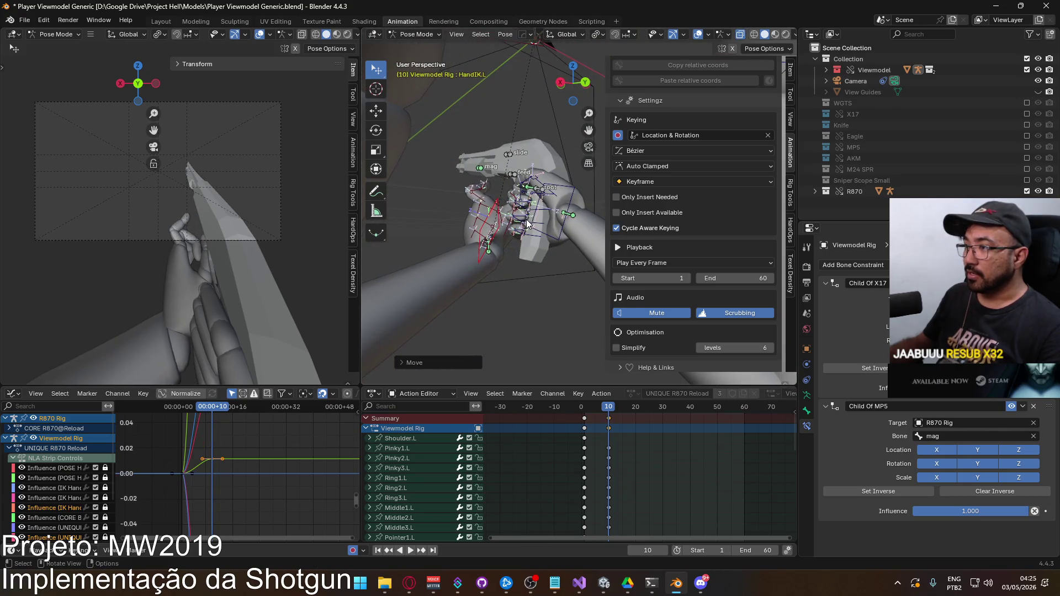
key("g")
key("z")
right_click(587, 212)
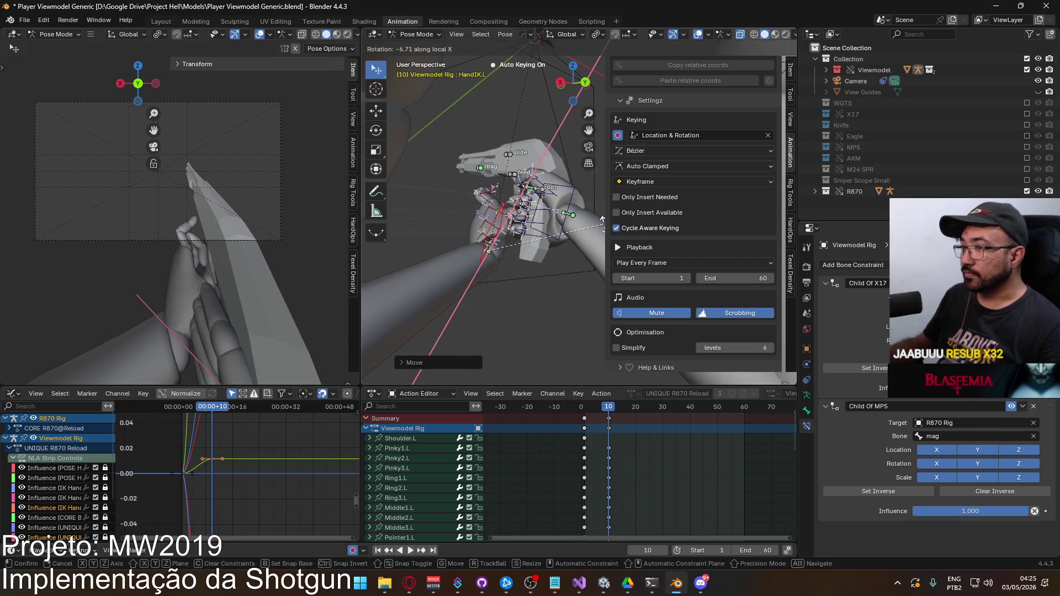
left_click(603, 228)
key("g")
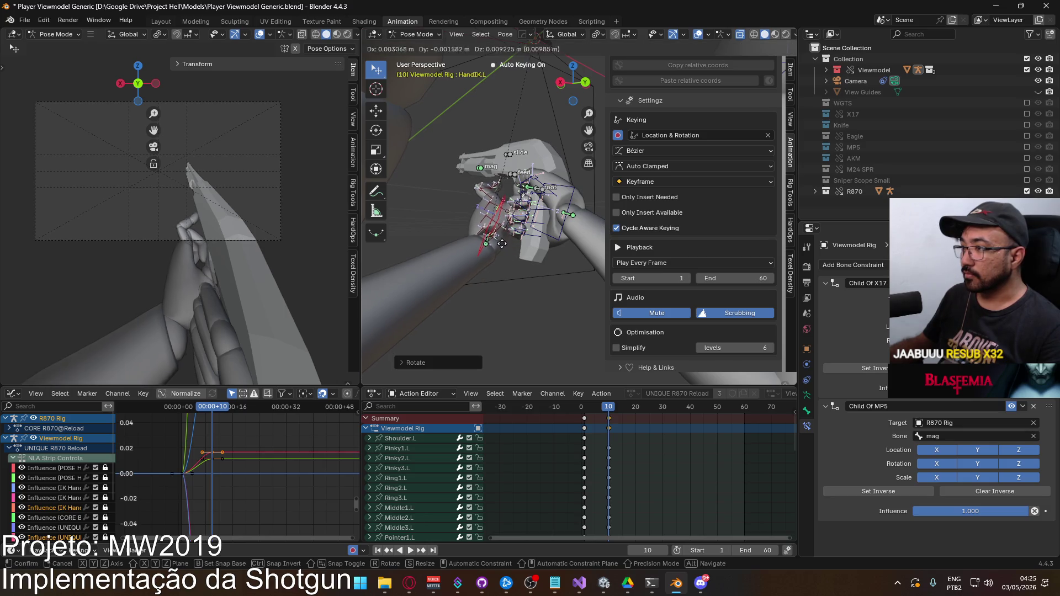
left_click(500, 239)
Give the hand a final rotation and shift to seat it under the shotgun, then select Pointer1.L
mouse_move(474, 212)
middle_mouse_down()
mouse_move(571, 243)
mouse_move(477, 235)
mouse_move(455, 213)
mouse_move(531, 210)
mouse_move(551, 224)
mouse_move(560, 199)
mouse_move(533, 208)
mouse_move(567, 204)
mouse_move(533, 160)
mouse_move(449, 160)
mouse_move(425, 118)
mouse_move(449, 170)
mouse_move(475, 151)
mouse_move(479, 187)
middle_mouse_up()
key("r")
left_click(529, 157)
key("r")
key("y")
key("y")
key("z")
key("z")
key("x")
key("x")
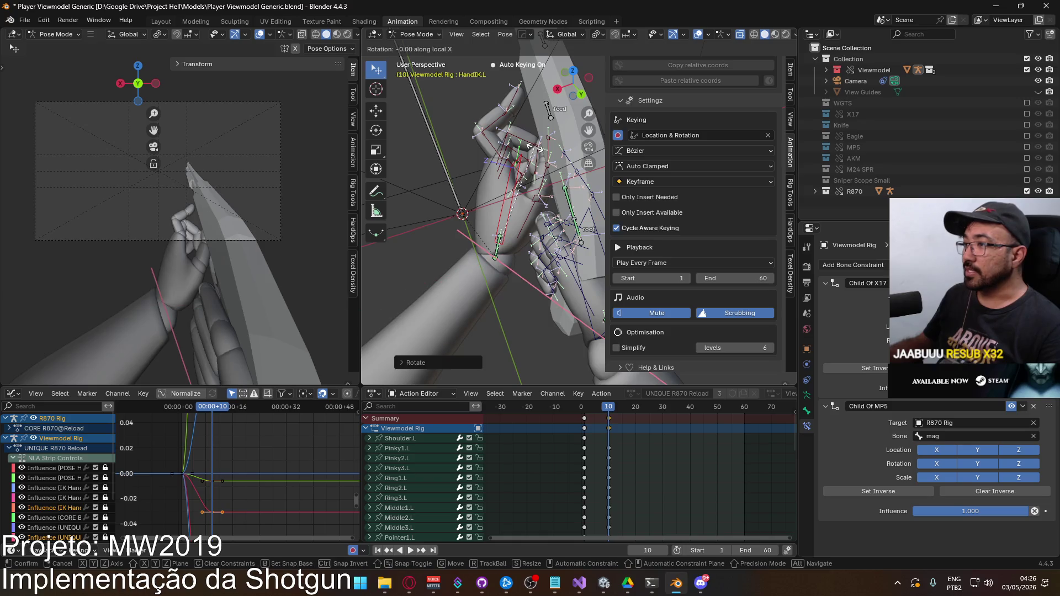
key("g")
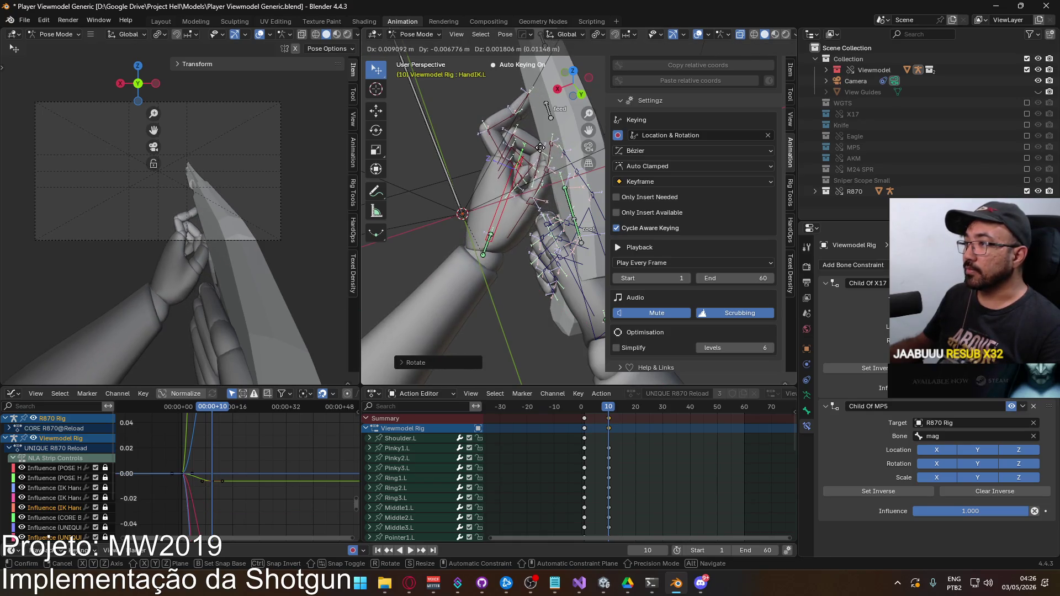
left_click(540, 148)
mouse_move(427, 154)
middle_mouse_down()
mouse_move(528, 105)
mouse_move(500, 129)
mouse_move(521, 177)
mouse_move(424, 167)
mouse_move(456, 139)
middle_mouse_up()
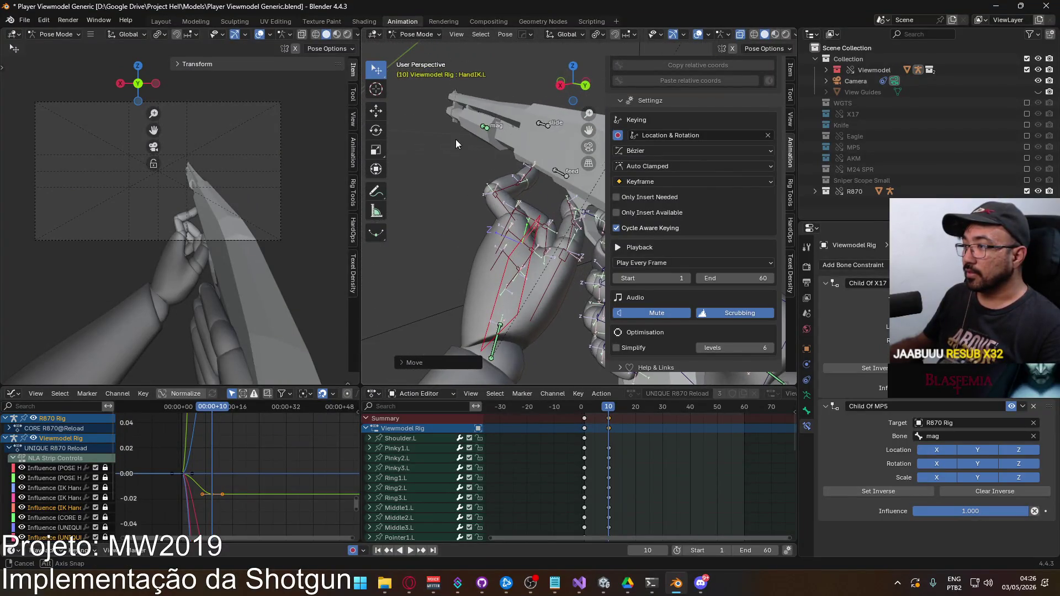
left_click(504, 197)
mouse_move(522, 192)
middle_mouse_down()
mouse_move(503, 197)
mouse_move(657, 175)
mouse_move(578, 211)
middle_mouse_up()
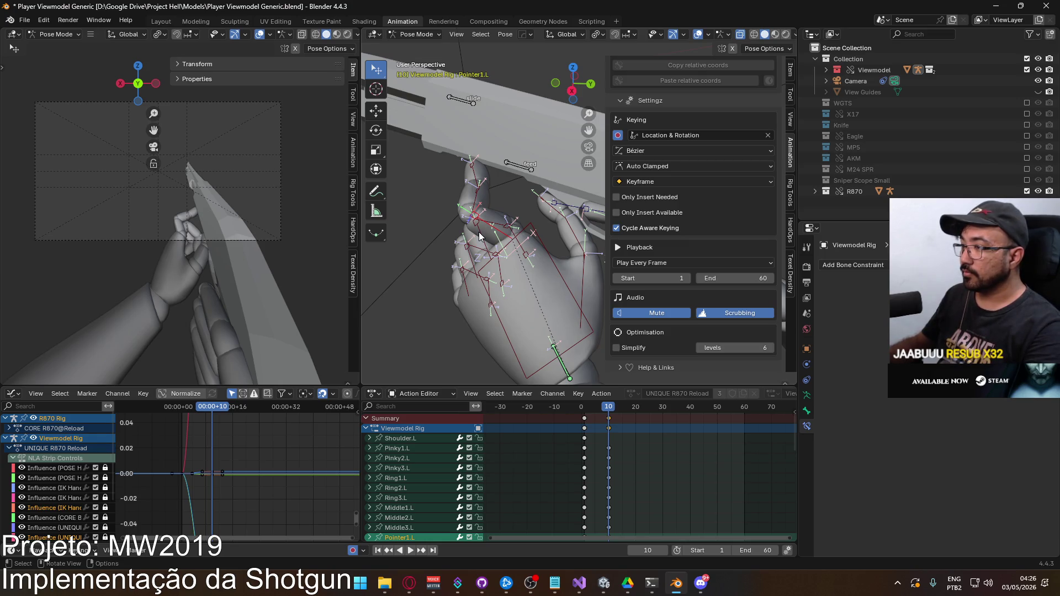
Bend the index finger bone along local Y, then along local X
mouse_move(481, 223)
middle_mouse_down()
mouse_move(527, 200)
mouse_move(471, 231)
mouse_move(493, 244)
middle_mouse_up()
key("r")
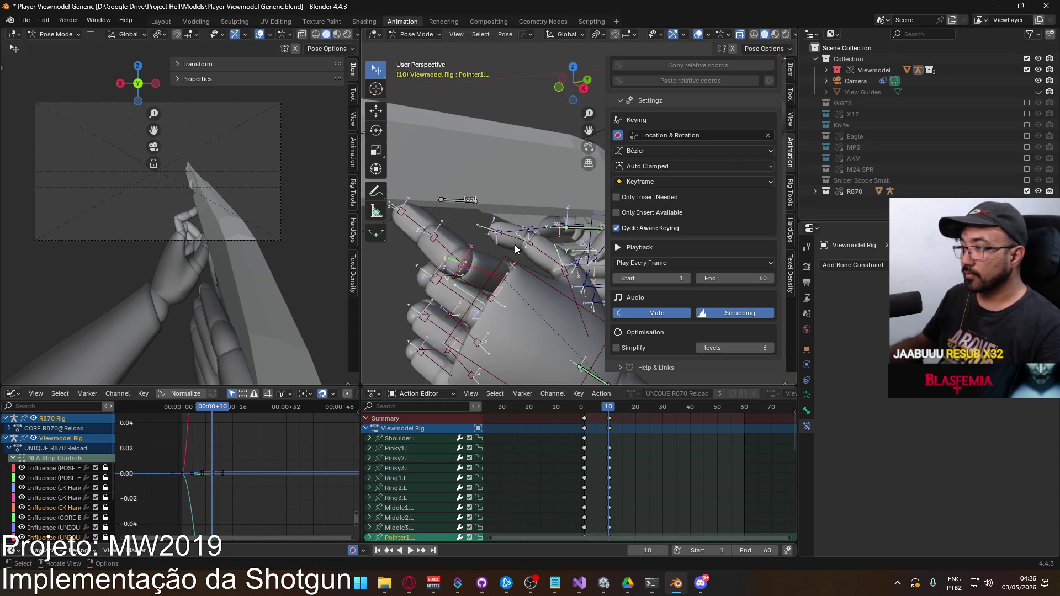
key("y")
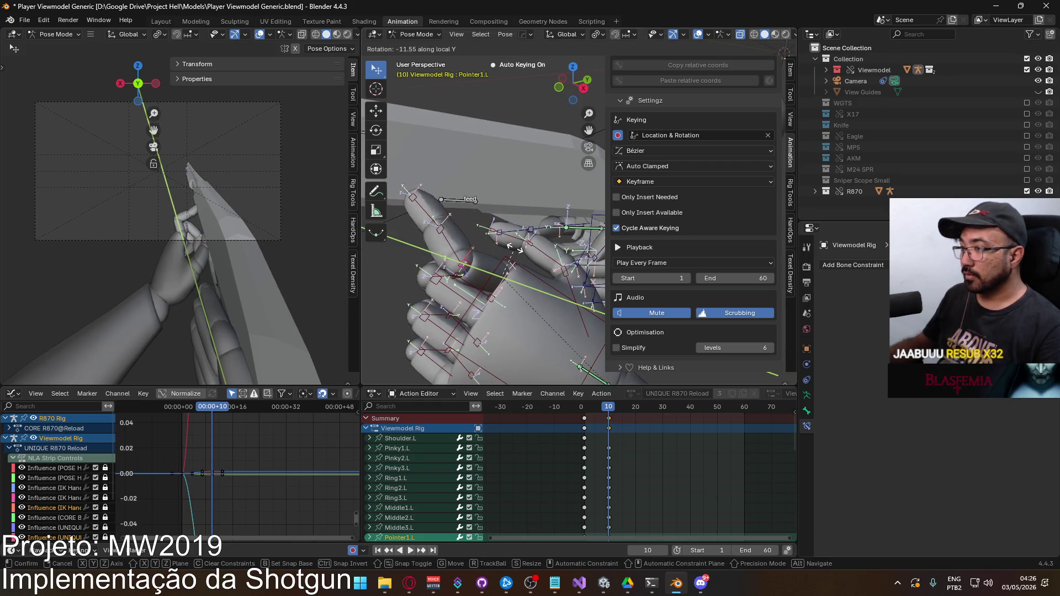
left_click(504, 208)
mouse_move(504, 209)
middle_mouse_down()
mouse_move(477, 179)
mouse_move(520, 192)
middle_mouse_up()
key("r")
key("y")
key("y")
key("x")
key("x")
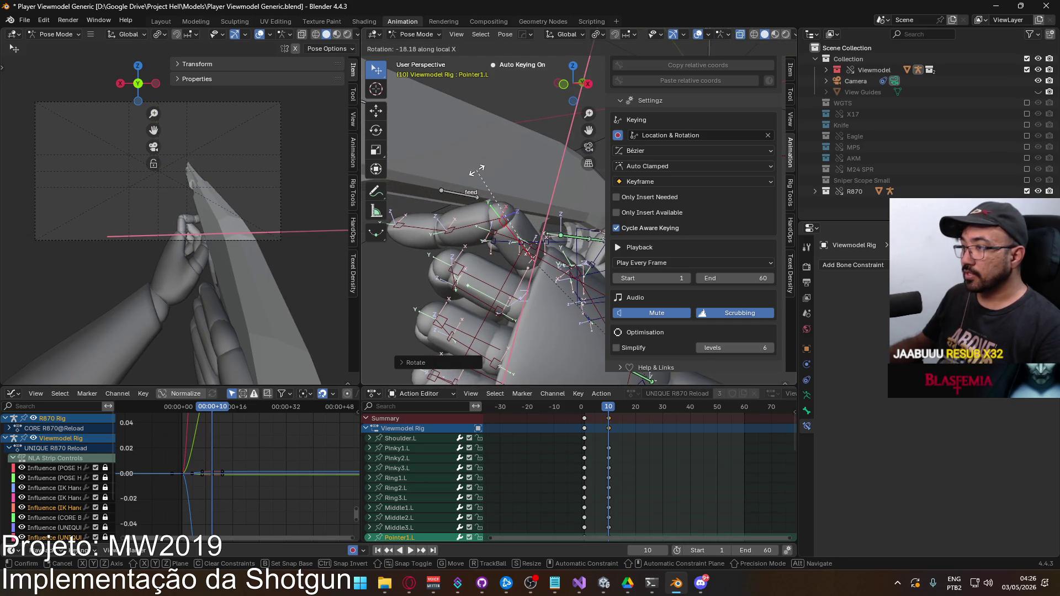
left_click(477, 178)
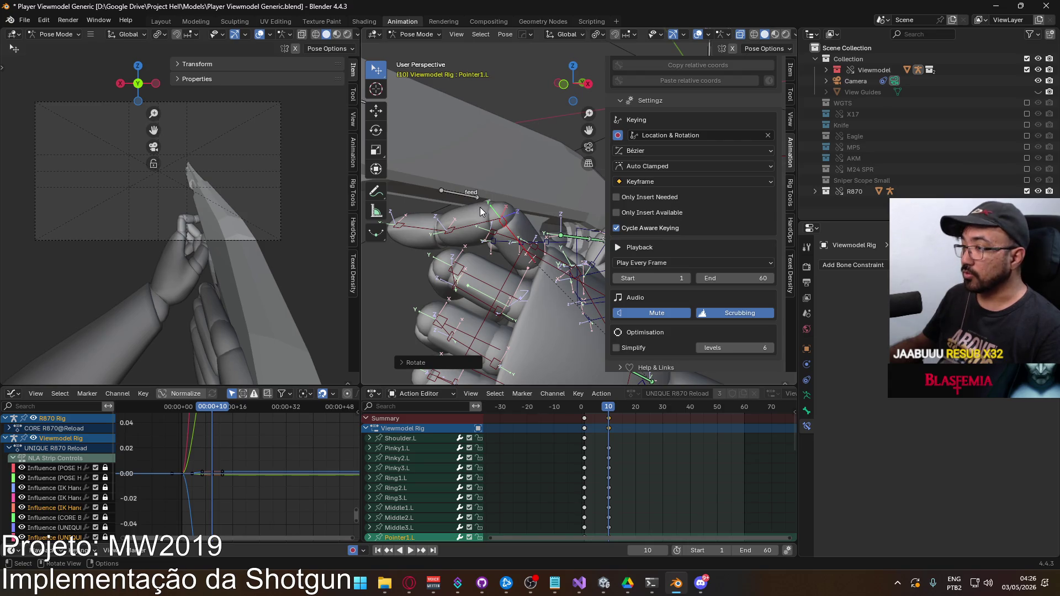
Rotate the Pointer3.L fingertip and the Pointer1.L base bone to curl the index finger
middle_click_drag(497, 188, 580, 149)
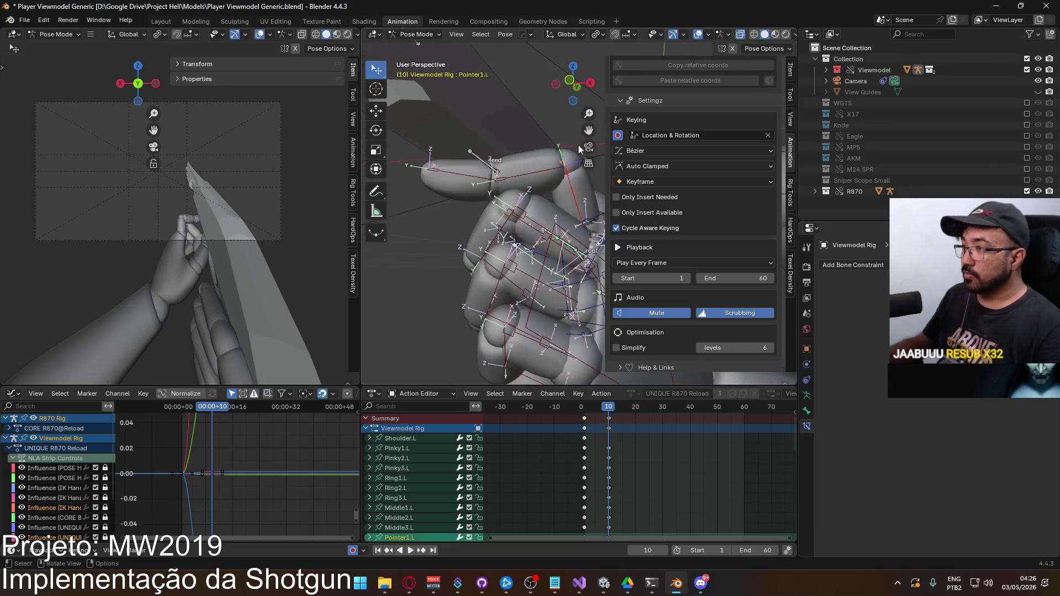
left_click(580, 149)
key("r")
left_click(549, 183)
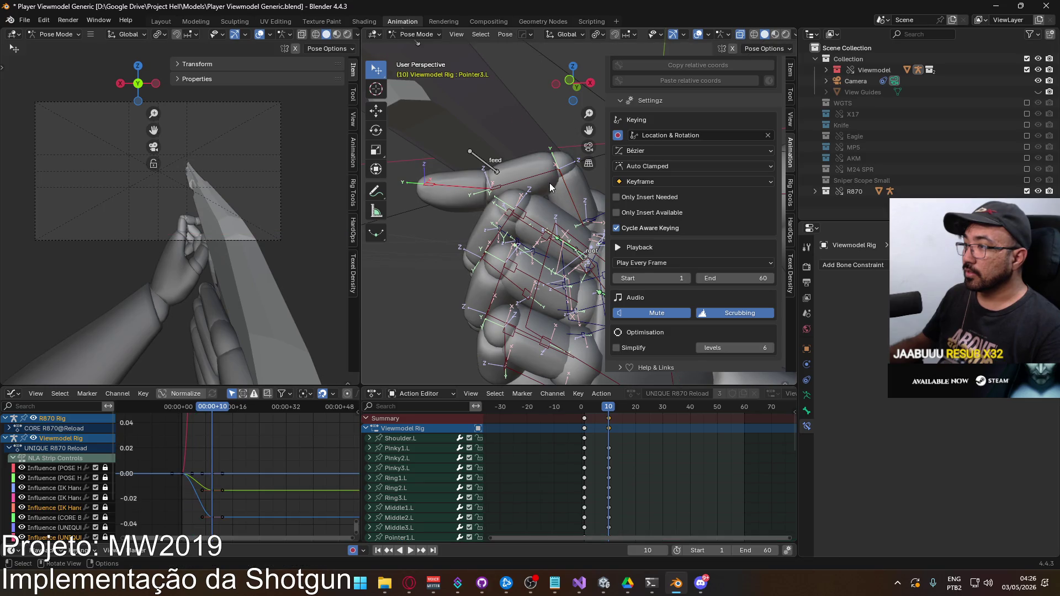
mouse_move(513, 174)
middle_mouse_down()
mouse_move(454, 192)
mouse_move(492, 204)
middle_mouse_up()
left_click(491, 204)
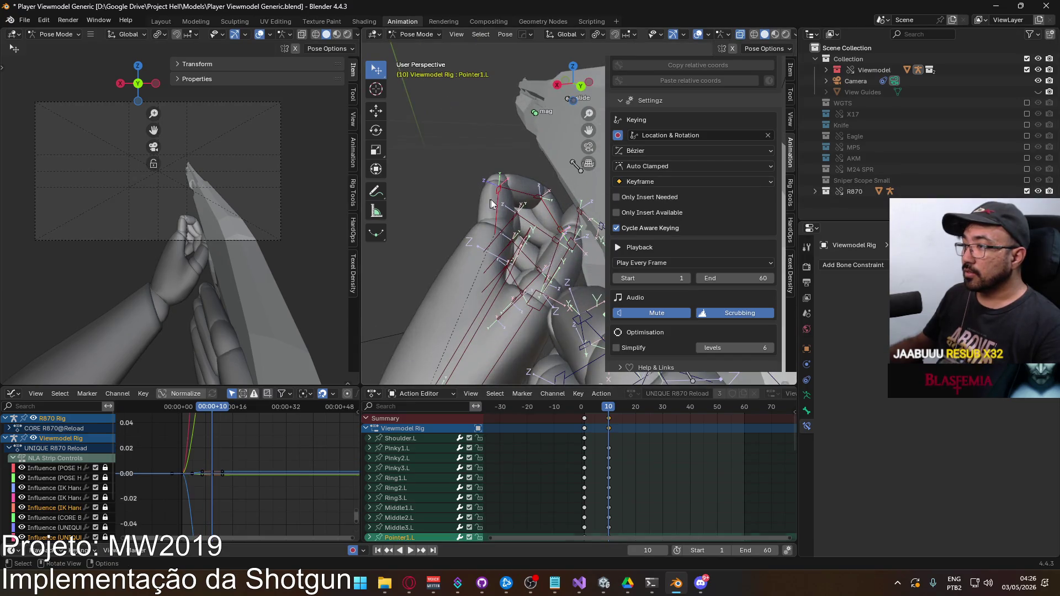
key("g")
key("x")
key("x")
key("r")
left_click(537, 181)
Rotate the index finger further, including a local Y twist, to wrap the grip
mouse_move(535, 181)
middle_mouse_down()
mouse_move(481, 223)
mouse_move(562, 203)
mouse_move(507, 195)
middle_mouse_up()
key("r")
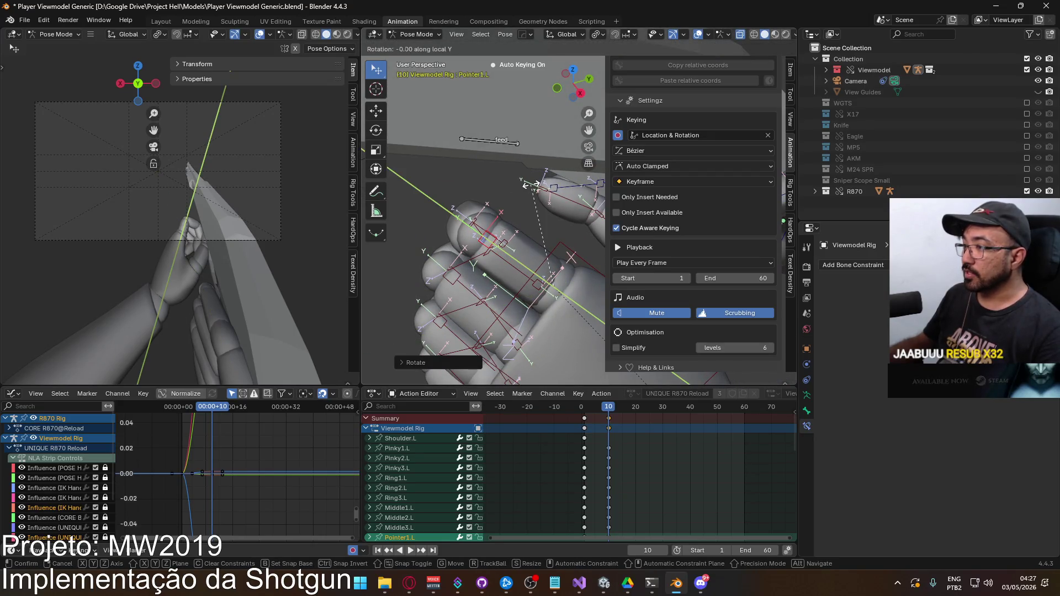
left_click(538, 191)
mouse_move(538, 191)
middle_mouse_down()
mouse_move(561, 171)
mouse_move(552, 228)
mouse_move(531, 165)
middle_mouse_up()
key("r")
key("y")
key("y")
left_click(576, 182)
Curl the Middle1.L and Ring1.L bones along local X around the grip
left_click(534, 213)
key("r")
key("x")
key("x")
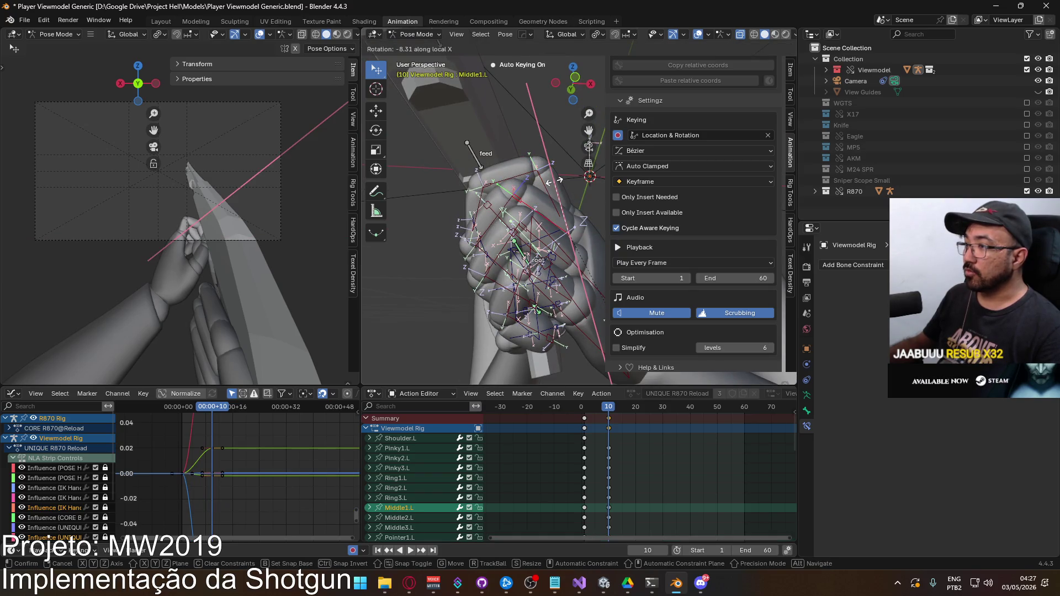
left_click(544, 175)
left_click(542, 236)
mouse_move(542, 236)
middle_mouse_down()
mouse_move(569, 160)
mouse_move(585, 190)
mouse_move(660, 163)
mouse_move(734, 155)
mouse_move(488, 244)
middle_mouse_up()
key("r")
key("x")
key("x")
left_click(566, 166)
scroll(506, 237, "up", 5)
Rotate the Thumb1.L bone along local X; a Thumb0.L rotation is abandoned
left_click(492, 270)
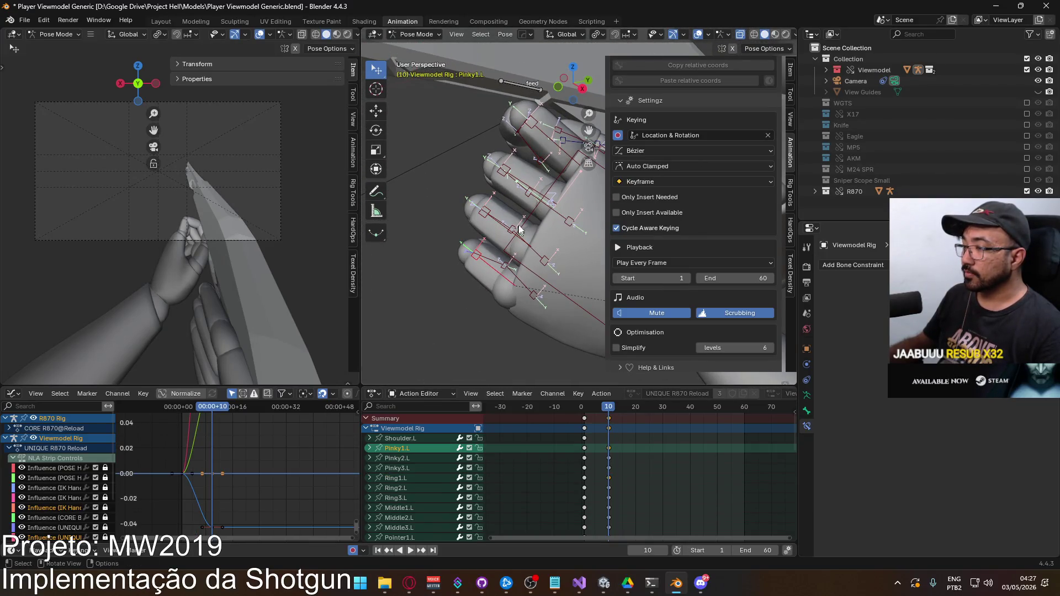
mouse_move(530, 205)
middle_mouse_down()
mouse_move(505, 171)
mouse_move(411, 166)
mouse_move(452, 163)
mouse_move(539, 203)
mouse_move(475, 231)
mouse_move(539, 206)
middle_mouse_up()
left_click(539, 207)
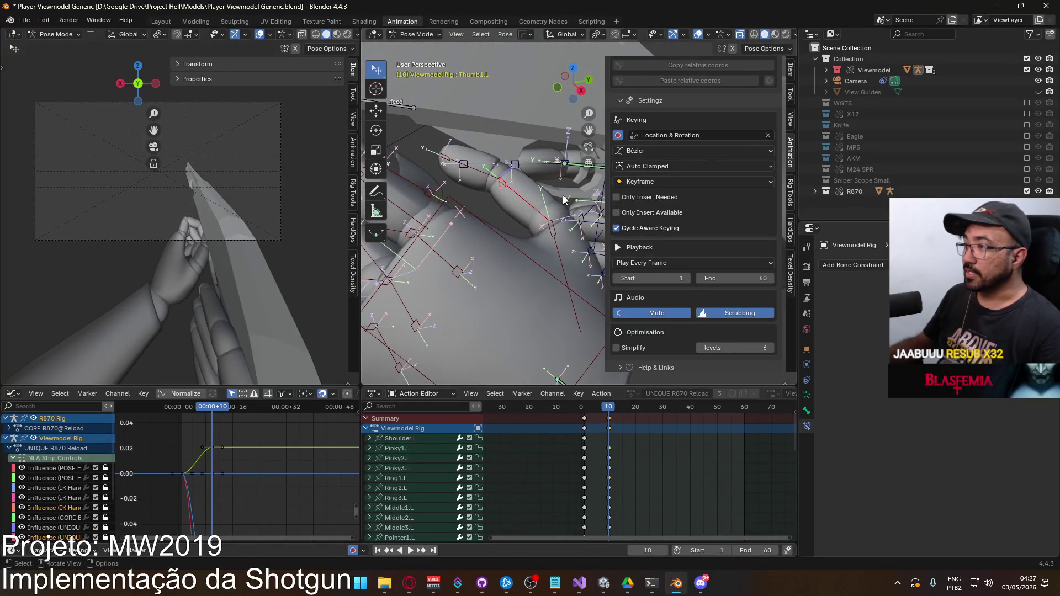
key("KP_Decimal")
key("r")
key("x")
key("x")
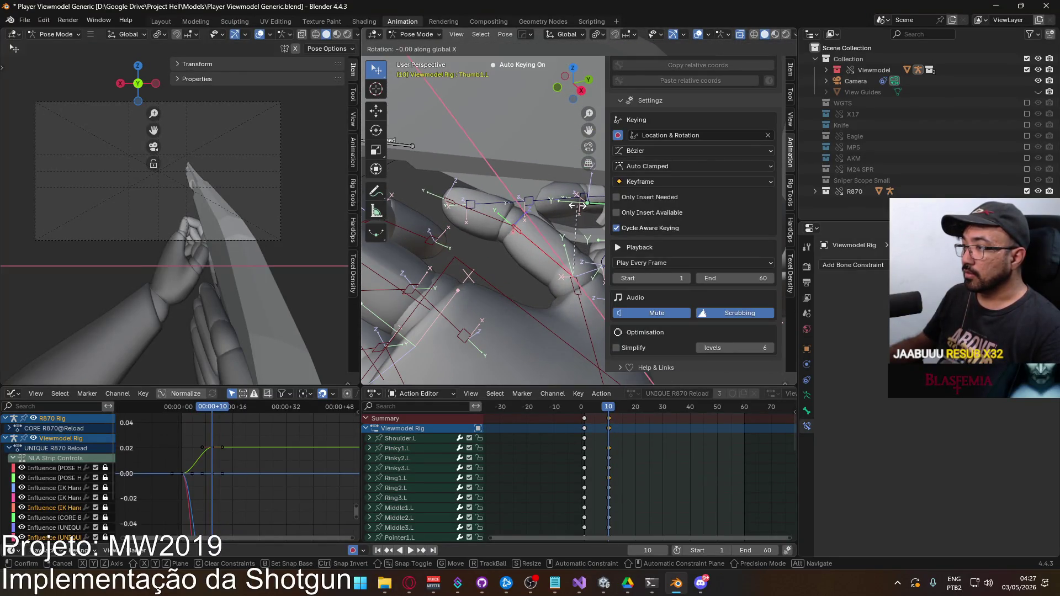
left_click(584, 205)
mouse_move(584, 205)
middle_mouse_down()
mouse_move(542, 205)
mouse_move(504, 230)
mouse_move(546, 223)
middle_mouse_up()
left_click(504, 230)
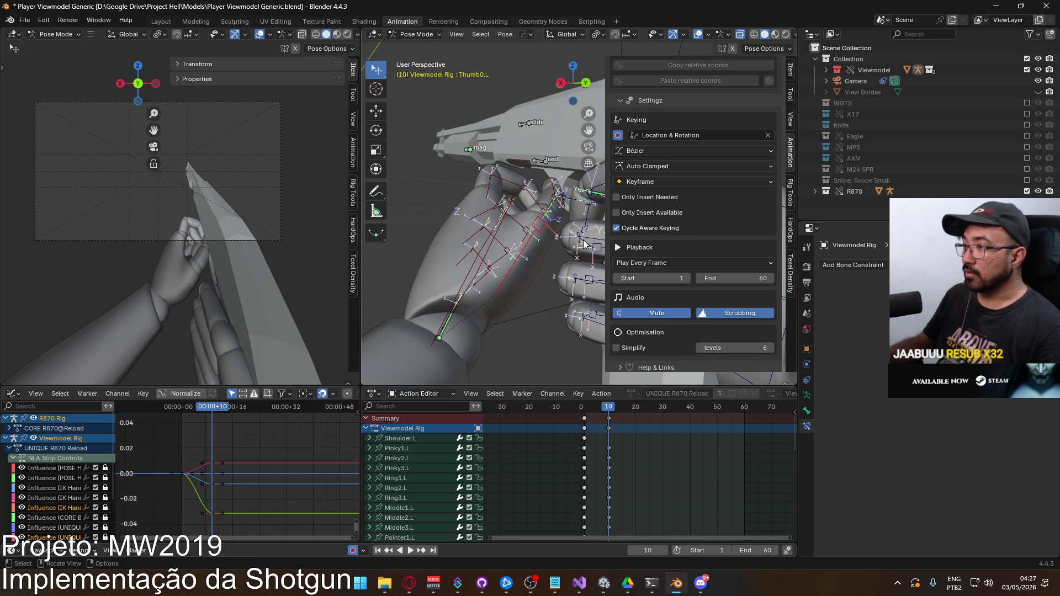
key("r")
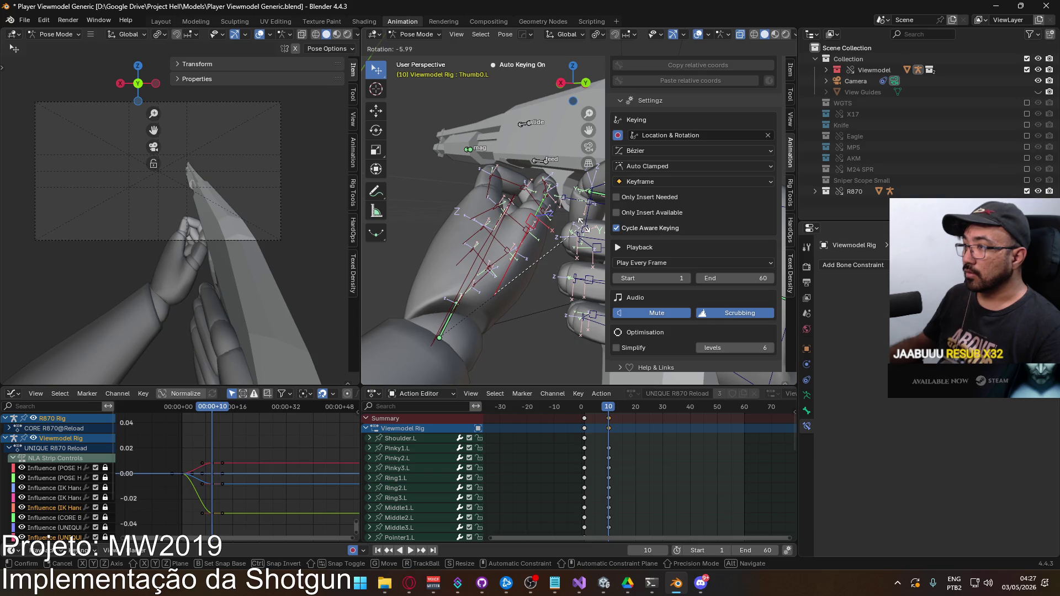
key("Escape")
Reposition the HandIK.L control, toggling X-ray to reach it
key("alt+z")
mouse_move(581, 223)
middle_mouse_down()
mouse_move(537, 252)
mouse_move(607, 214)
mouse_move(602, 239)
middle_mouse_up()
left_click(530, 259)
key("alt+z")
key("g")
left_click(550, 243)
mouse_move(488, 192)
middle_mouse_down()
mouse_move(528, 209)
mouse_move(515, 227)
mouse_move(522, 187)
middle_mouse_up()
Re-rotate Pointer1.L, Thumb0.L and Thumb2.L to close the grip, then reselect HandIK.L
left_click(515, 227)
key("r")
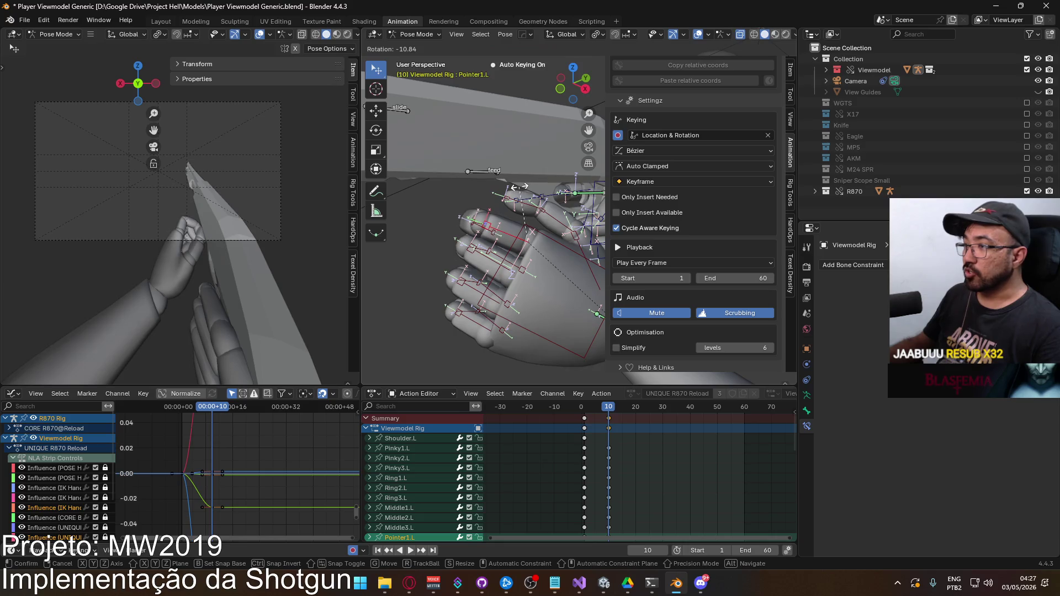
left_click(522, 186)
middle_click_drag(521, 186, 538, 247)
left_click(539, 248)
key("r")
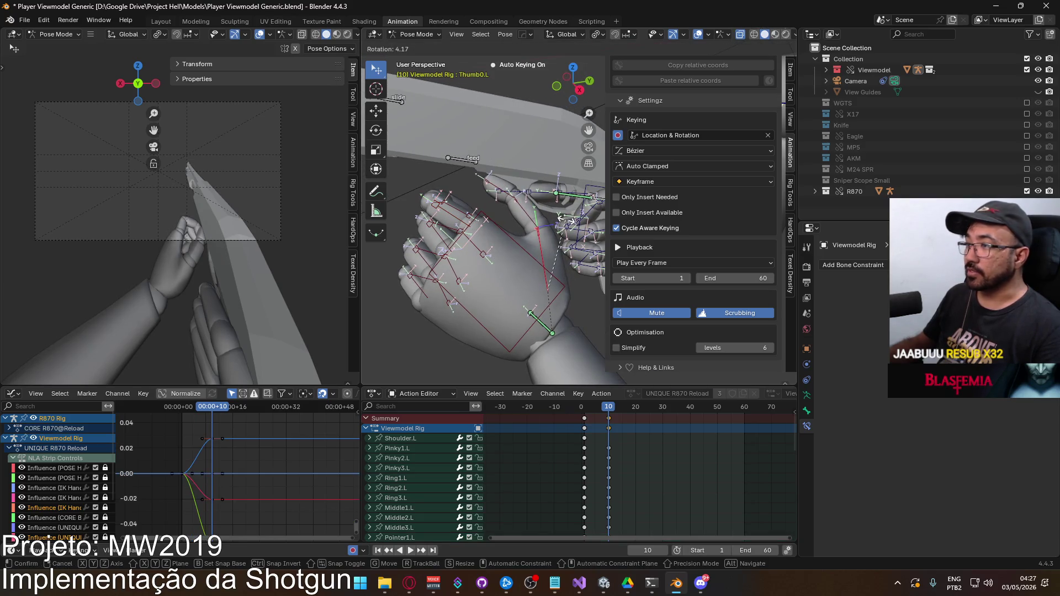
left_click(530, 209)
left_click(506, 187)
left_click(524, 188)
key("r")
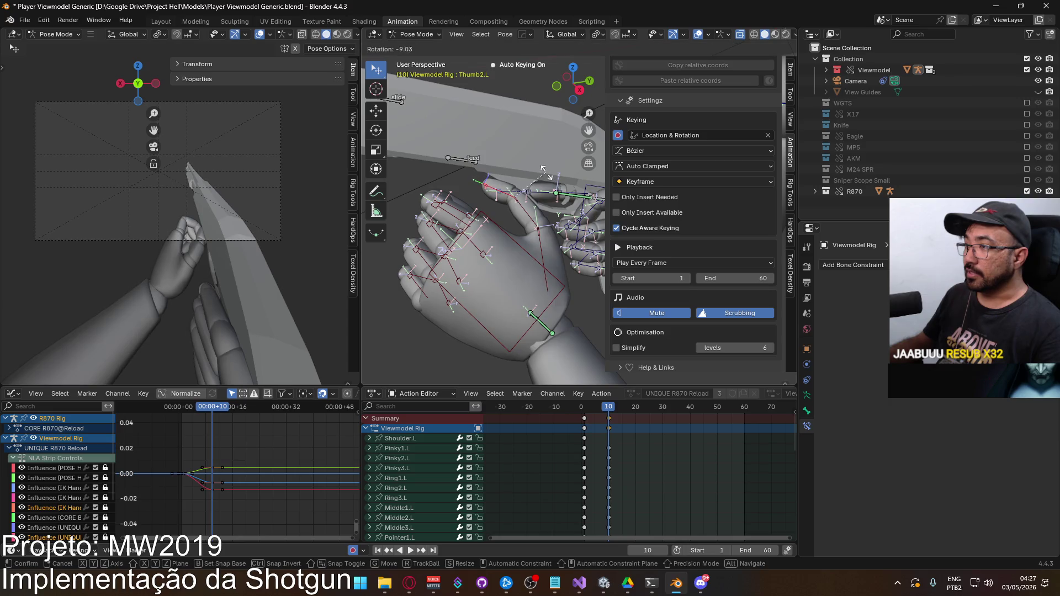
left_click(546, 176)
mouse_move(546, 175)
middle_mouse_down()
mouse_move(530, 220)
mouse_move(501, 196)
mouse_move(570, 191)
mouse_move(541, 190)
middle_mouse_up()
left_click(530, 220)
Move HandIK.L onto the gun and tilt it around its local X axis
key("g")
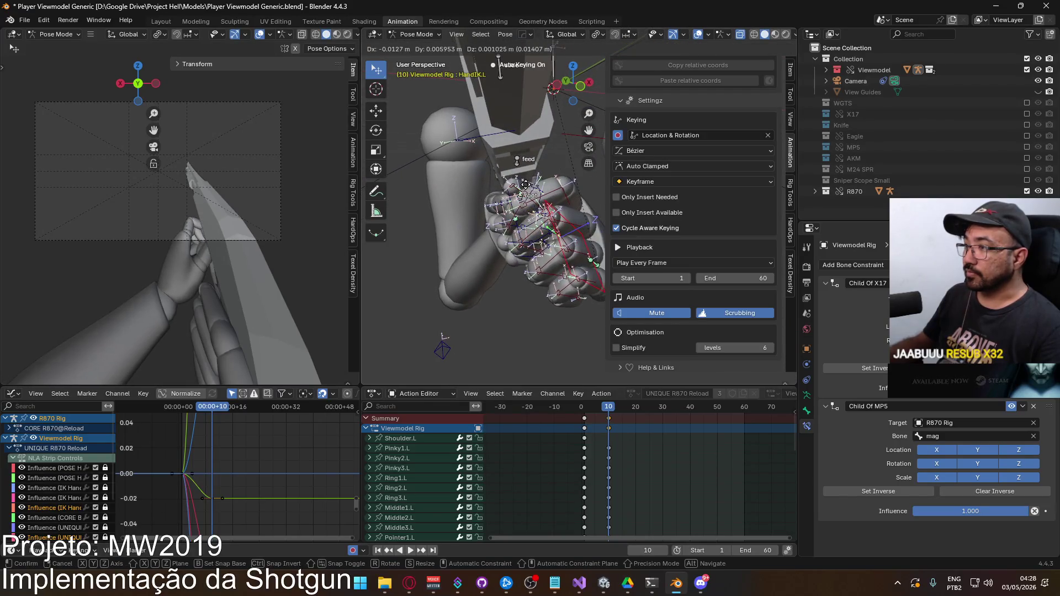
left_click(534, 190)
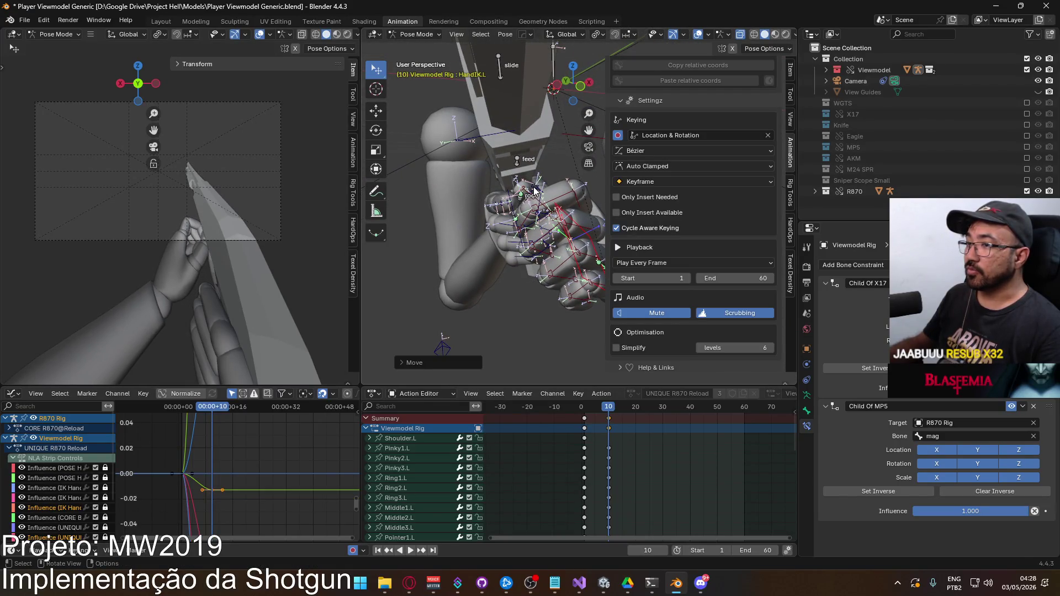
middle_click_drag(618, 210, 618, 214)
middle_click_drag(534, 204, 546, 202)
key("r")
key("y")
key("y")
key("y")
key("z")
key("z")
key("x")
key("x")
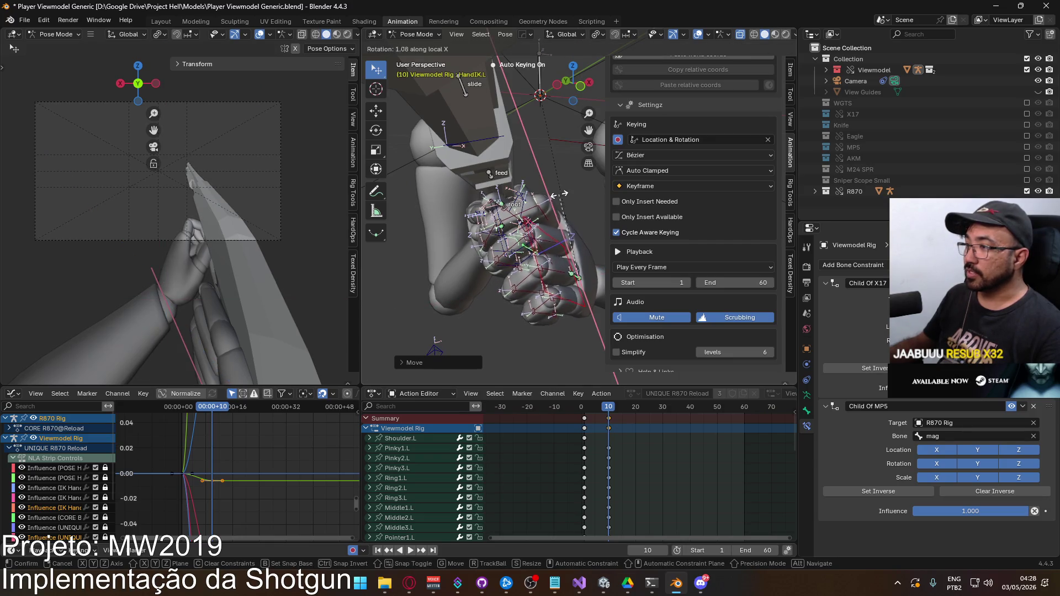
left_click(563, 194)
Refine HandIK.L's position on the gun, checking it from a side view
key("g")
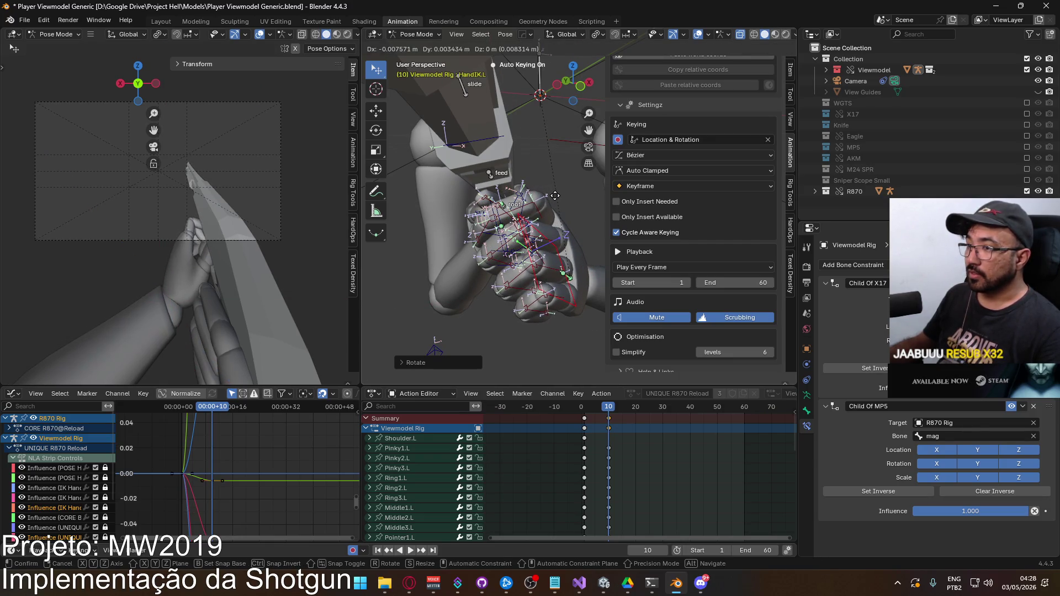
left_click(555, 195)
mouse_move(555, 195)
middle_mouse_down()
mouse_move(469, 210)
mouse_move(407, 191)
mouse_move(463, 201)
middle_mouse_up()
key("g")
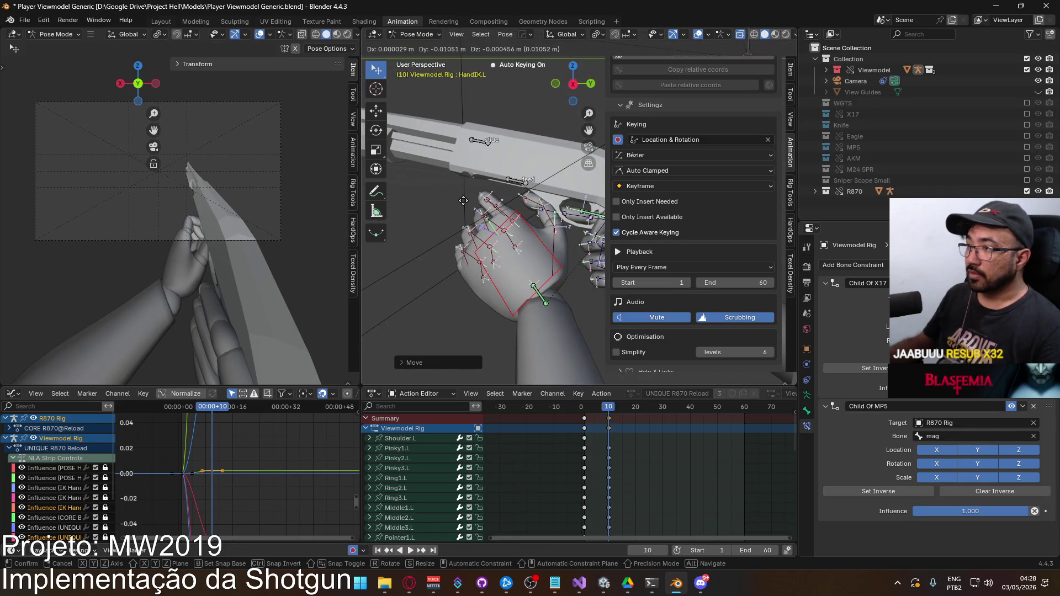
left_click(463, 201)
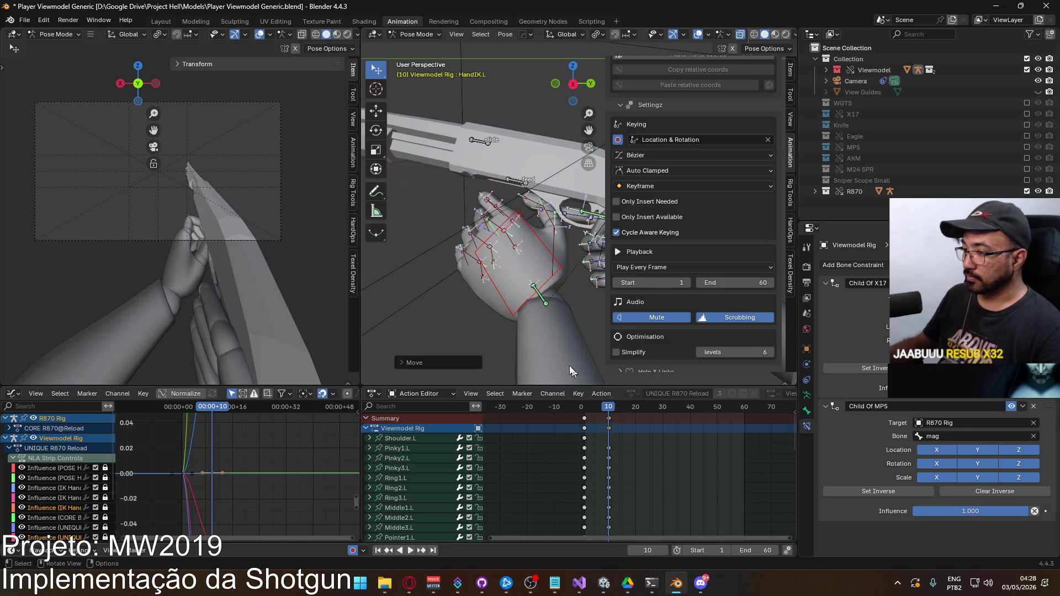
Select ElbowIK.L, ElbowIK.R and all bones, then key Location & Rotation, adding 38 keyframes at frame 10
mouse_move(516, 286)
middle_mouse_down()
mouse_move(462, 216)
mouse_move(513, 250)
mouse_move(471, 254)
middle_mouse_up()
left_click(496, 276)
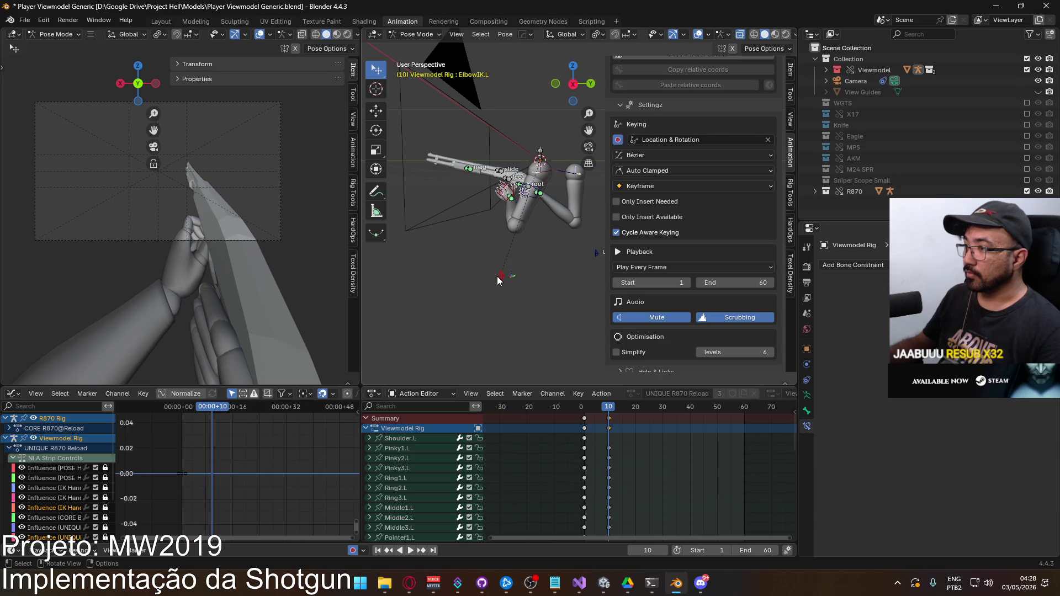
left_click(597, 253)
key("i")
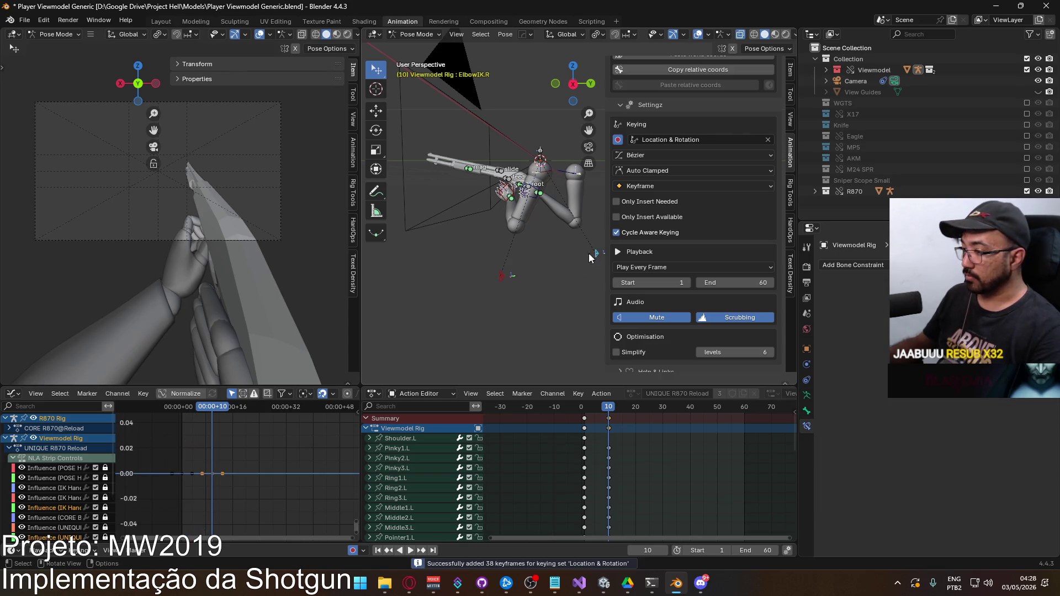
left_click(701, 582)
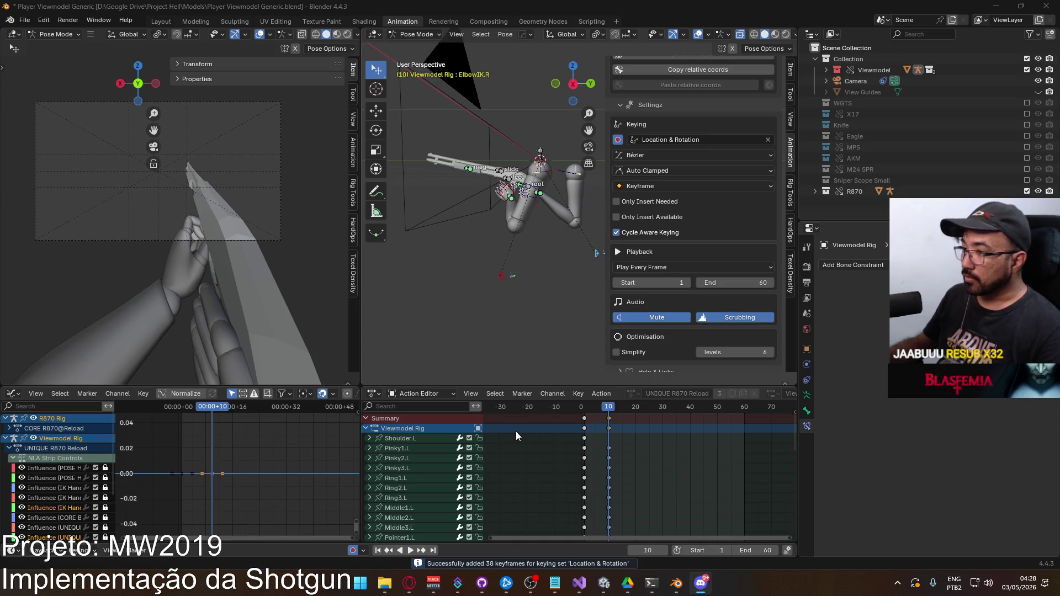
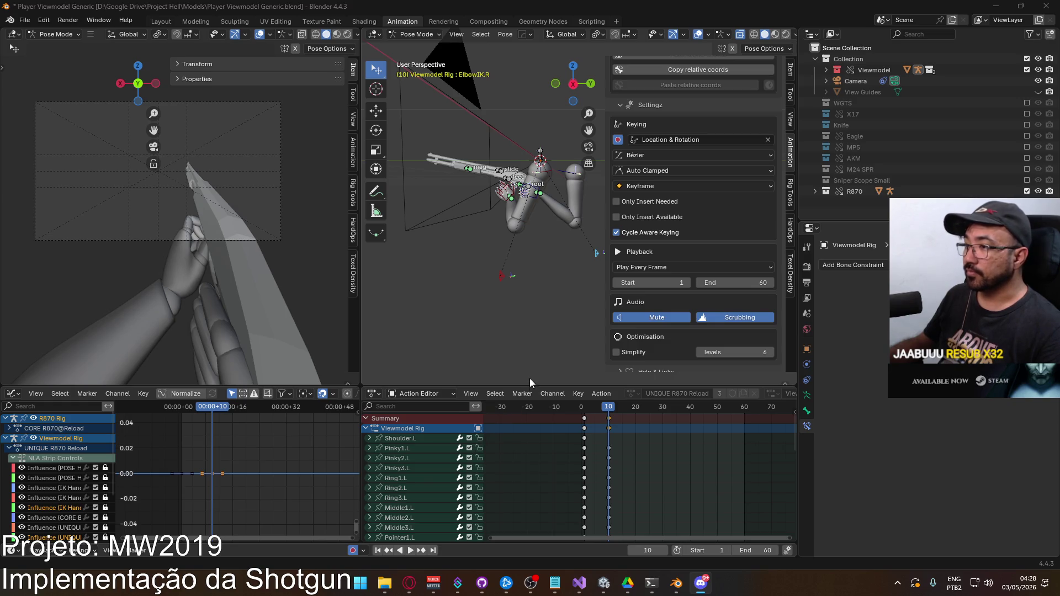
Select the left hand IK control HandIK.L and orbit to frame the hands and shotgun
left_click(493, 348)
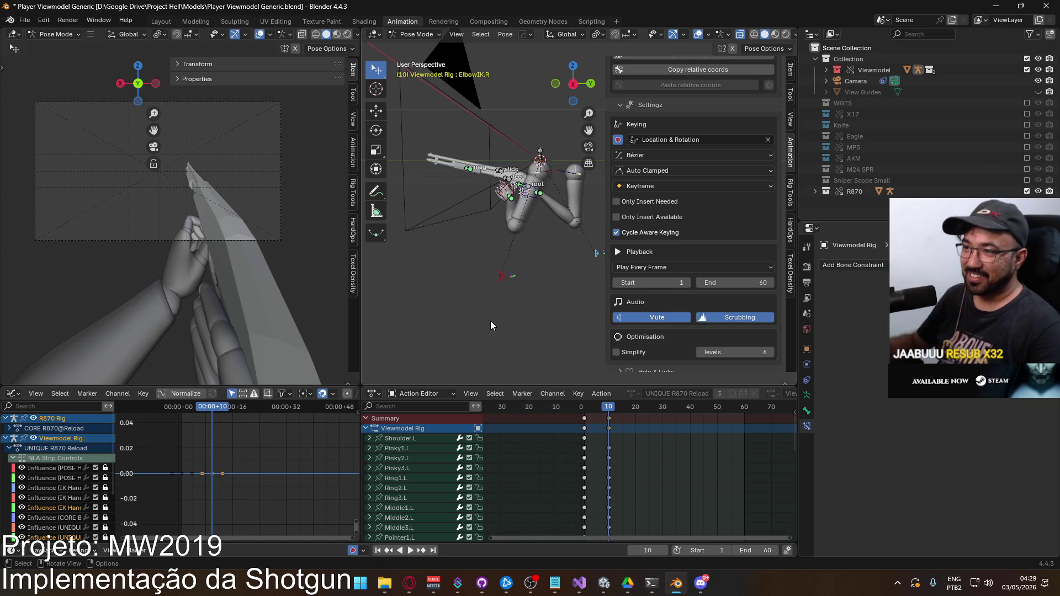
mouse_move(514, 276)
middle_mouse_down("ctrl")
mouse_move(514, 261)
mouse_move(486, 242)
mouse_move(525, 264)
mouse_move(640, 483)
middle_mouse_up("ctrl")
left_click(525, 264)
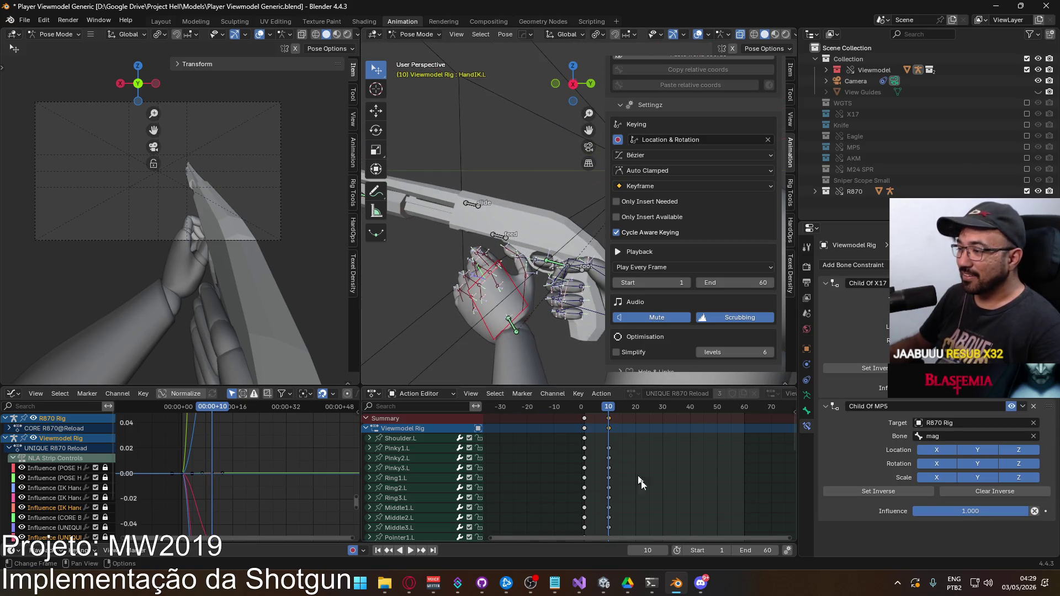
left_click(684, 579)
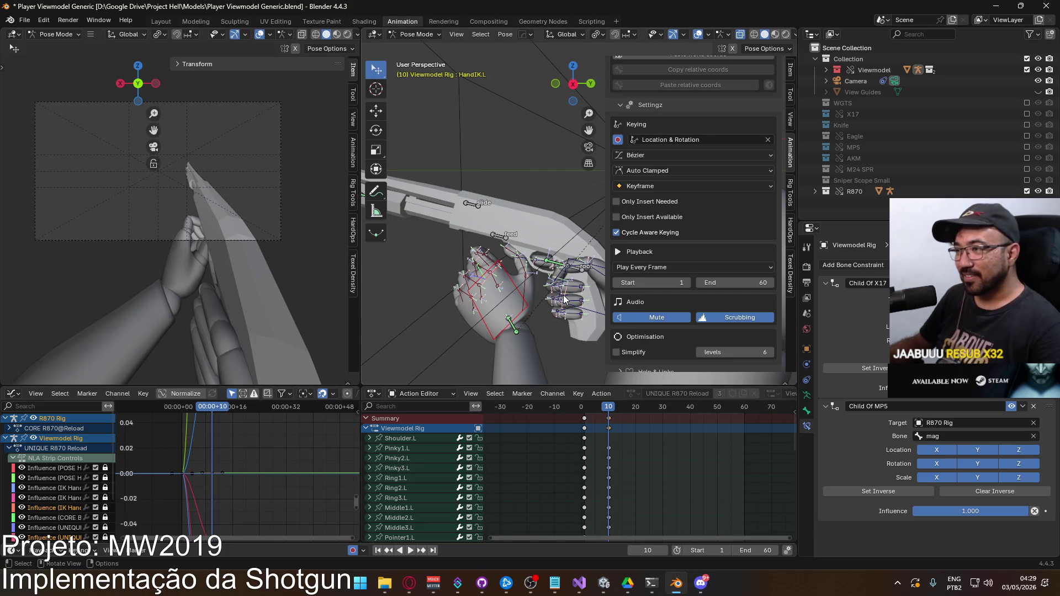
middle_click_drag(538, 313, 570, 220)
mouse_move(606, 223)
middle_mouse_down()
mouse_move(605, 253)
mouse_move(406, 250)
mouse_move(519, 276)
middle_mouse_up()
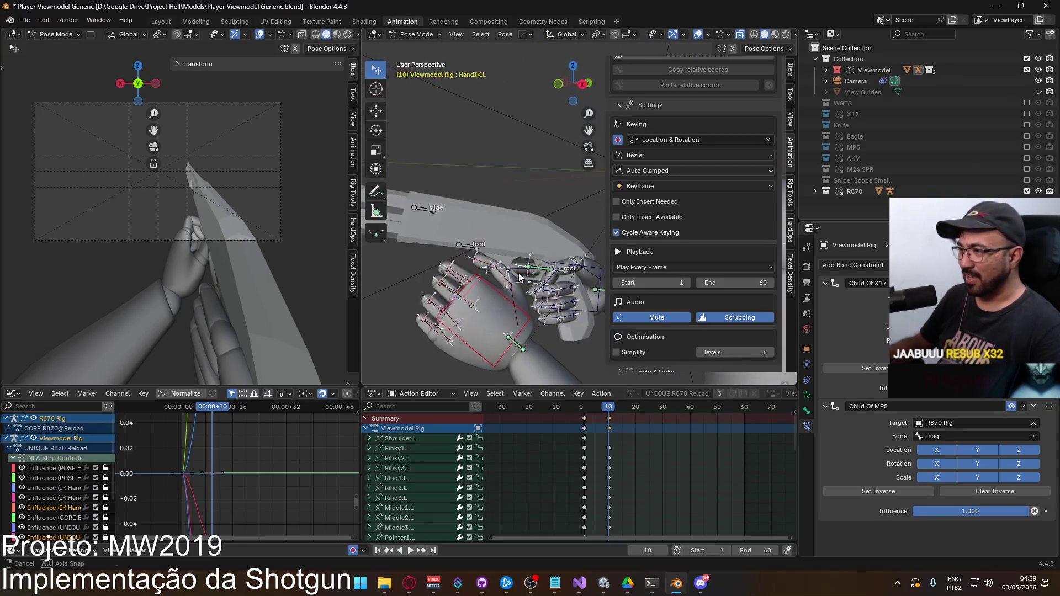
mouse_move(514, 217)
middle_mouse_down()
mouse_move(509, 253)
mouse_move(409, 216)
mouse_move(422, 208)
mouse_move(388, 216)
middle_mouse_up()
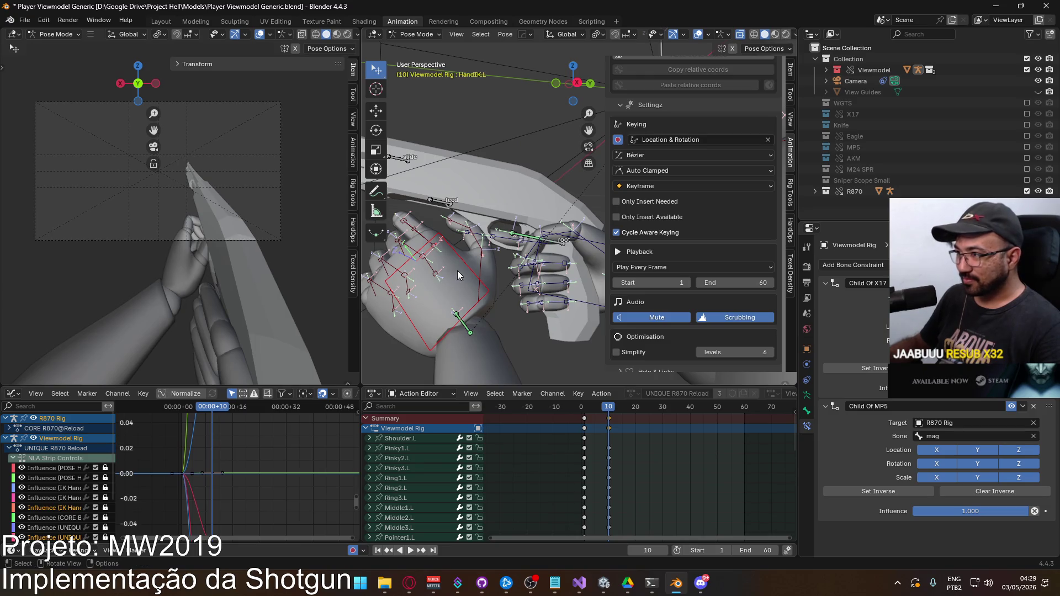
middle_click_drag(458, 275, 529, 269, "shift")
Rotate HandIK.L around Z and move it to re-grip the shotgun at frame 10
key("r")
key("x")
key("x")
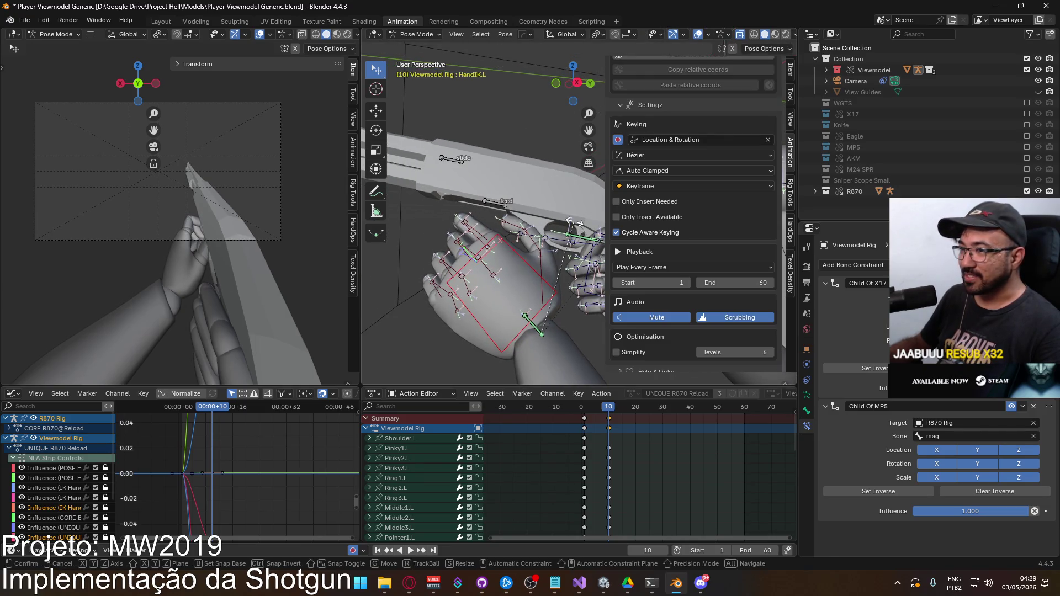
key("z")
key("z")
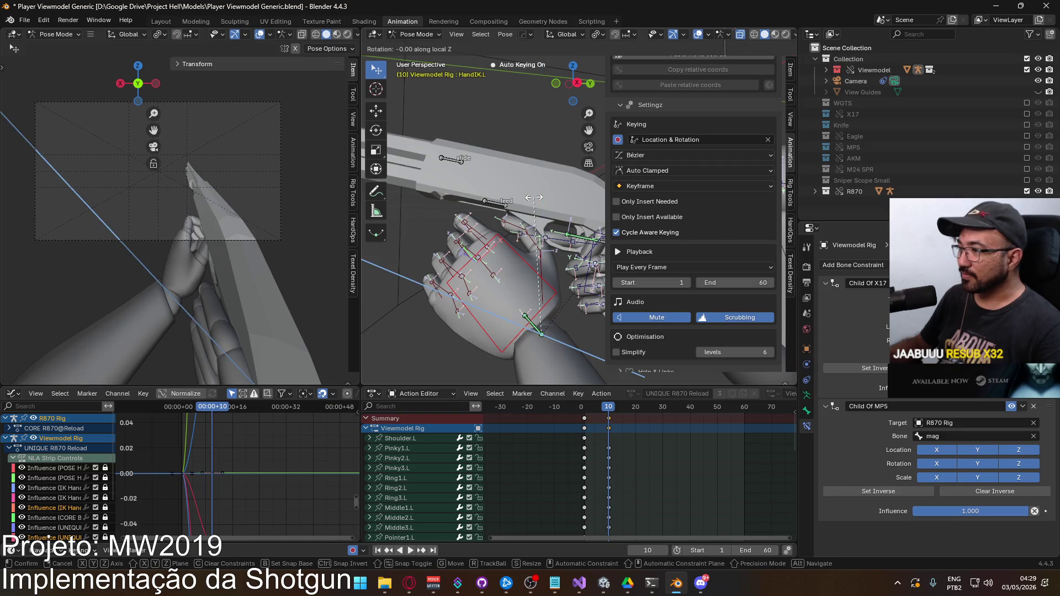
left_click(555, 210)
key("g")
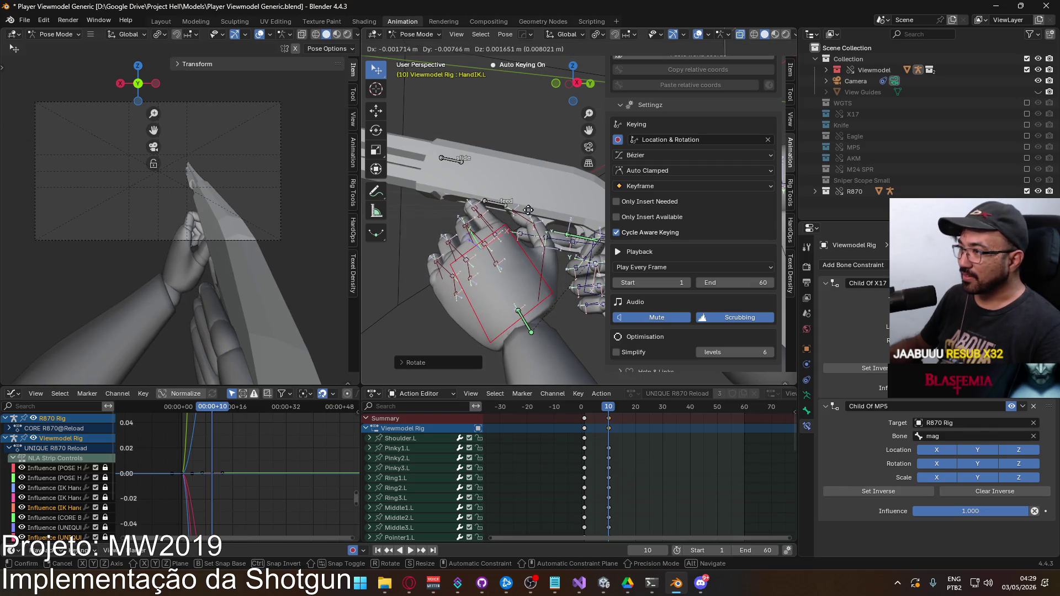
left_click(456, 202)
middle_click_drag(456, 202, 779, 217)
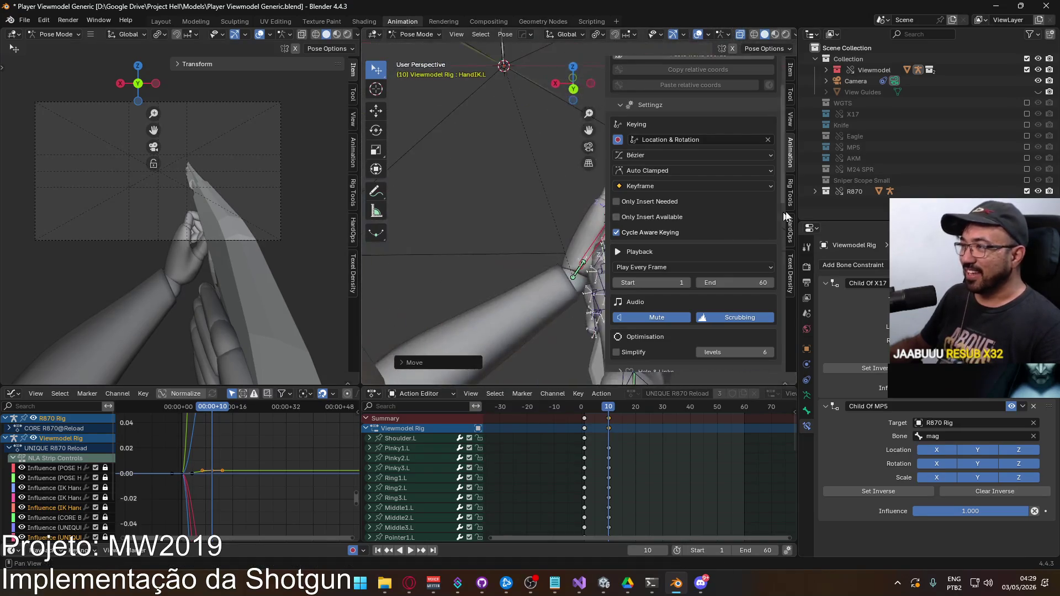
middle_click_drag(490, 210, 767, 217, "shift")
middle_click_drag(480, 182, 488, 191)
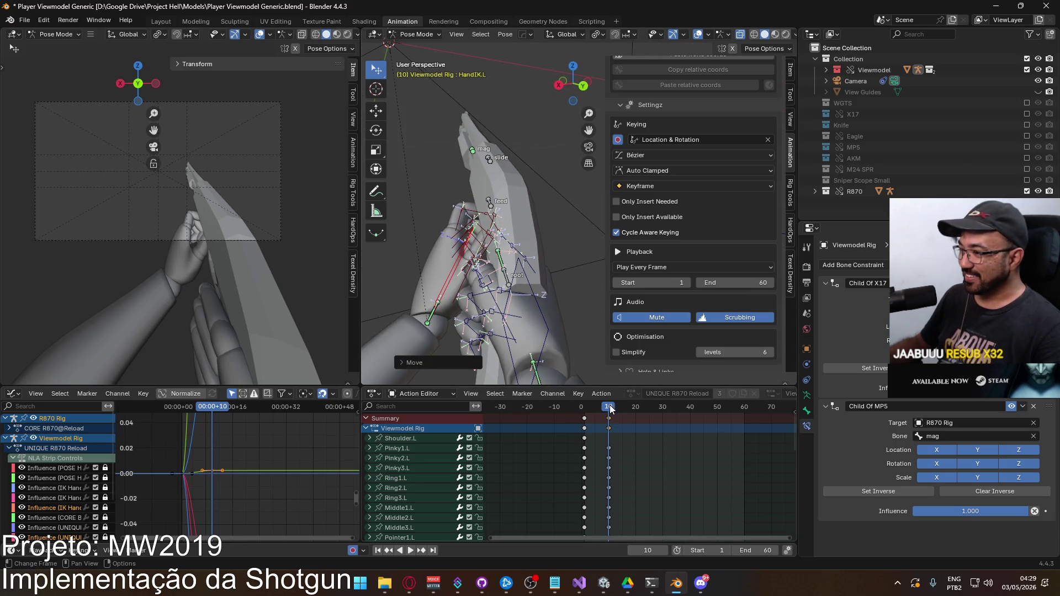
scroll(549, 277, "down", 5)
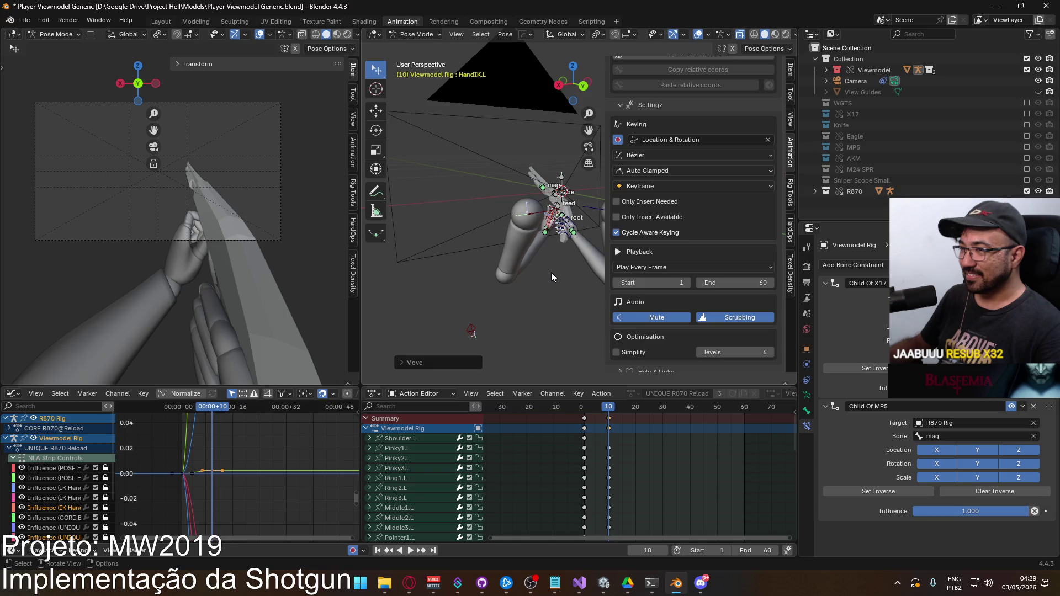
Key location and rotation on all rig bones at frame 10, then play and orbit to review
key("a")
key("i")
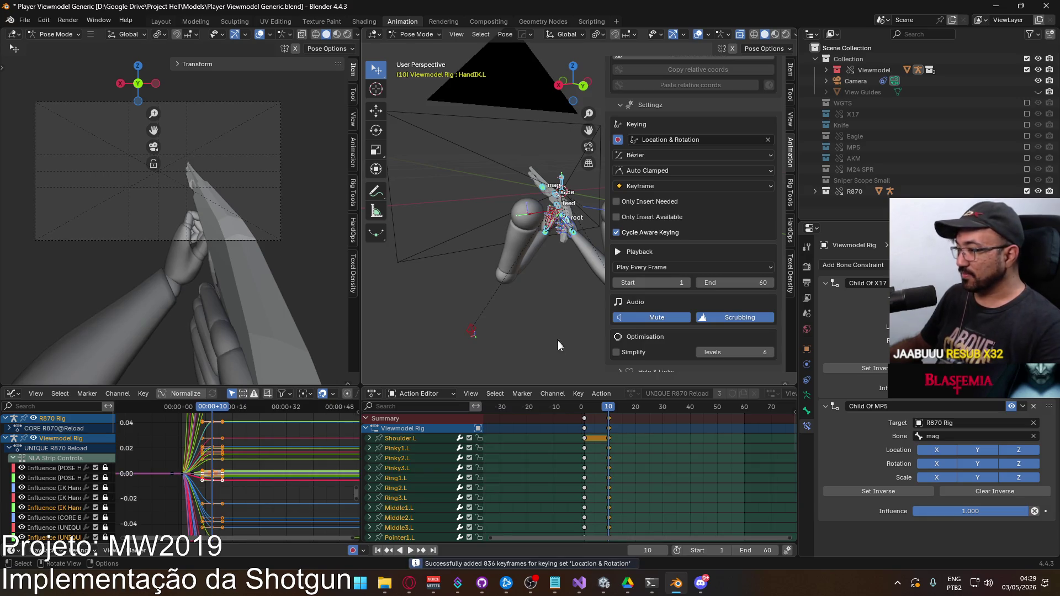
key("space")
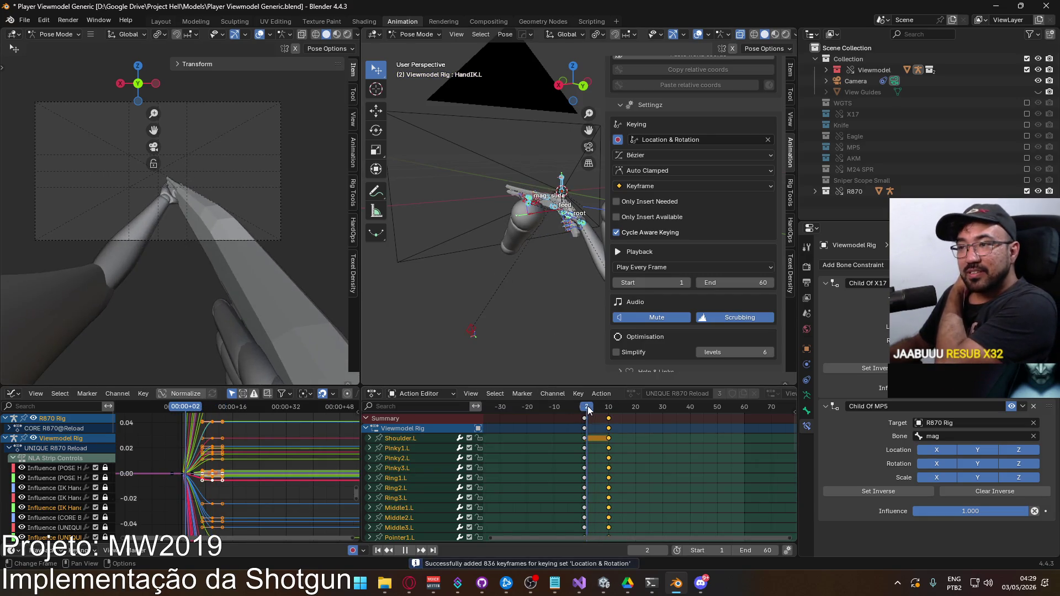
left_click_drag(605, 410, 608, 411)
key("space")
mouse_move(436, 265)
middle_mouse_down()
mouse_move(523, 273)
mouse_move(516, 266)
middle_mouse_up()
scroll(516, 267, "up", 5)
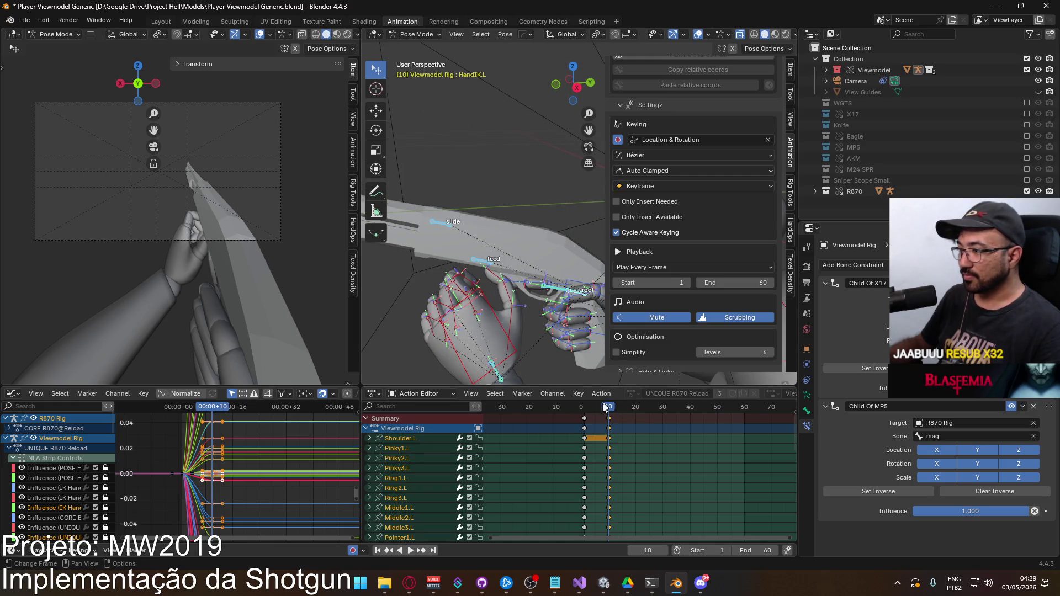
key("space")
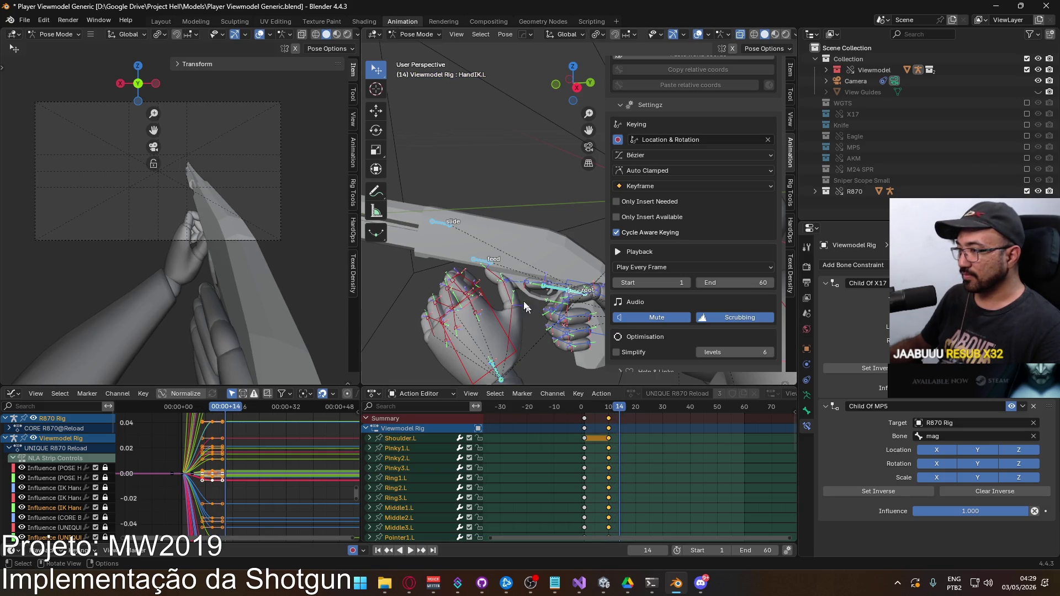
middle_click_drag(489, 330, 577, 378)
middle_click_drag(519, 349, 485, 281)
mouse_move(576, 330)
middle_mouse_down()
mouse_move(552, 277)
mouse_move(548, 296)
middle_mouse_up()
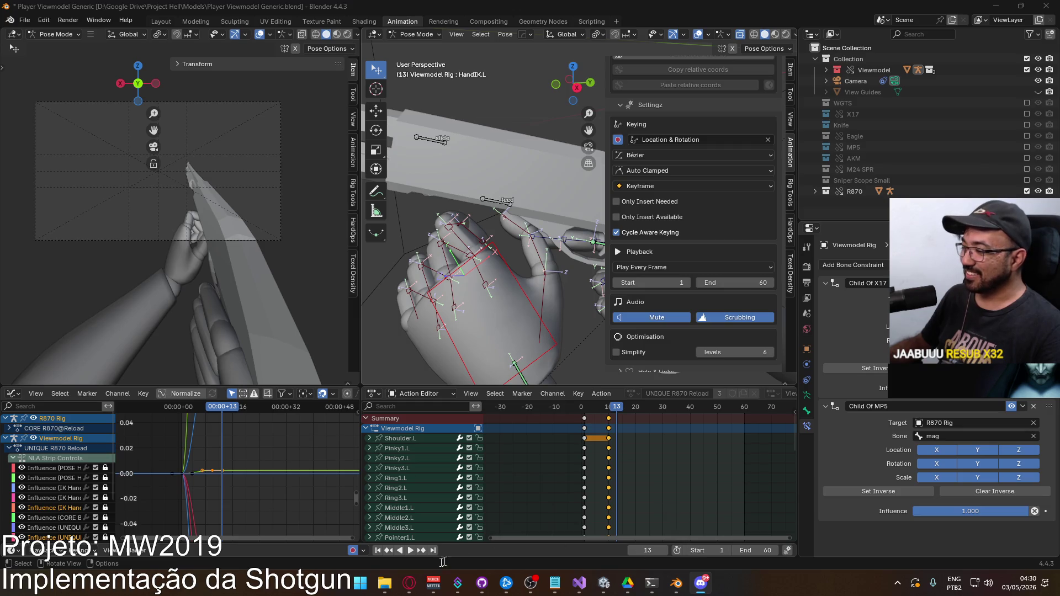
left_click(409, 582)
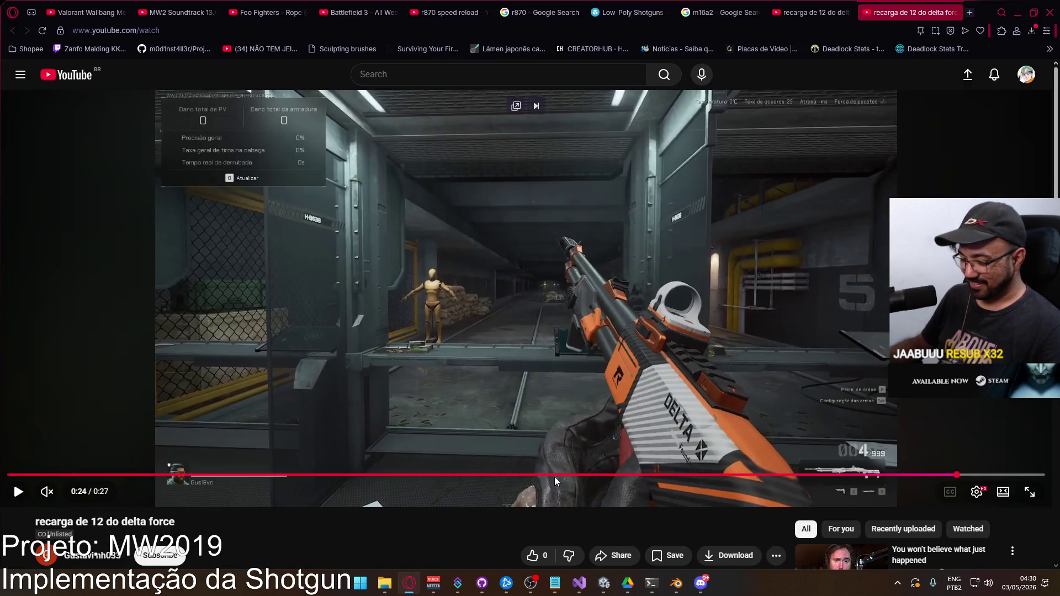
key("period")
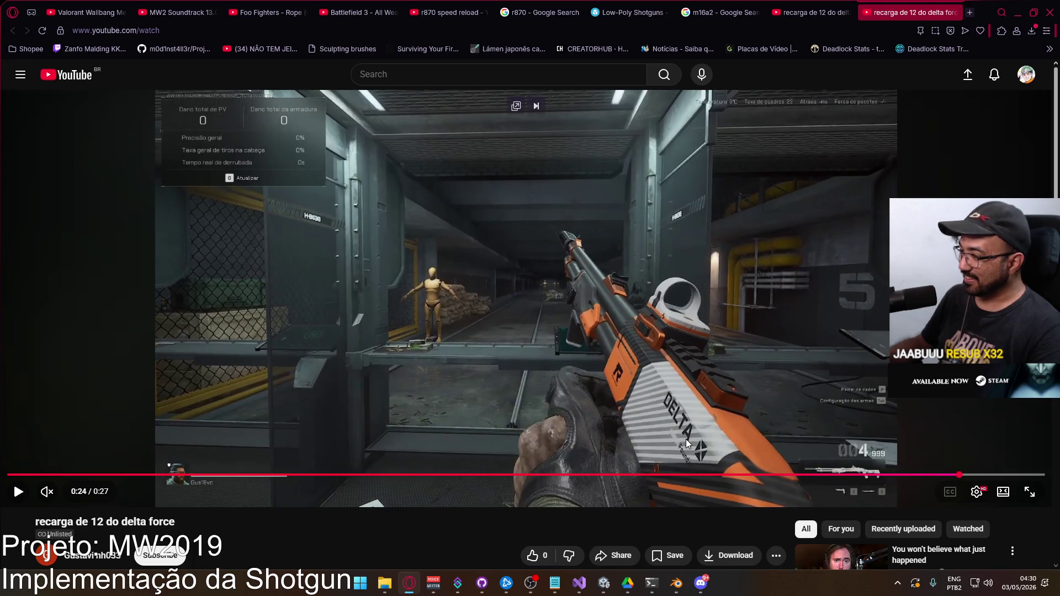
key("period")
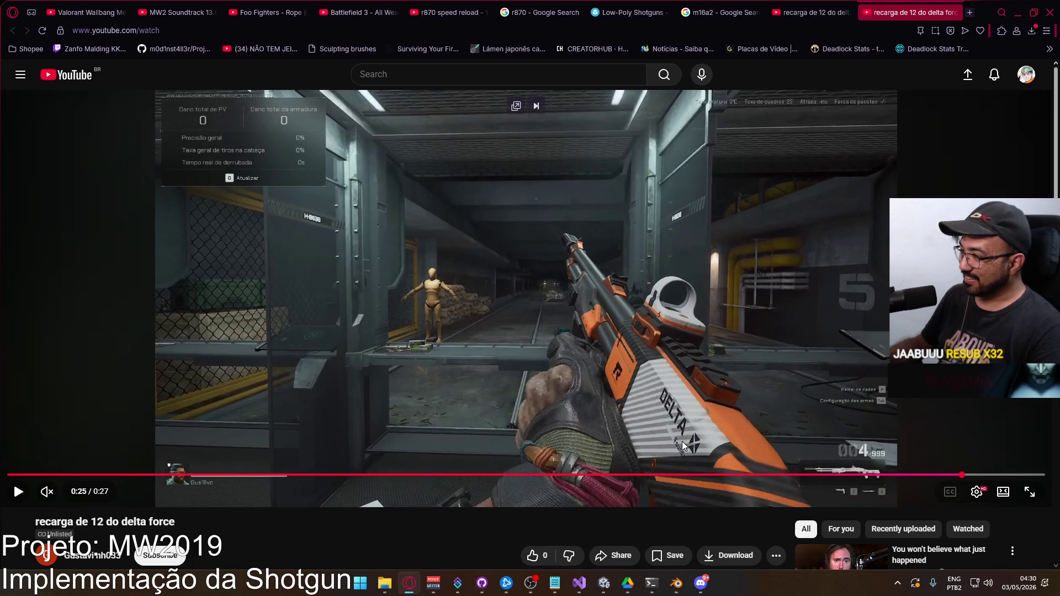
key("period")
key("period")
key("period")
key("period")
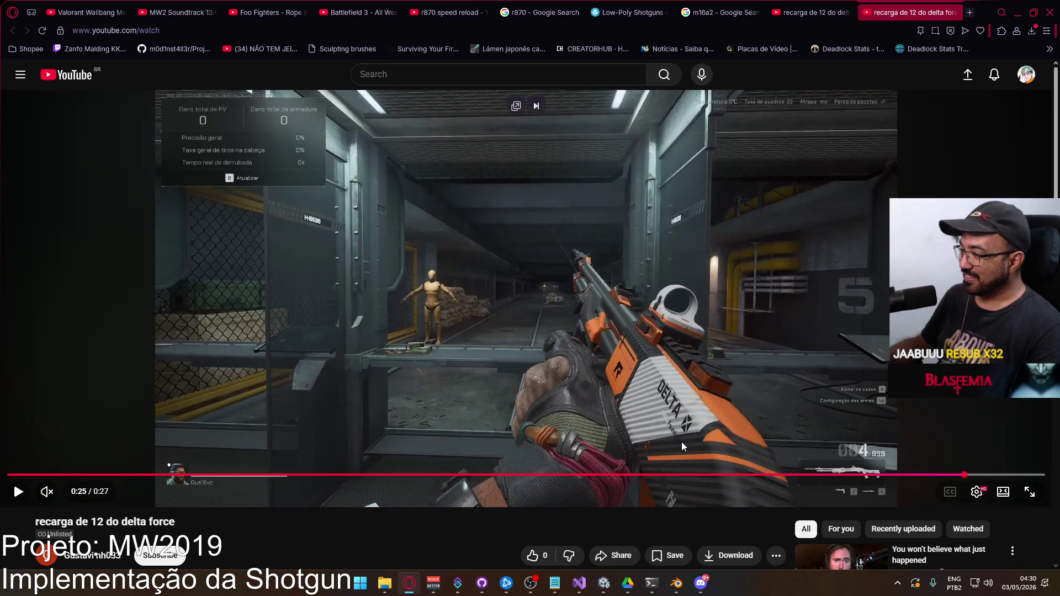
key("comma")
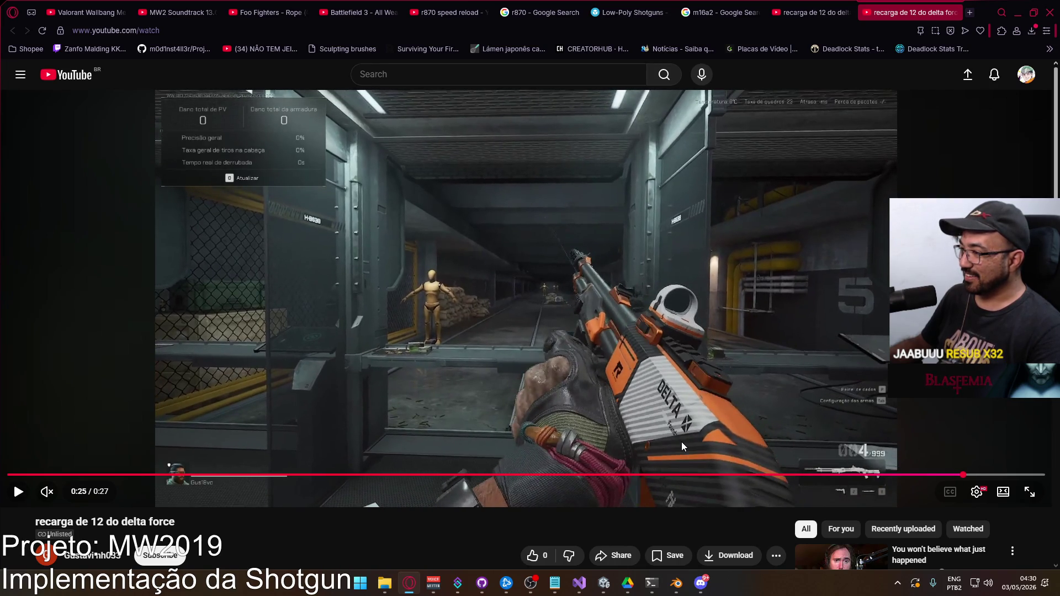
key("alt+Tab")
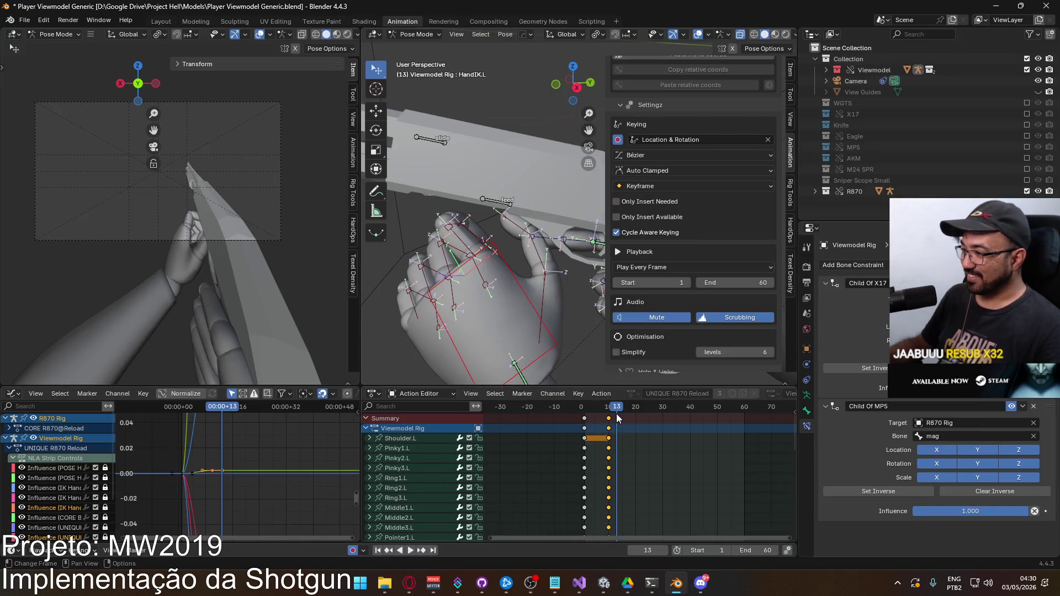
Rotate and move HandIK.L so the left hand sits on the R870 at frame 13
mouse_move(519, 310)
middle_mouse_down()
mouse_move(548, 314)
mouse_move(508, 282)
middle_mouse_up()
key("r")
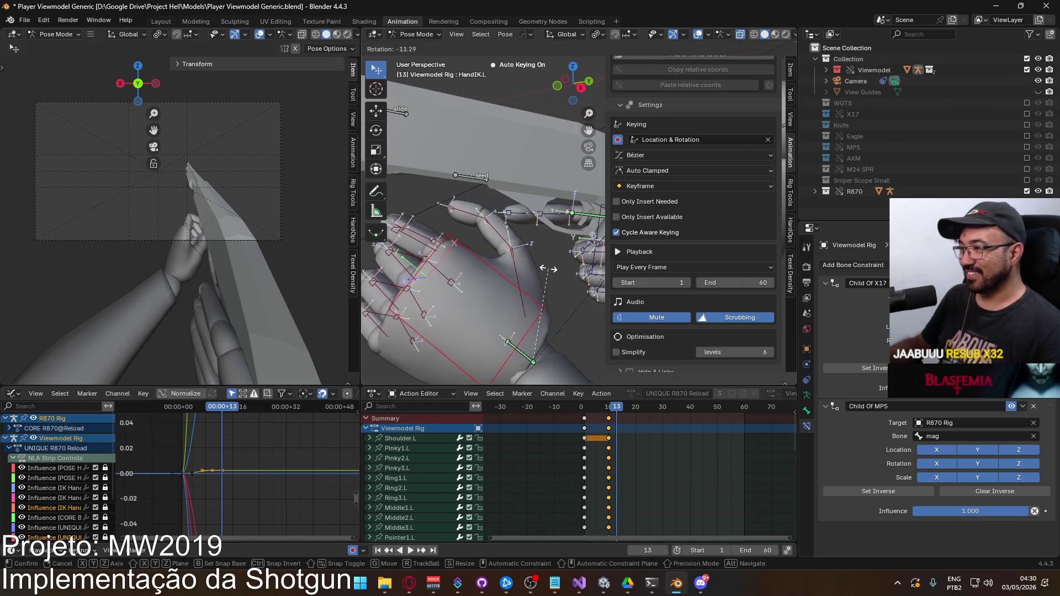
left_click(555, 277)
key("g")
left_click(530, 254)
Rotate the left hand again around global Z and nudge its position, checking the reference video
mouse_move(496, 210)
middle_mouse_down()
mouse_move(428, 173)
mouse_move(414, 177)
mouse_move(525, 204)
middle_mouse_up()
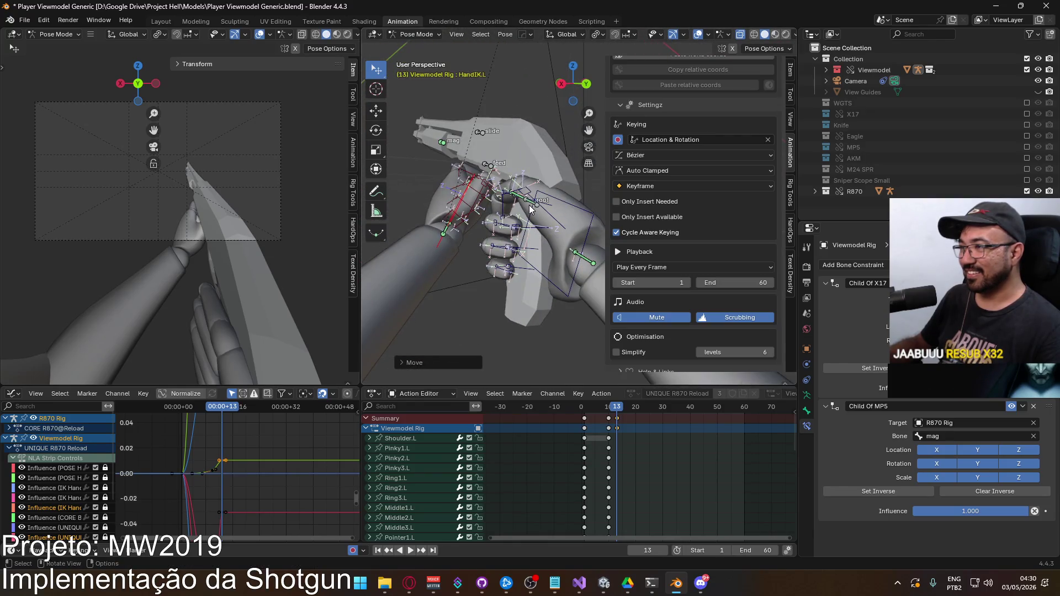
key("r")
key("y")
key("y")
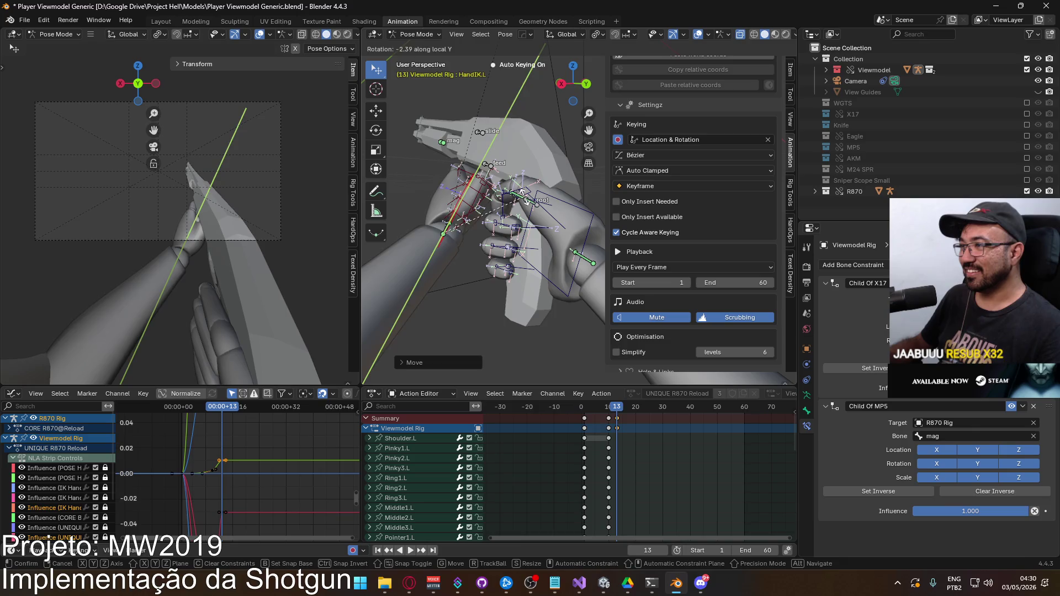
key("z")
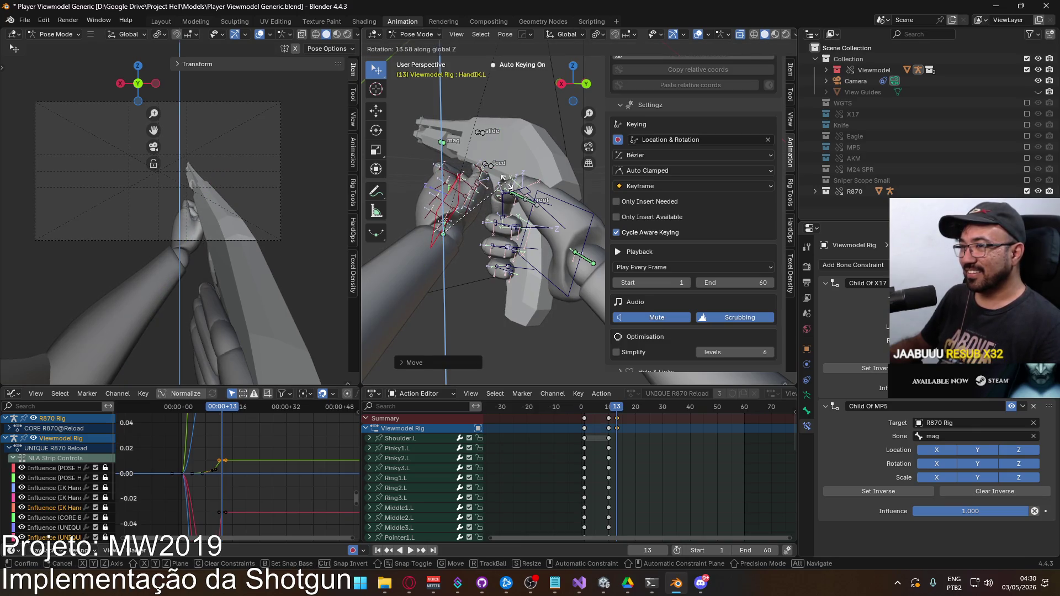
left_click(503, 177)
mouse_move(502, 177)
middle_mouse_down()
mouse_move(647, 217)
mouse_move(565, 260)
middle_mouse_up()
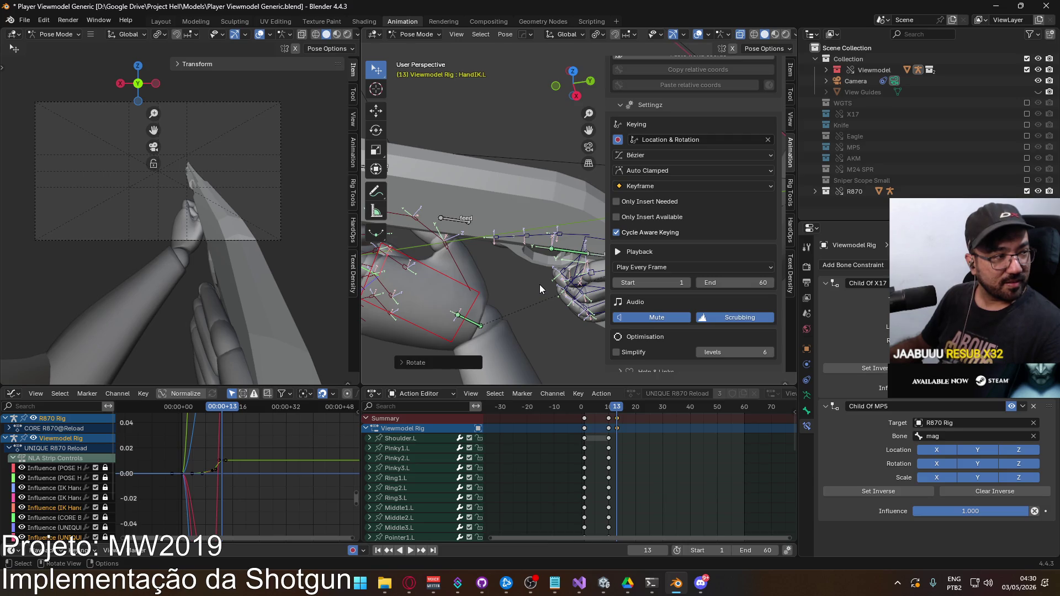
mouse_move(532, 284)
middle_mouse_down()
mouse_move(494, 253)
mouse_move(498, 231)
mouse_move(506, 272)
mouse_move(490, 251)
mouse_move(502, 252)
middle_mouse_up()
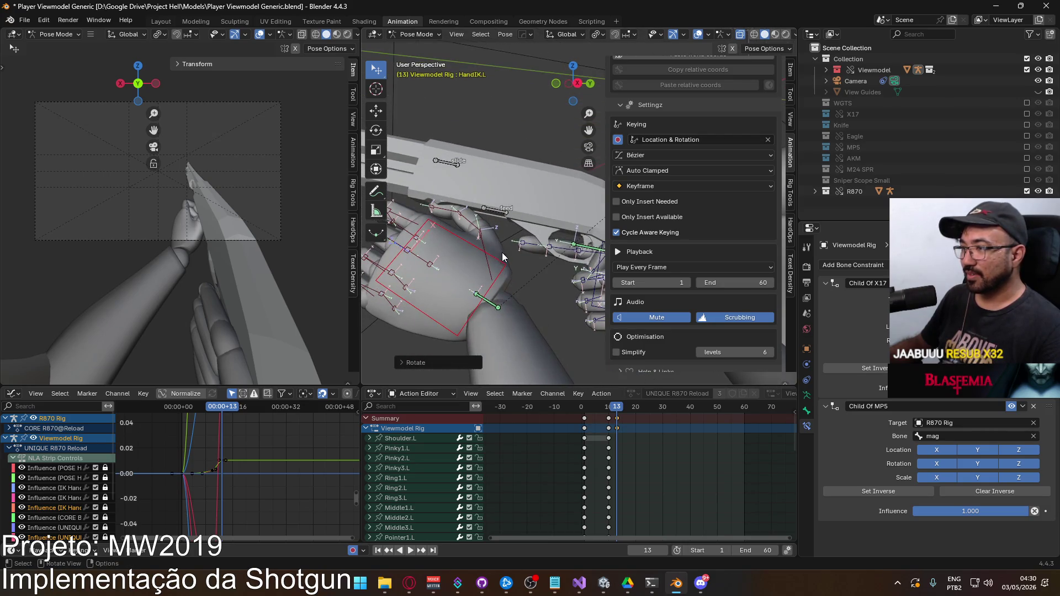
key("g")
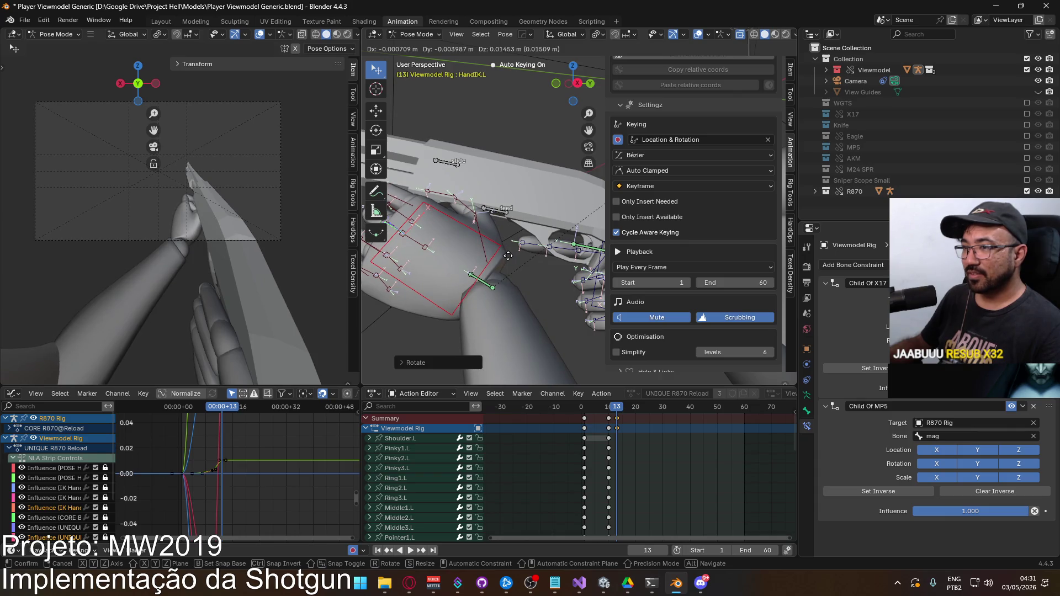
left_click(508, 255)
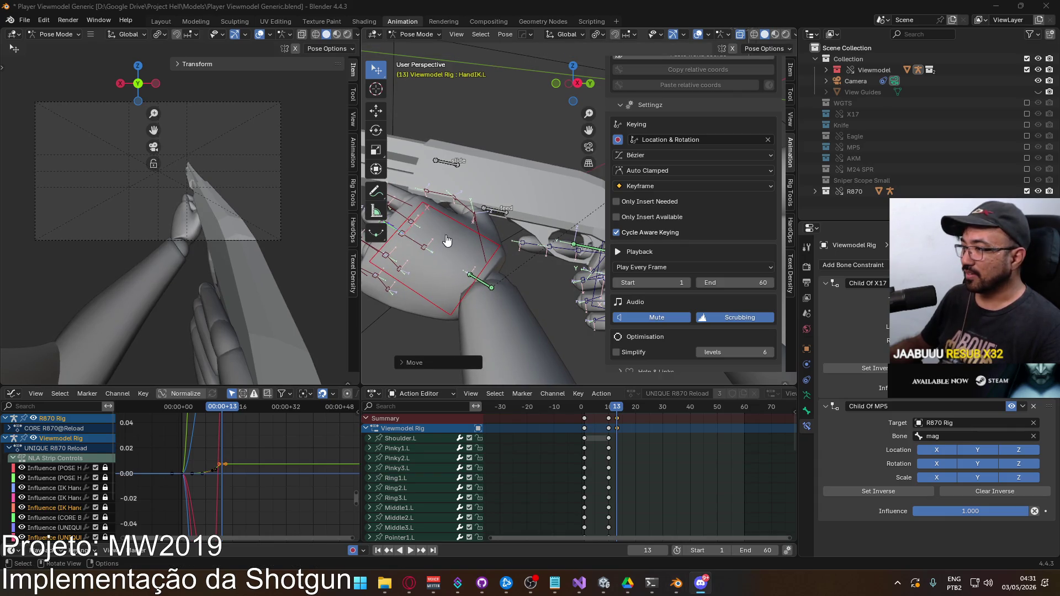
key("alt+Tab")
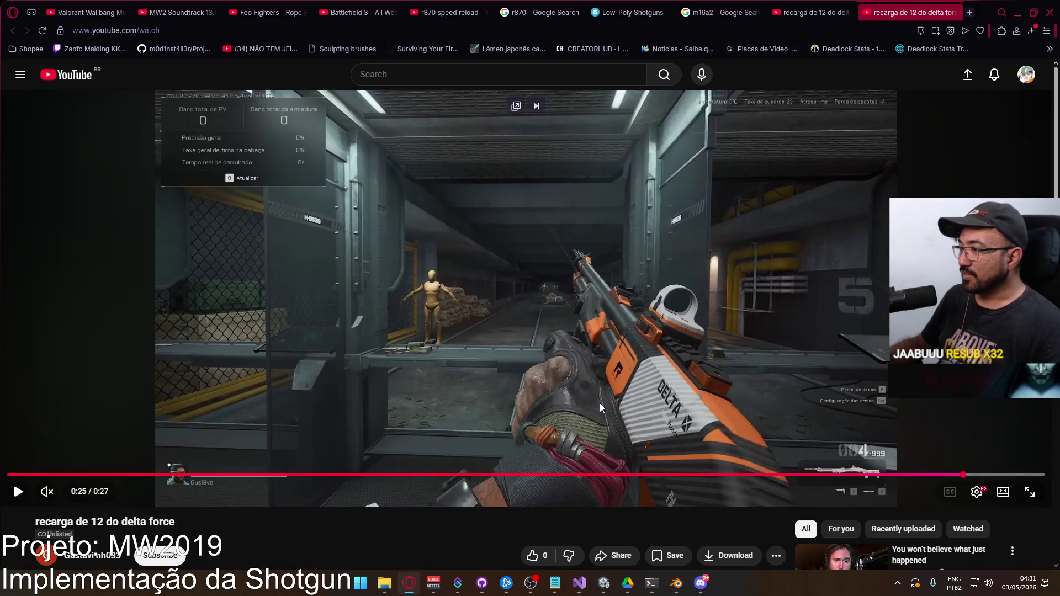
key("alt+Tab")
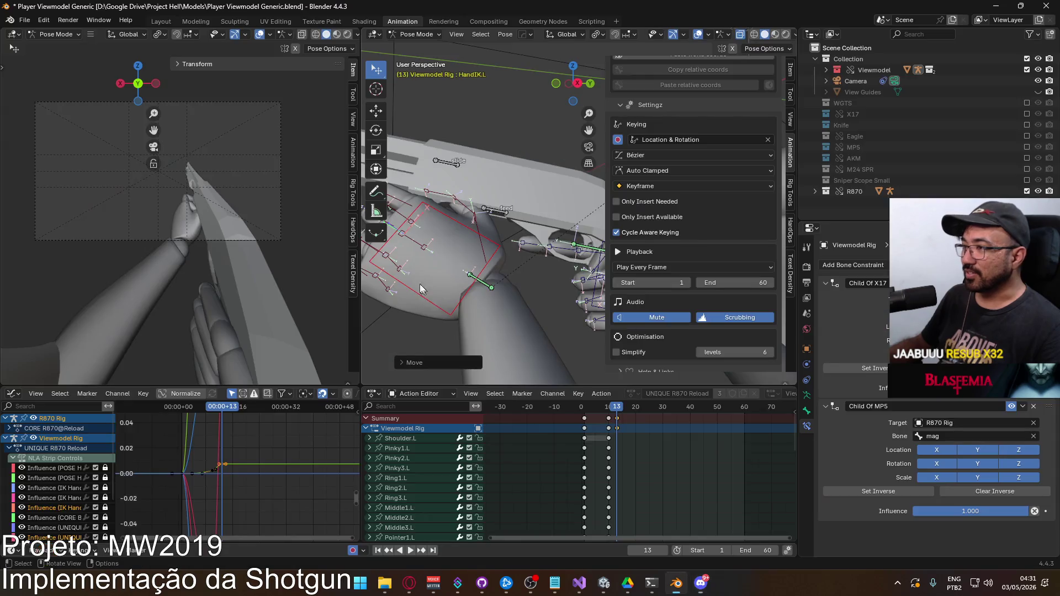
Curl the pointer finger's base bone Pointer1.L around its local X axis
middle_click_drag(461, 254, 474, 277)
left_click(541, 258)
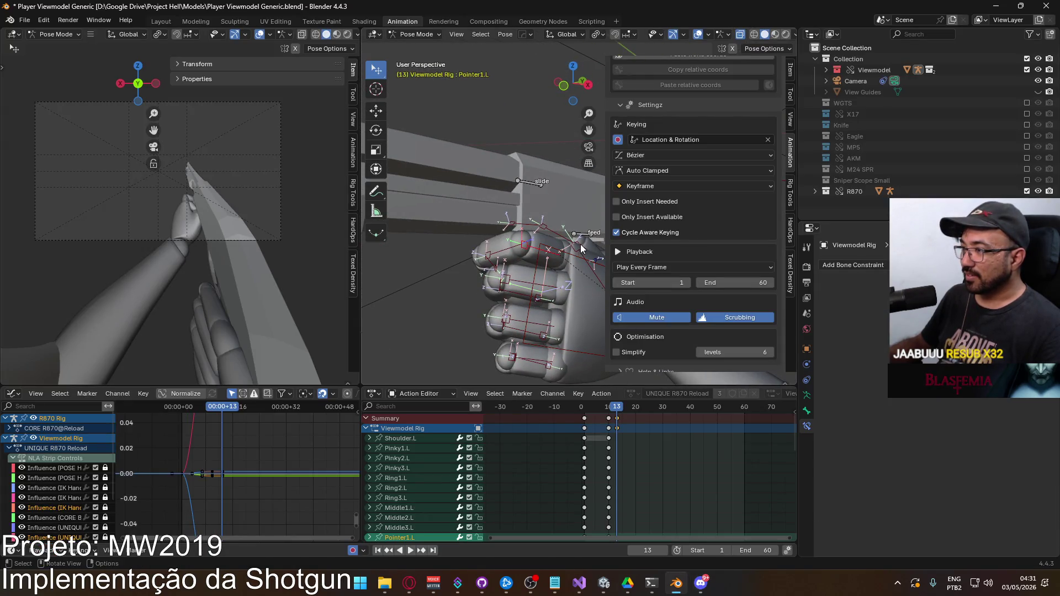
key("r")
key("x")
key("x")
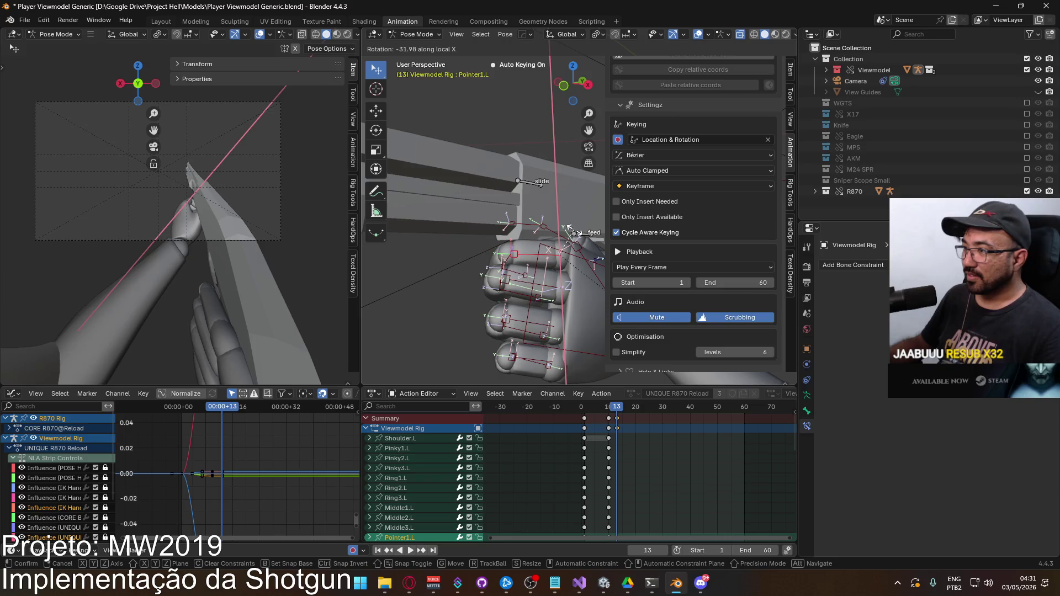
left_click(569, 230)
mouse_move(563, 230)
middle_mouse_down()
mouse_move(519, 243)
mouse_move(550, 202)
mouse_move(433, 223)
mouse_move(548, 227)
mouse_move(505, 227)
middle_mouse_up()
key("r")
left_click(540, 199)
key("r")
key("x")
key("x")
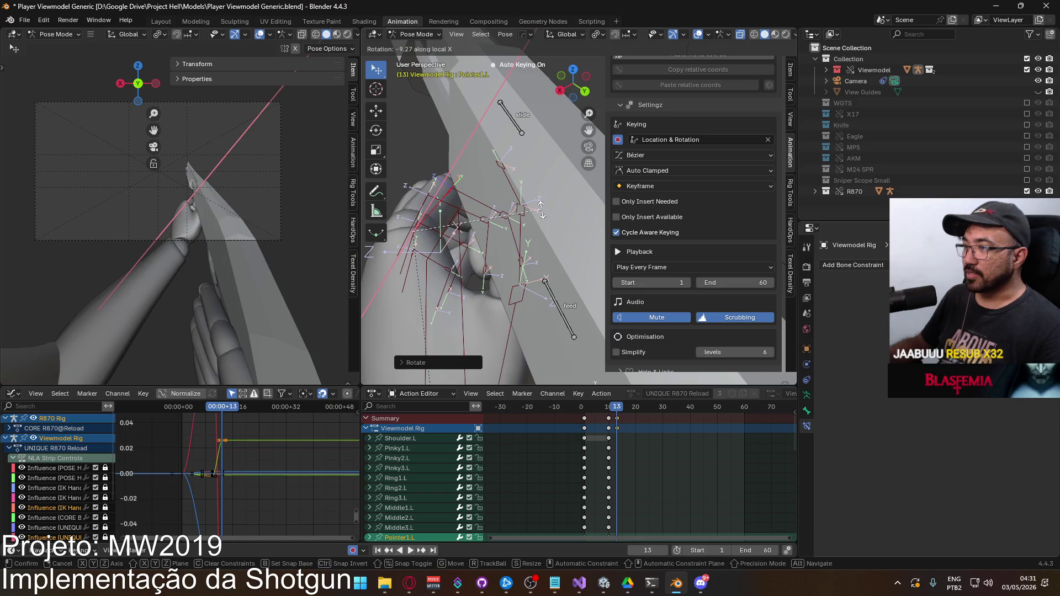
left_click(545, 218)
Bend Pointer2.L and Pointer3.L on local X to wrap the pointer finger
left_click(490, 203)
key("r")
key("x")
key("x")
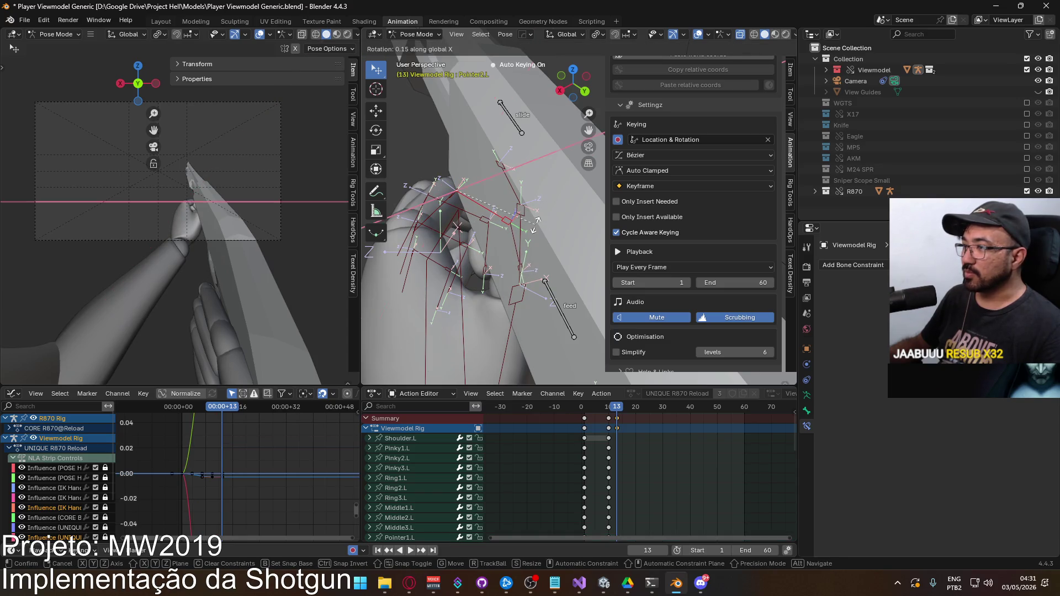
left_click(523, 175)
left_click(546, 224)
key("r")
key("x")
key("x")
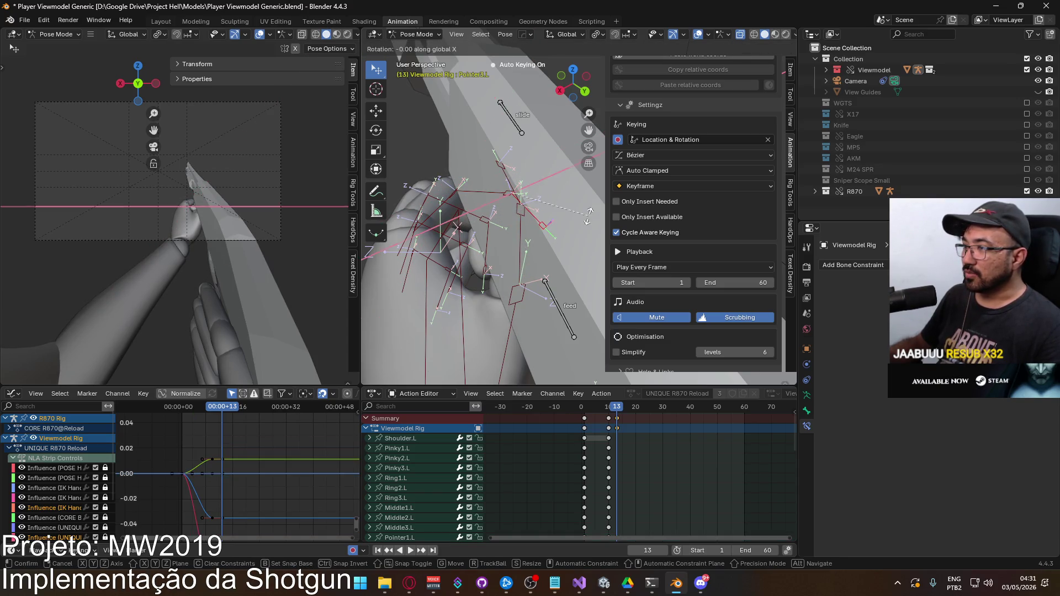
left_click(472, 201)
Refine the Pointer2.L and Pointer1.L bends on local X
left_click(516, 200)
key("r")
key("x")
key("x")
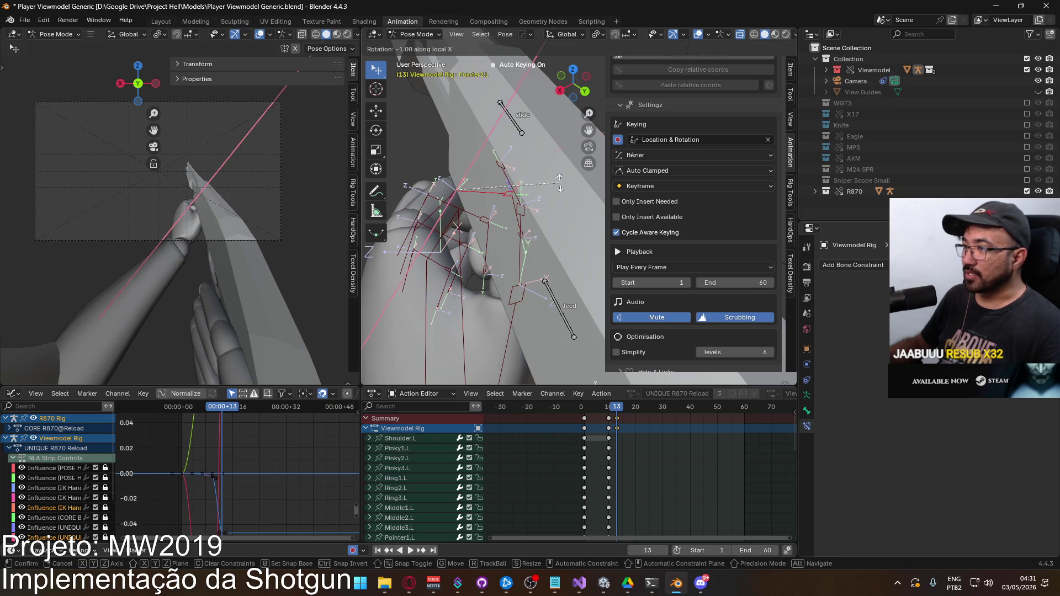
left_click(545, 231)
left_click(451, 195)
key("r")
key("x")
key("x")
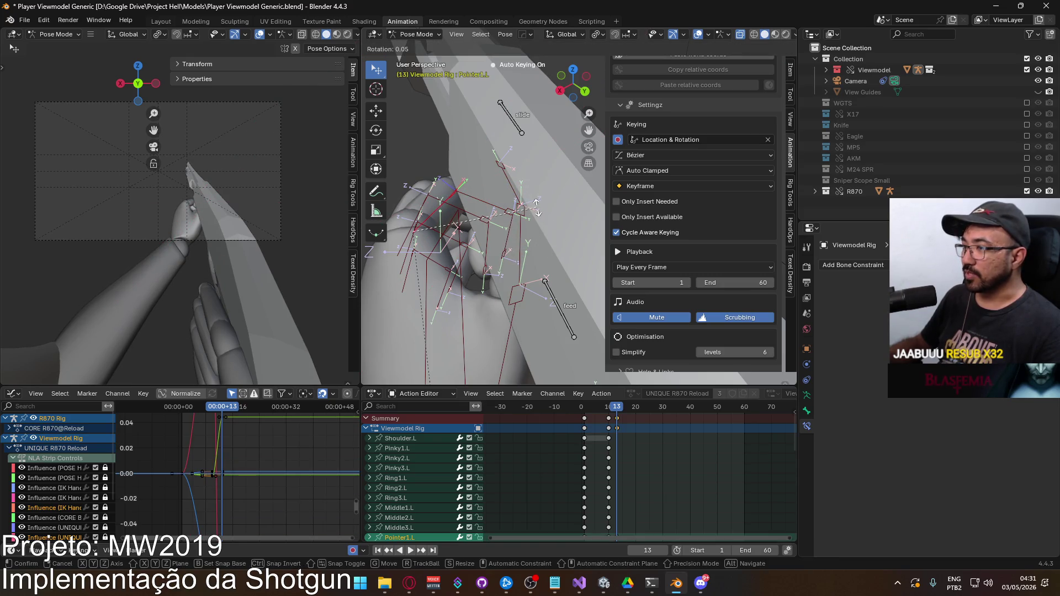
left_click(505, 179)
Curl Middle1.L, Ring1.L and Pinky1.L together around local X
mouse_move(415, 197)
middle_mouse_down()
mouse_move(499, 197)
mouse_move(439, 195)
middle_mouse_up()
mouse_move(462, 243)
middle_mouse_down()
mouse_move(506, 214)
mouse_move(536, 245)
mouse_move(527, 257)
middle_mouse_up()
left_click(506, 214)
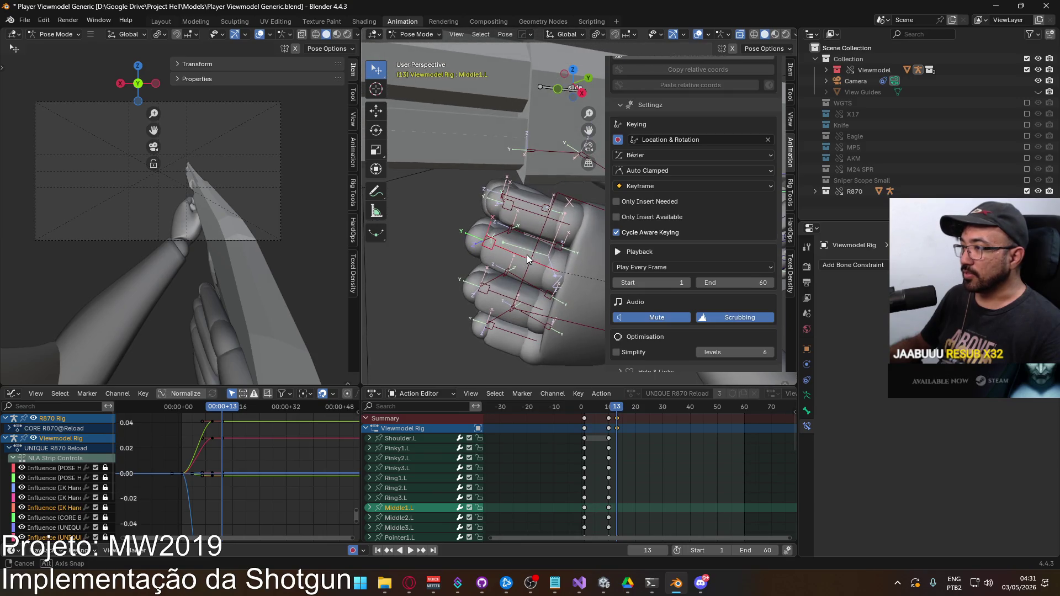
left_click(506, 292, "shift")
left_click(509, 339, "shift")
left_click(552, 242, "shift")
key("r")
key("x")
key("x")
left_click(577, 267)
Bend Ring1.L and Pinky1.L further, each on its local X axis
left_click(501, 287)
middle_click_drag(501, 287, 576, 213)
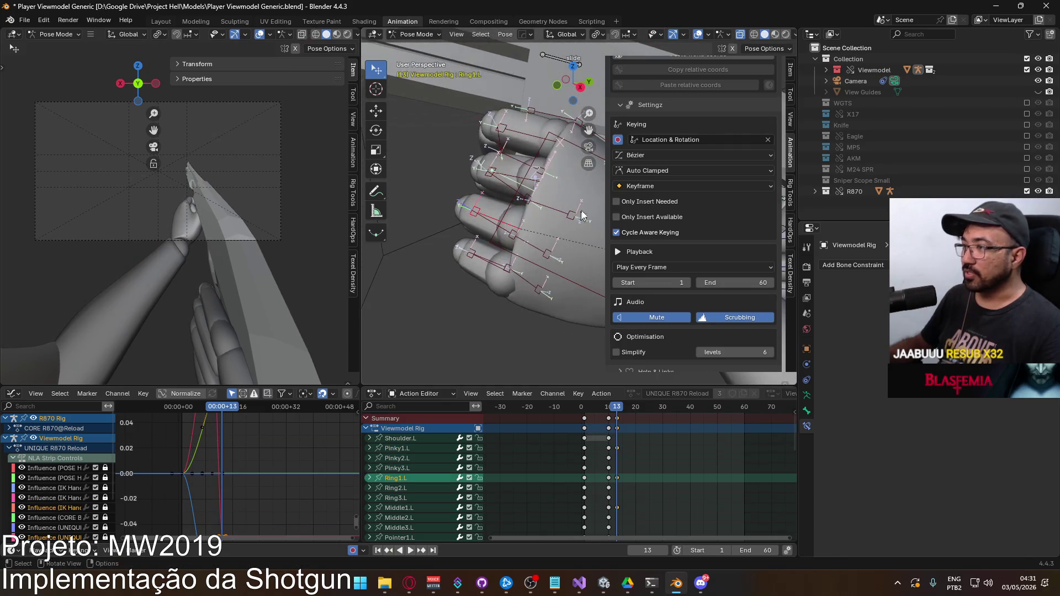
key("r")
key("x")
key("x")
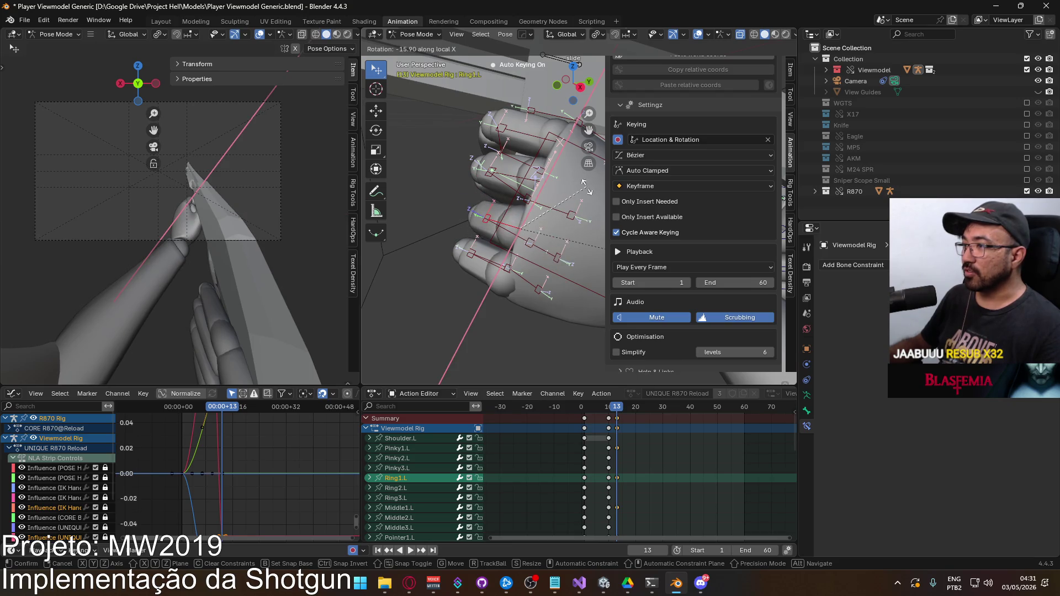
left_click(585, 187)
left_click(487, 274)
key("r")
key("x")
key("x")
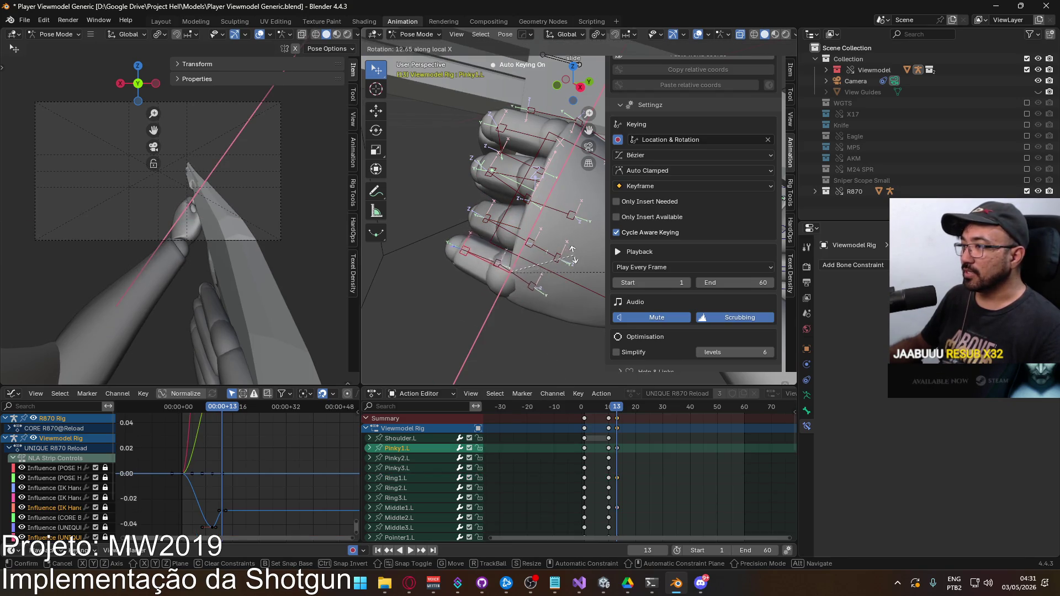
left_click(640, 320)
mouse_move(640, 319)
middle_mouse_down()
mouse_move(570, 257)
mouse_move(425, 253)
mouse_move(469, 204)
mouse_move(535, 220)
mouse_move(514, 237)
mouse_move(521, 251)
mouse_move(535, 237)
mouse_move(555, 268)
mouse_move(553, 234)
mouse_move(537, 259)
mouse_move(456, 191)
mouse_move(555, 178)
middle_mouse_up()
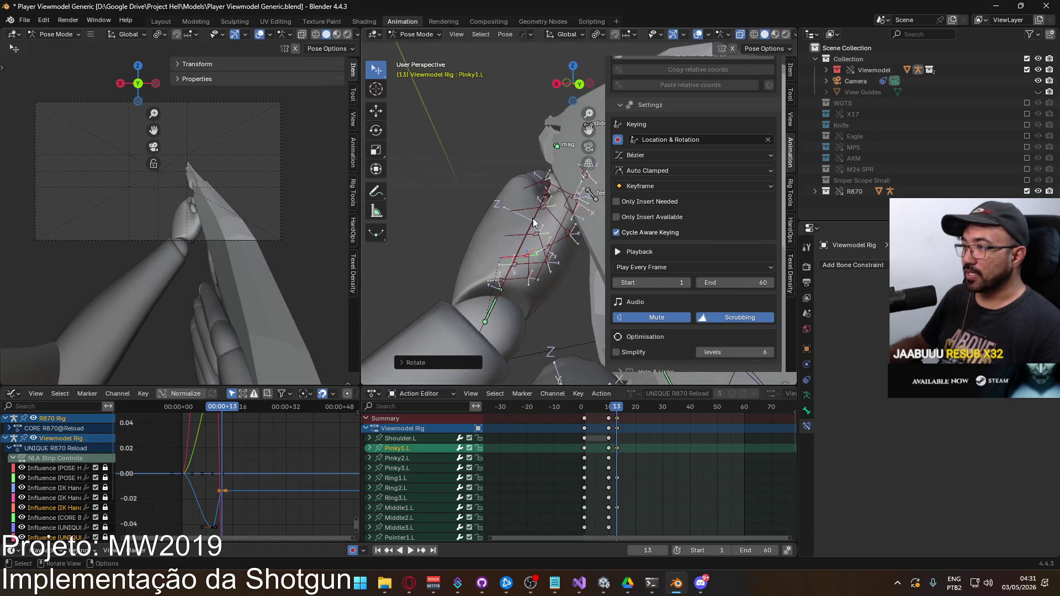
Rotate and reposition HandIK.L, then play back and return to frame 10
left_click(559, 178)
key("r")
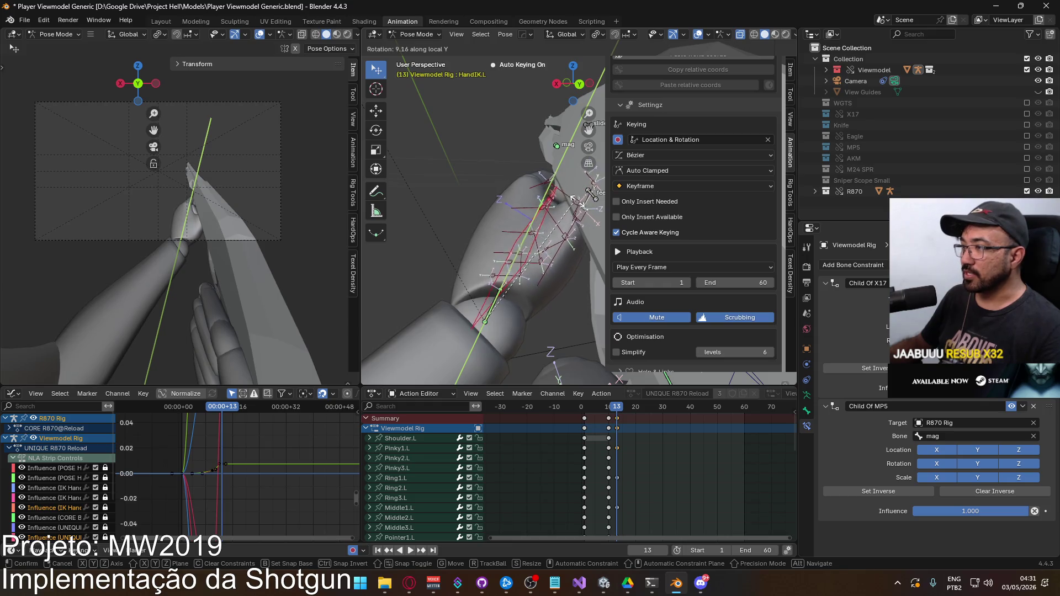
left_click(535, 212)
mouse_move(535, 212)
middle_mouse_down()
mouse_move(542, 229)
mouse_move(563, 225)
middle_mouse_up()
key("g")
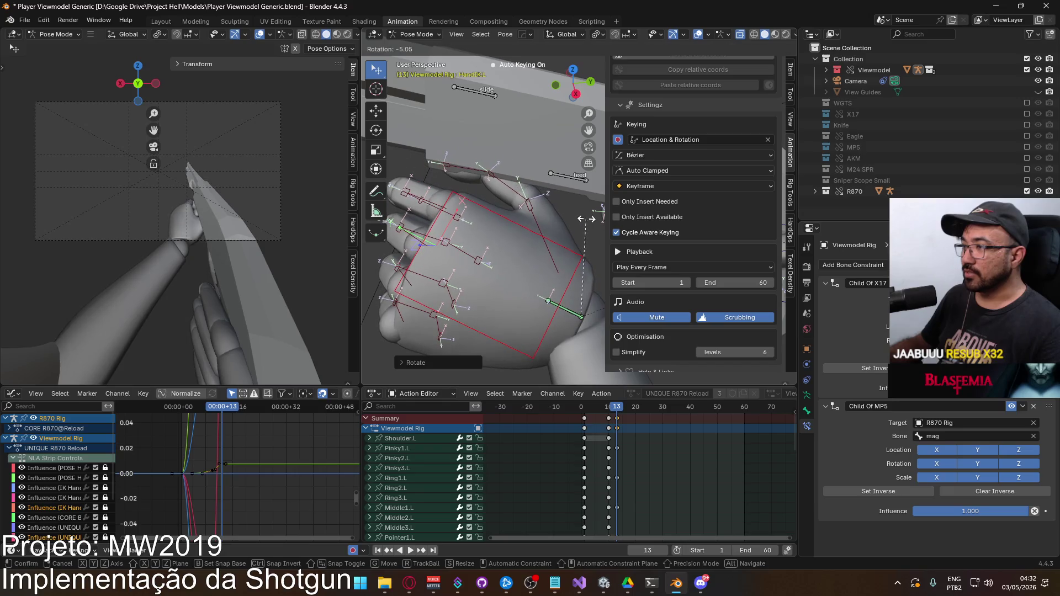
key("Escape")
key("g")
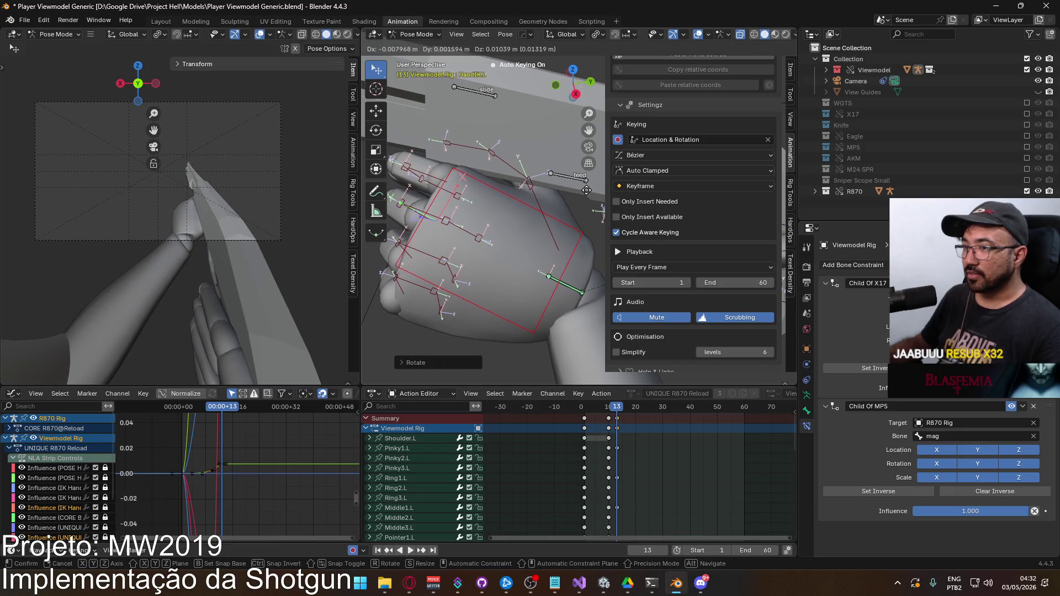
left_click(581, 204)
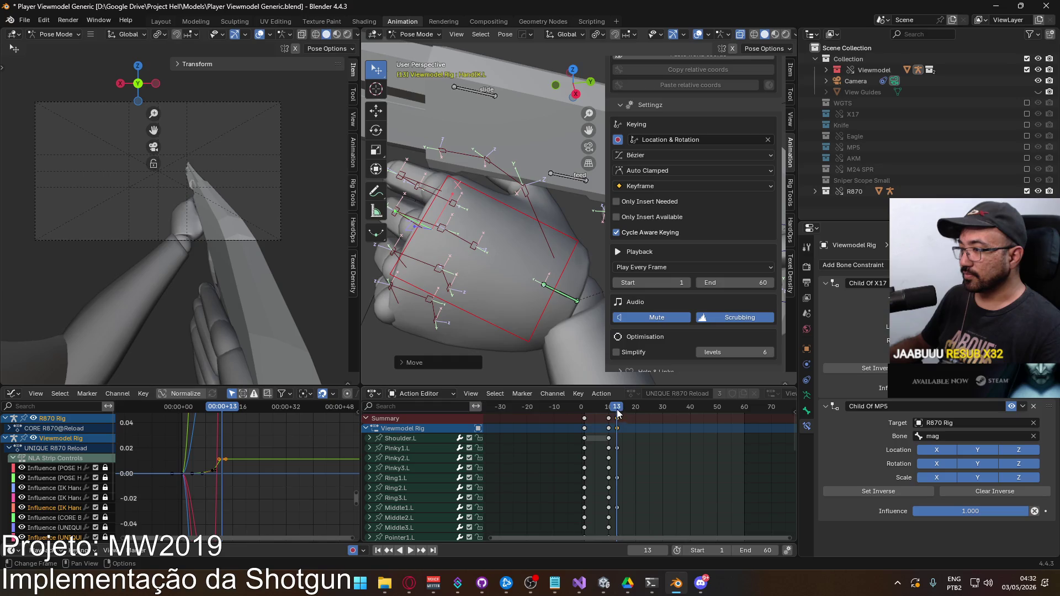
key("space")
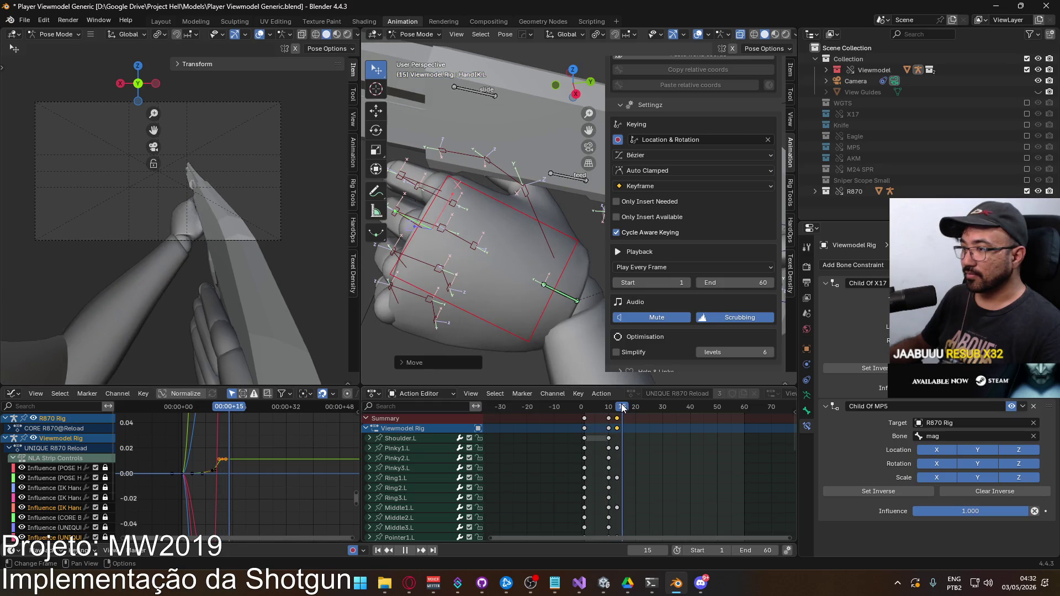
left_click_drag(619, 408, 618, 408)
Move HandIK.L again and replay the animation, stopping at frame 10
middle_click_drag(513, 166, 458, 186)
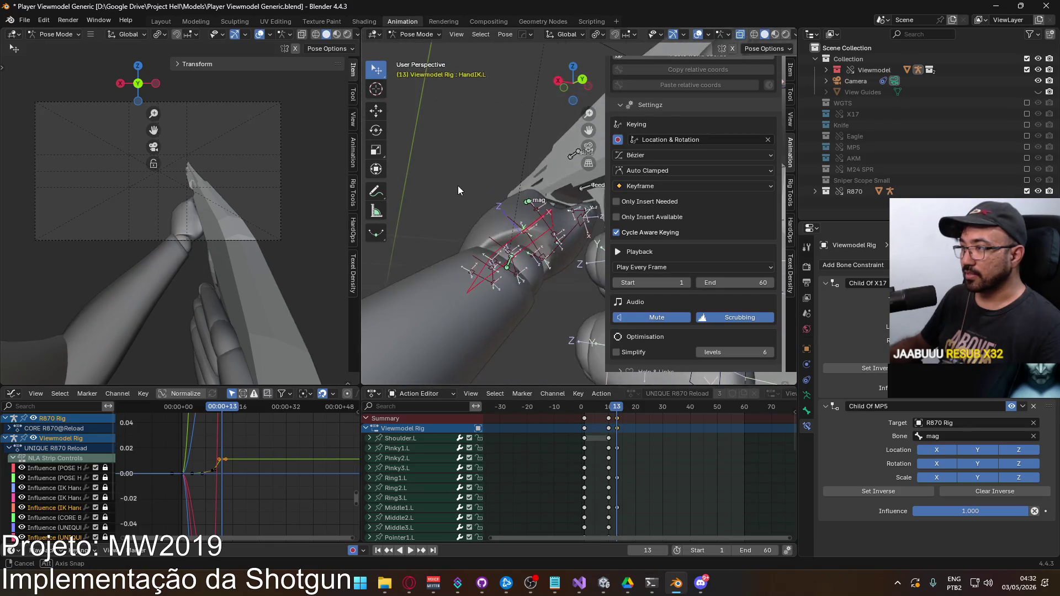
key("g")
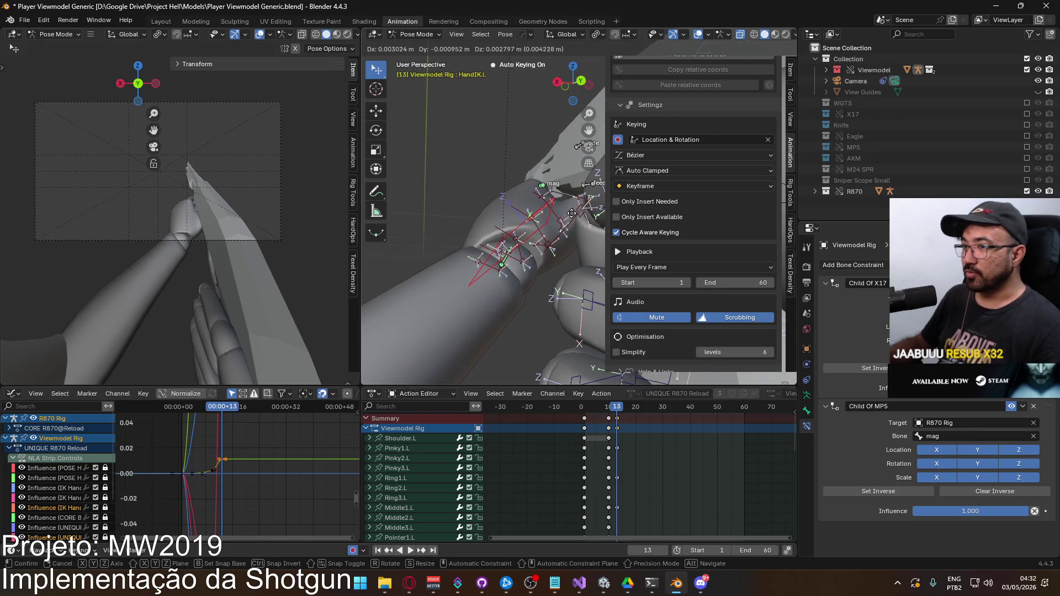
left_click(569, 211)
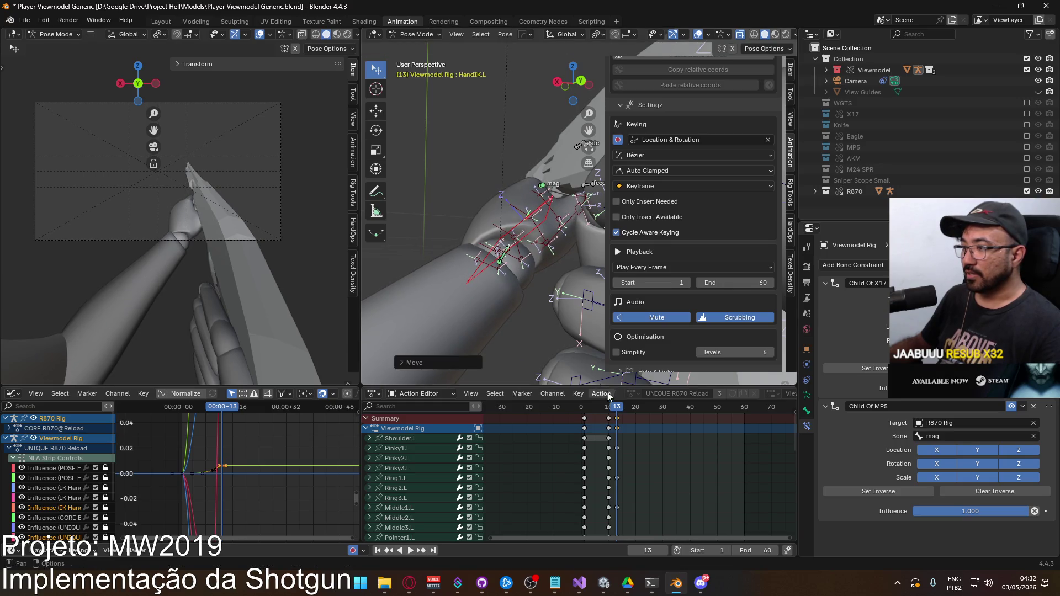
key("space")
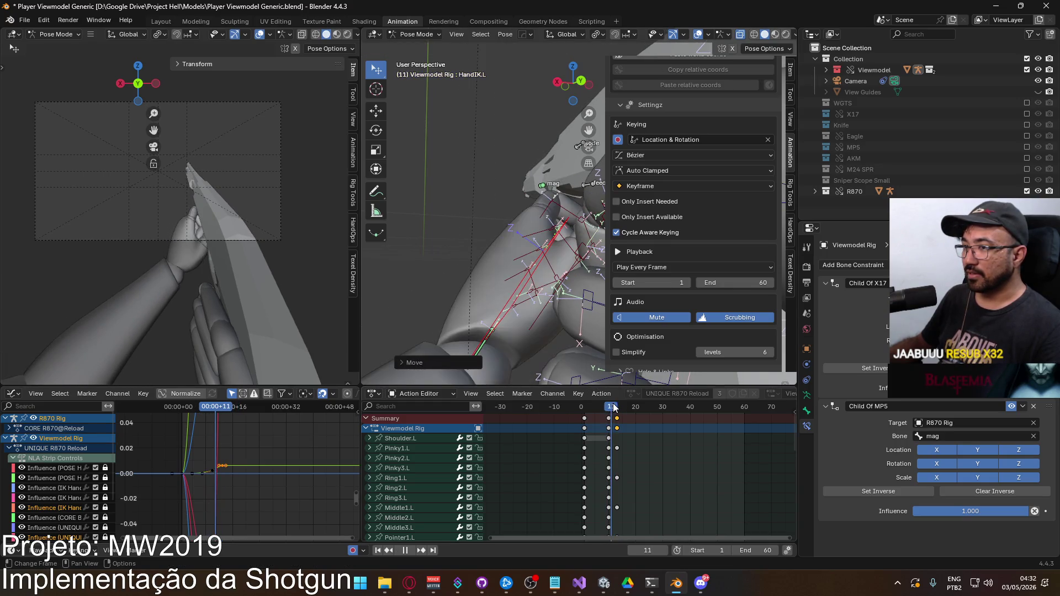
left_click_drag(618, 407, 610, 406)
key("space")
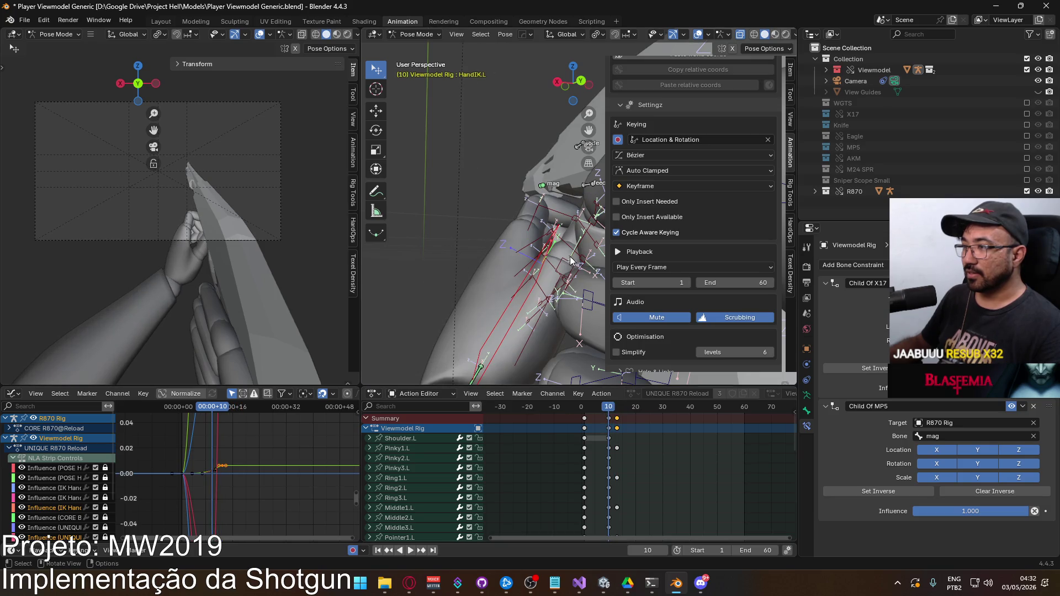
At frame 10, rotate HandIK.L on local Y and move it, then scrub to frame 14
key("r")
key("y")
key("y")
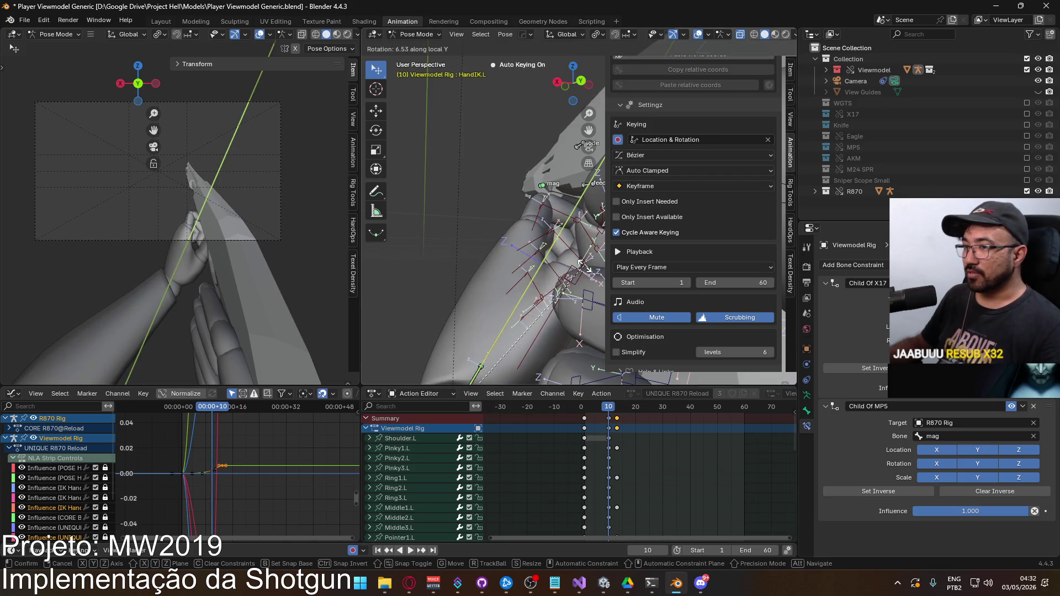
left_click(564, 255)
middle_click_drag(563, 256, 552, 253)
key("g")
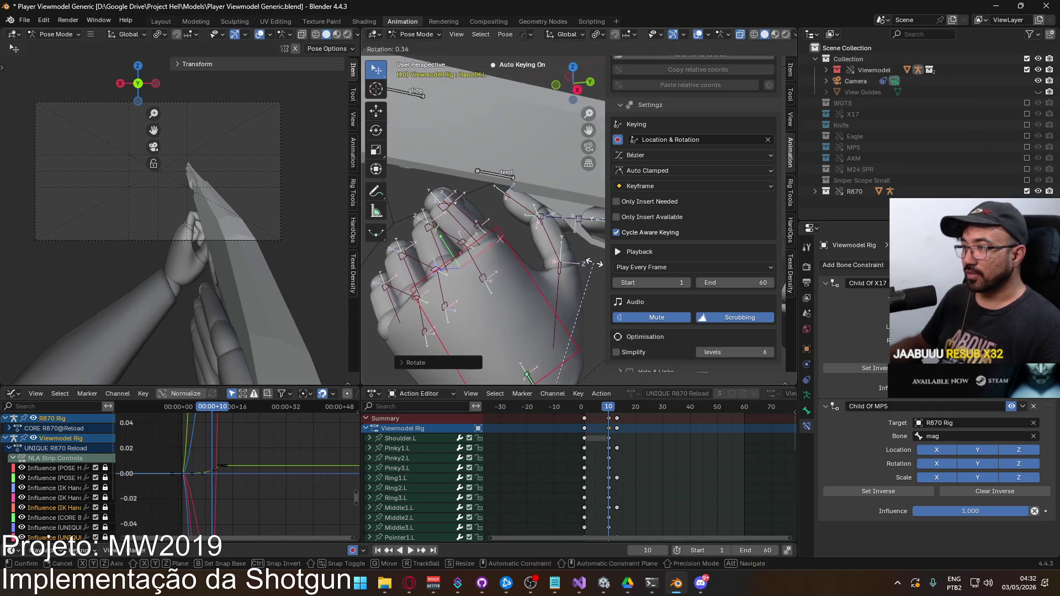
left_click(585, 230)
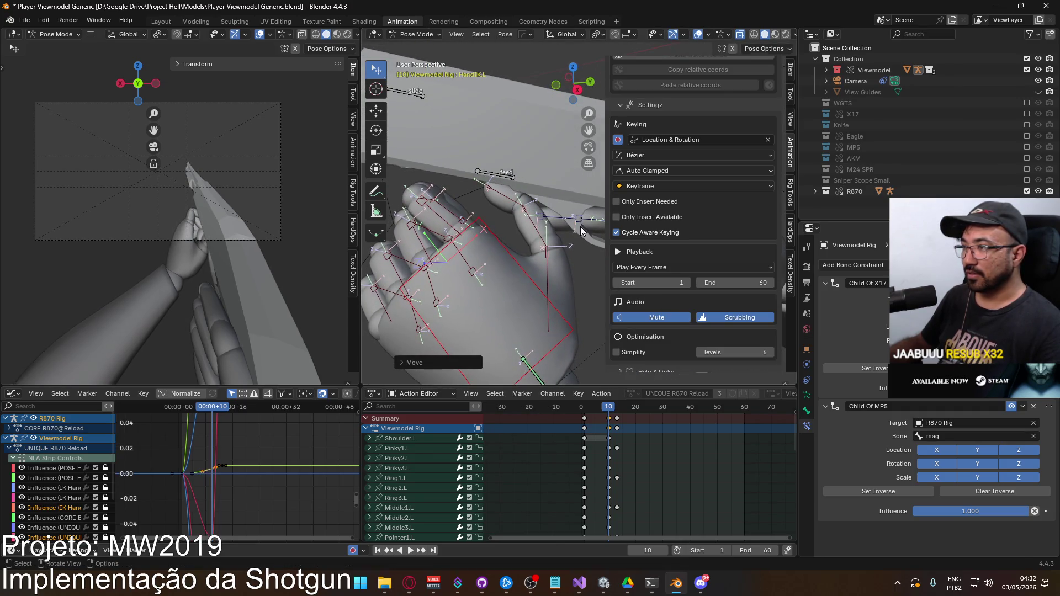
left_click_drag(610, 411, 619, 408)
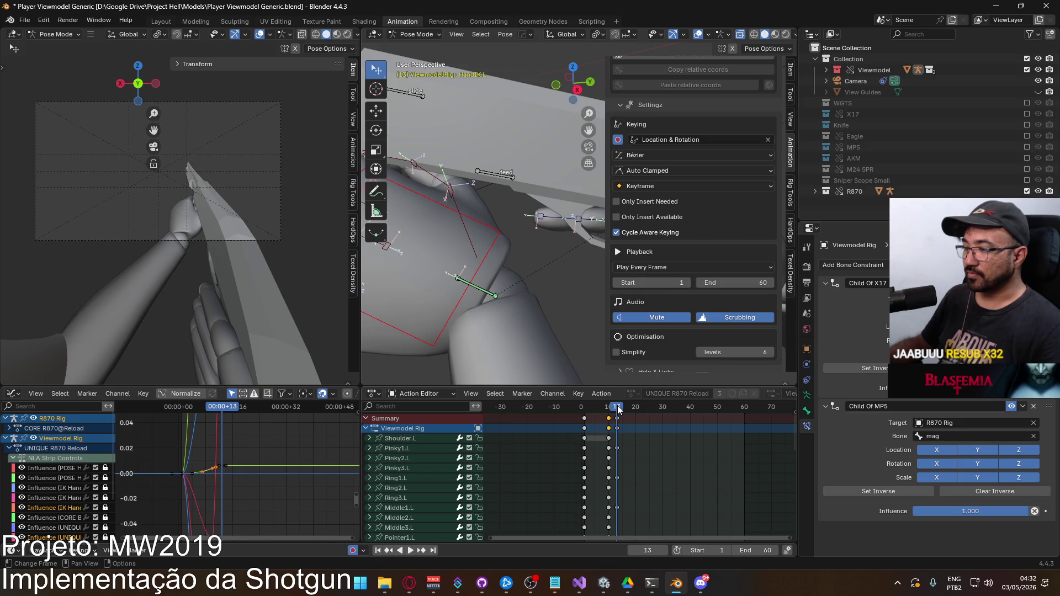
left_click_drag(618, 409, 628, 409)
key("alt+Tab")
key("alt+Tab")
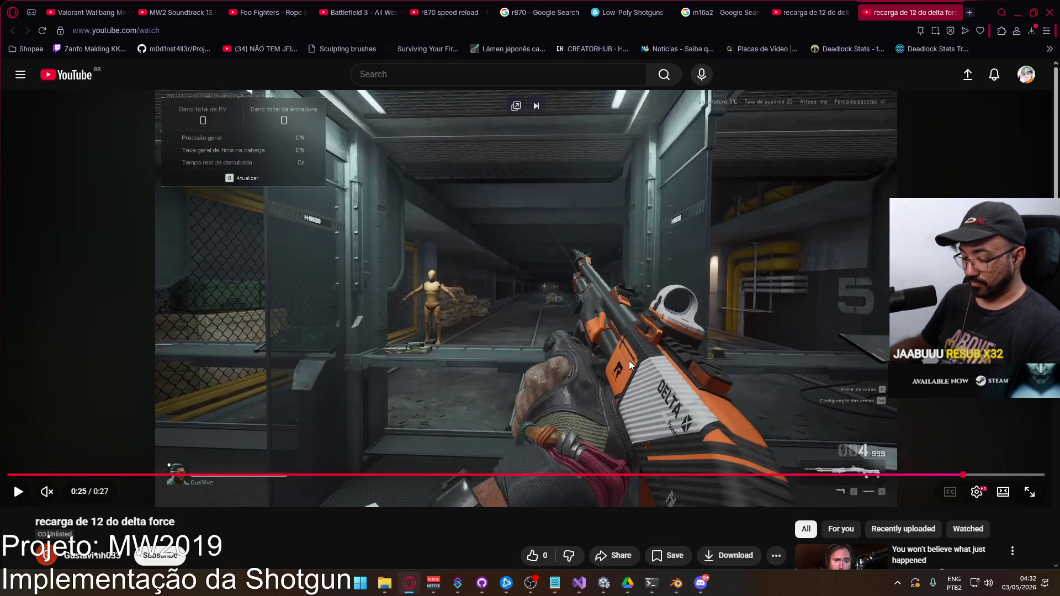
Step the paused Delta Force reload clip forward and back, then return to Blender
key("period")
key("period")
key("period")
key("period")
key("period")
key("period")
key("comma")
key("comma")
key("comma")
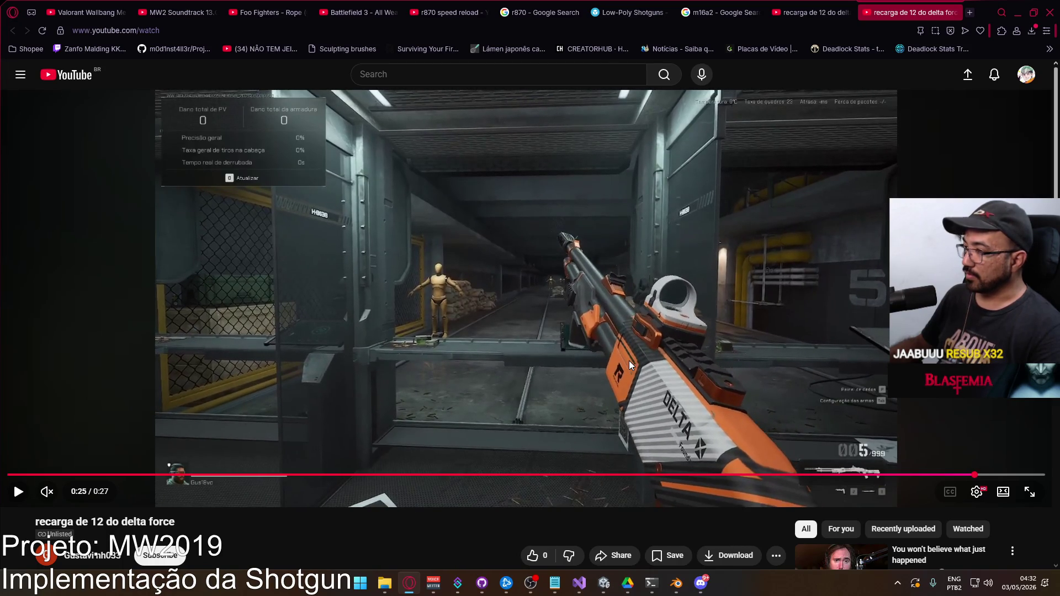
key("alt+Tab")
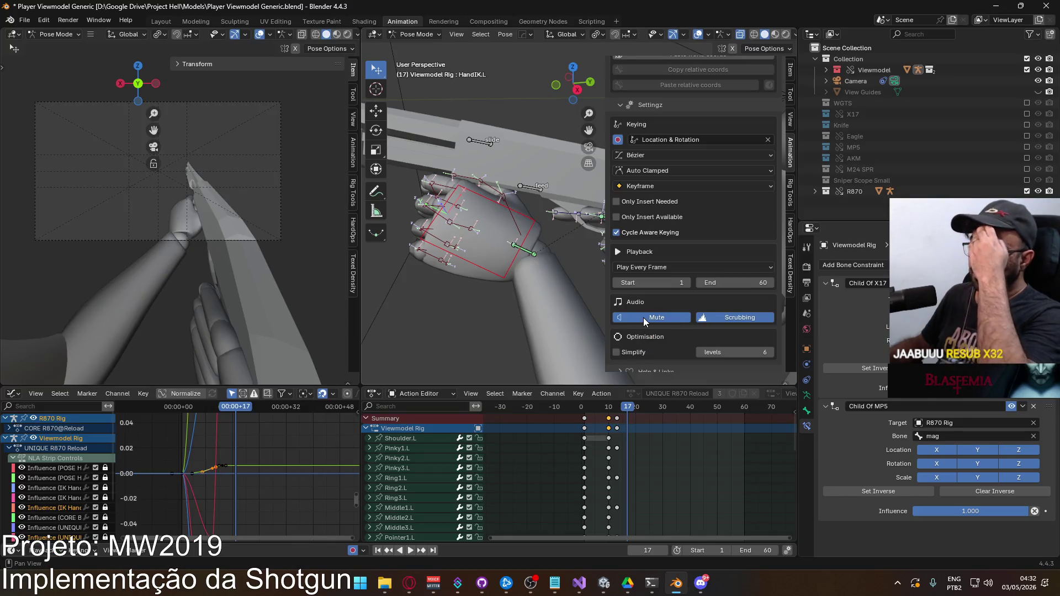
At frame 15, move HandIK.L and rotate it around global Z against the R870
mouse_move(630, 414)
left_mouse_down()
mouse_move(613, 411)
mouse_move(624, 409)
left_mouse_up()
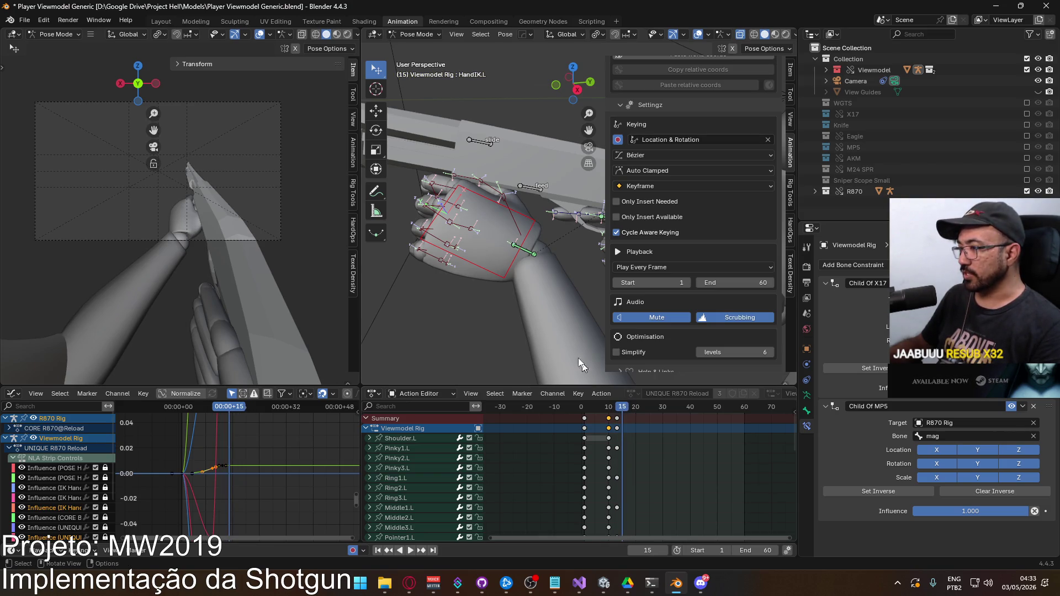
middle_click_drag(528, 281, 461, 234)
key("g")
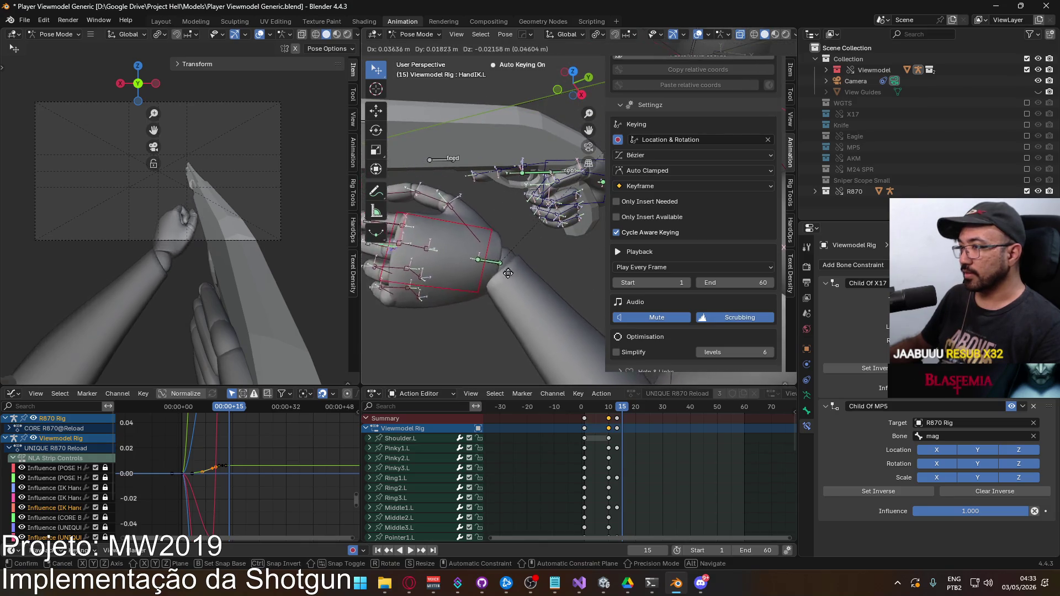
left_click(534, 295)
key("r")
key("z")
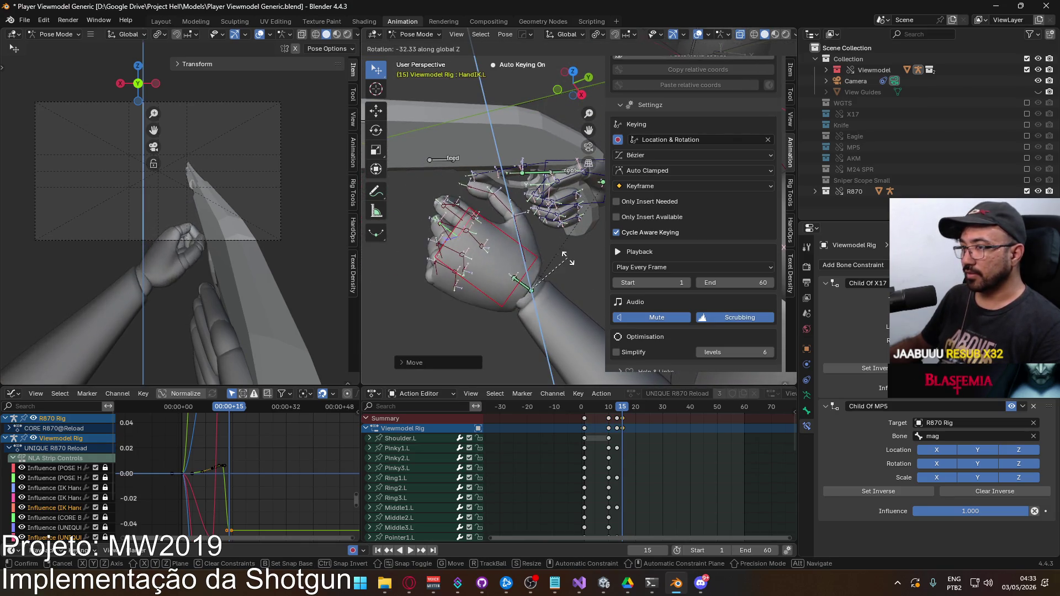
left_click(521, 235)
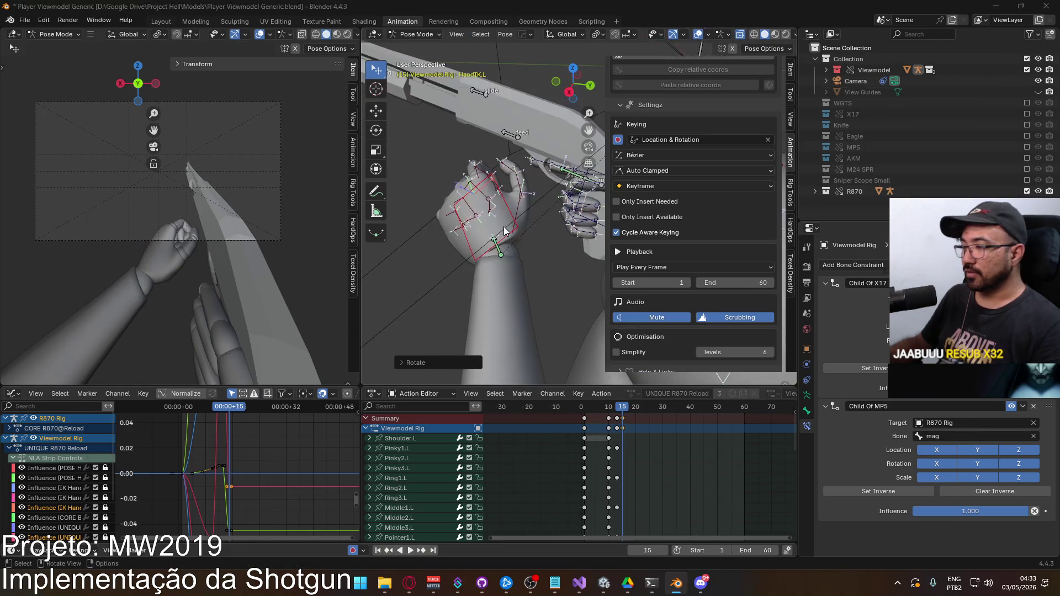
key("alt+Tab")
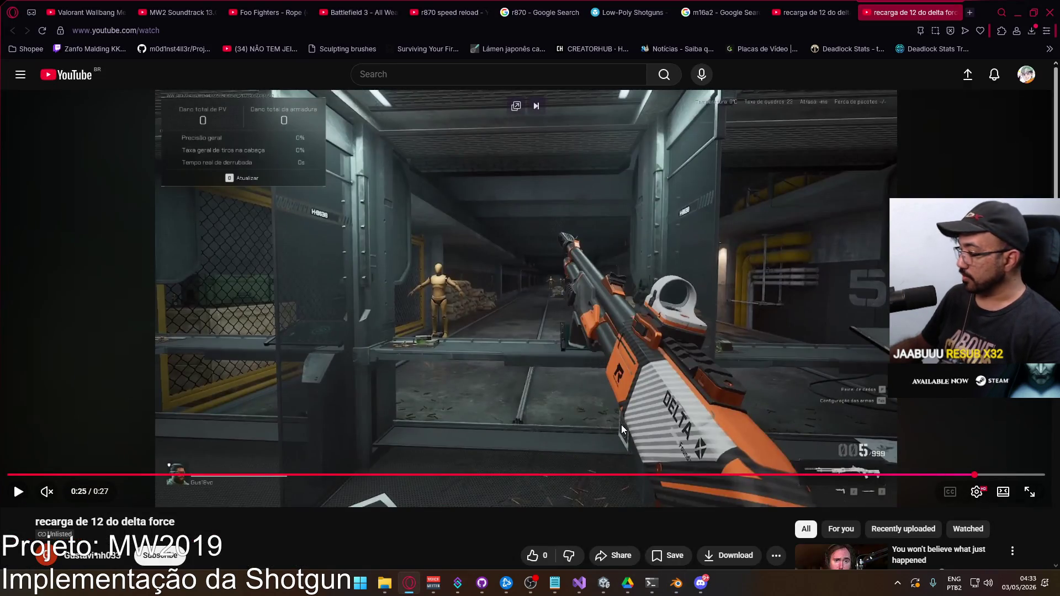
Mute the reload clip, step it back four frames and forward two, then refocus Blender on the hand
key("comma")
key("comma")
key("comma")
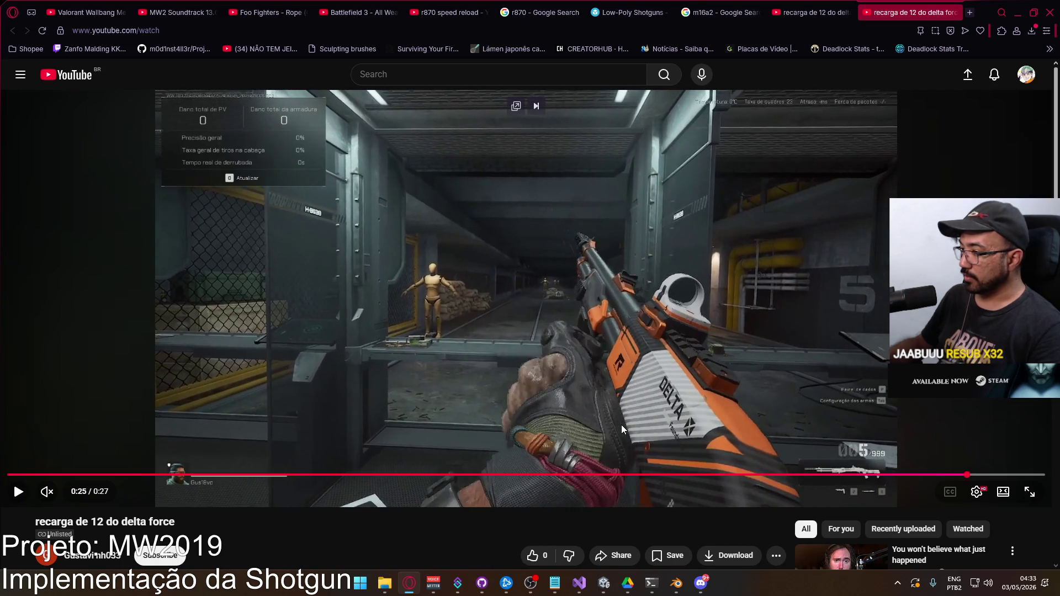
key("m")
key("m")
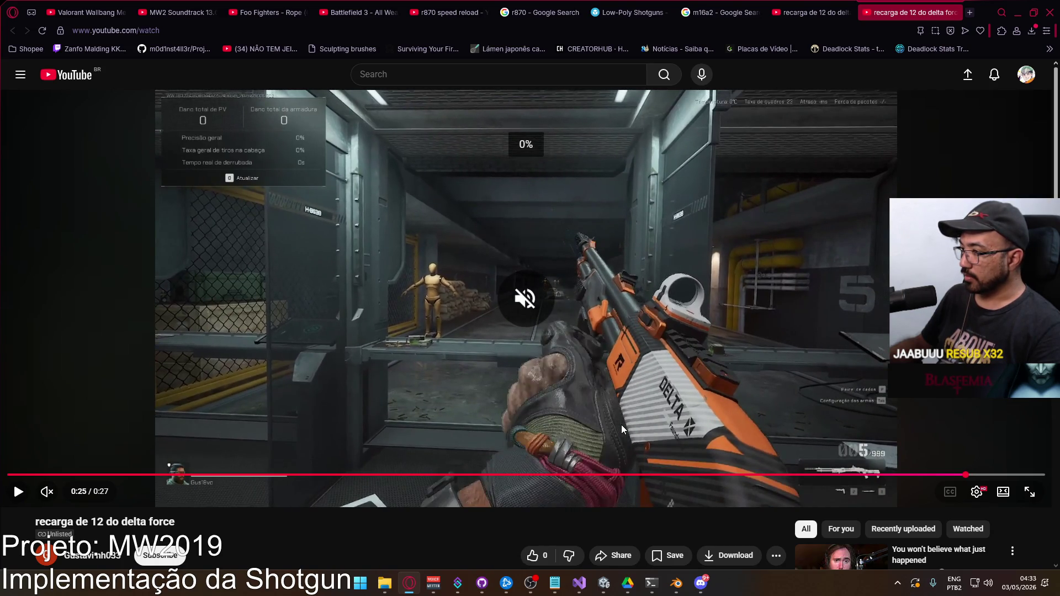
key("comma")
key("comma")
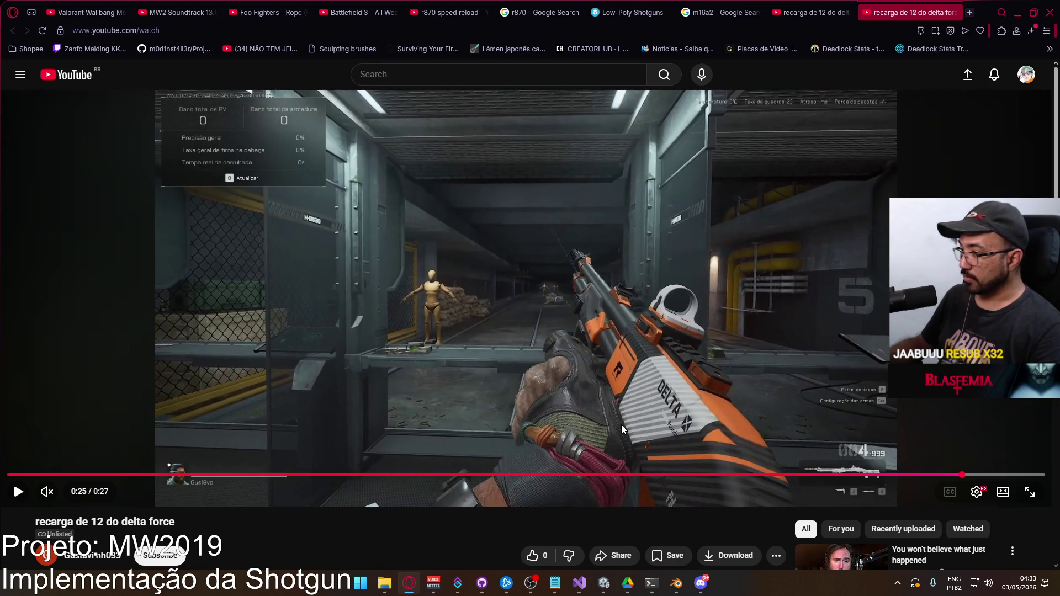
key("comma")
key("comma")
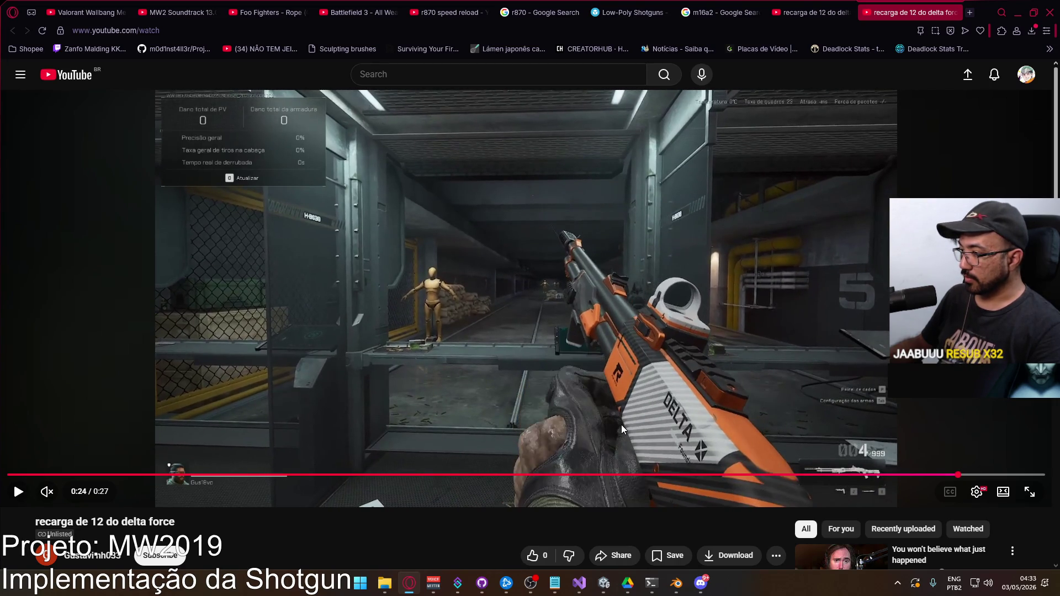
key("comma")
key("Down")
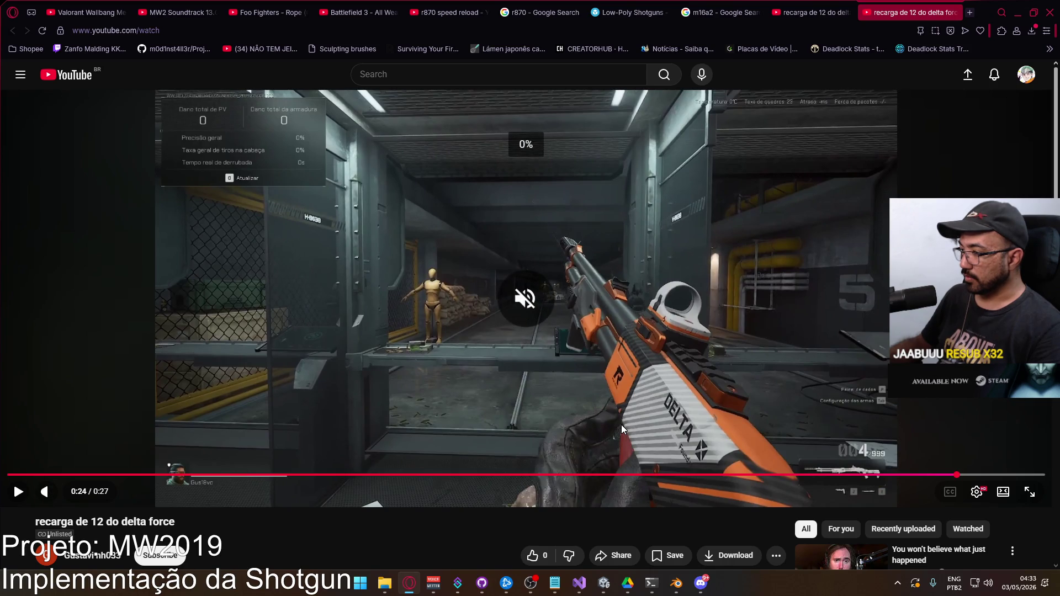
key("m")
key("m")
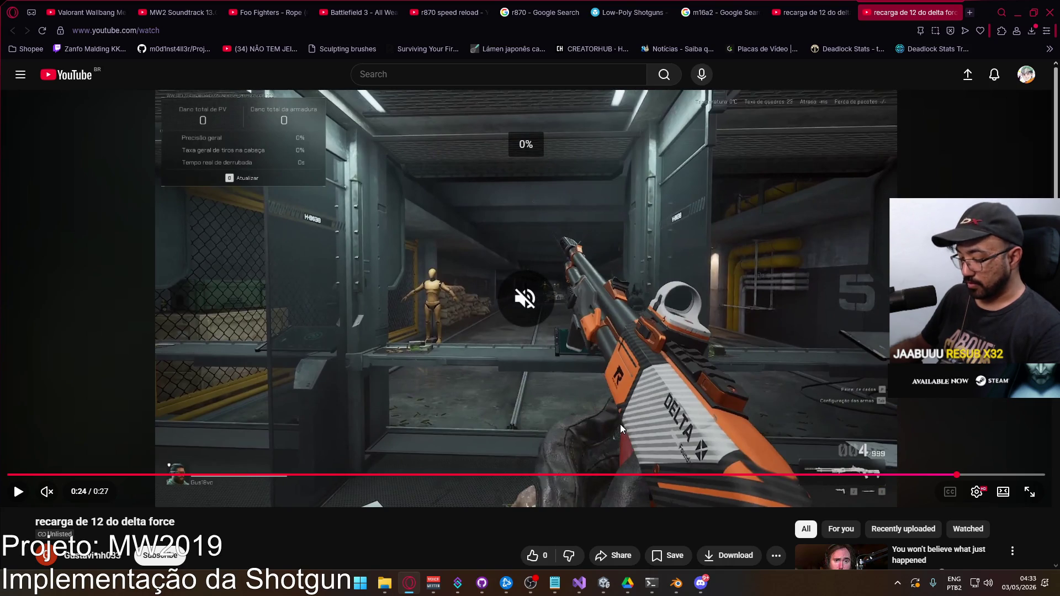
key("period")
key("period")
key("period")
key("period")
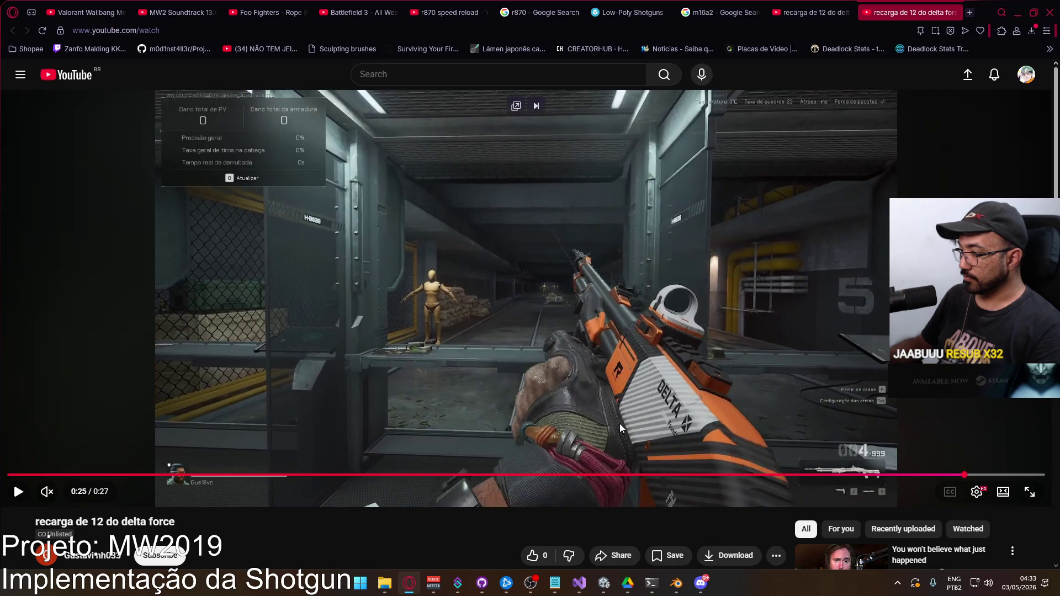
key("period")
key("period")
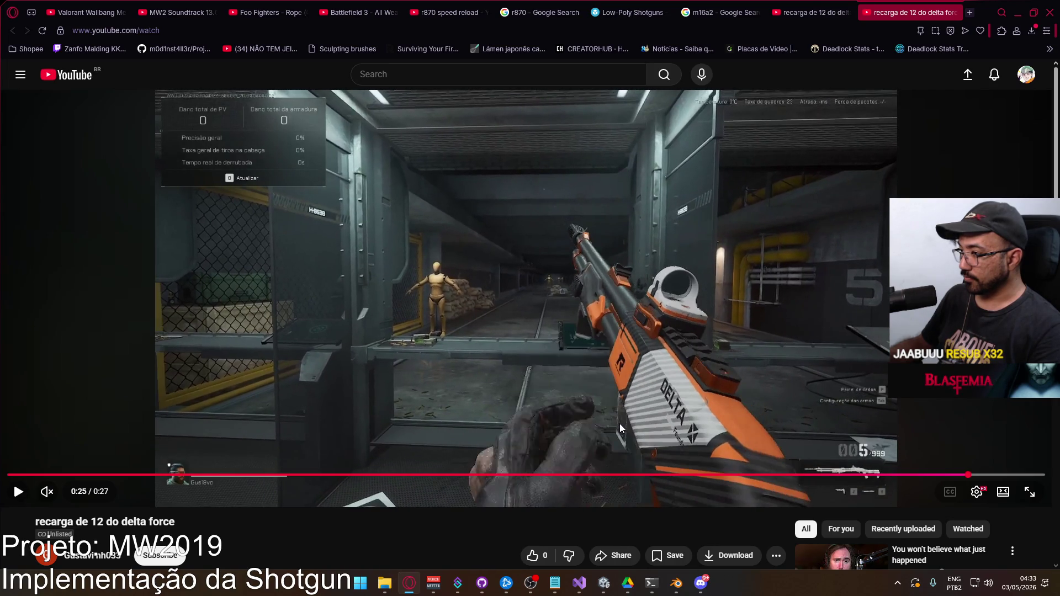
key("alt+Tab")
key("KP_Decimal")
Bend the left thumb by rotating Thumb1.L, then Thumb2.L on the X axis
scroll(505, 219, "up", 4)
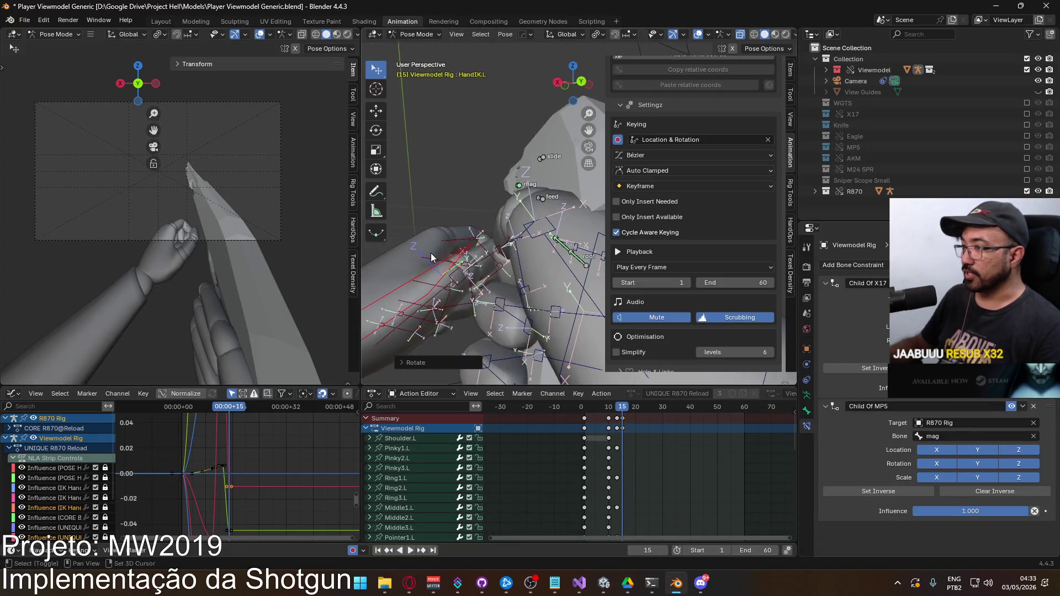
left_click(520, 268)
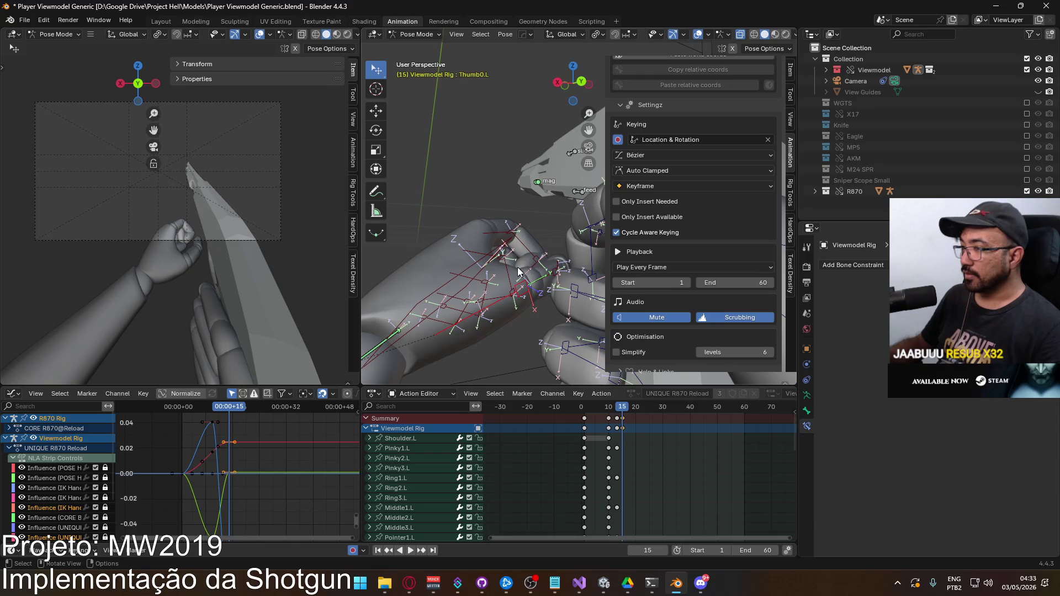
left_click(545, 243)
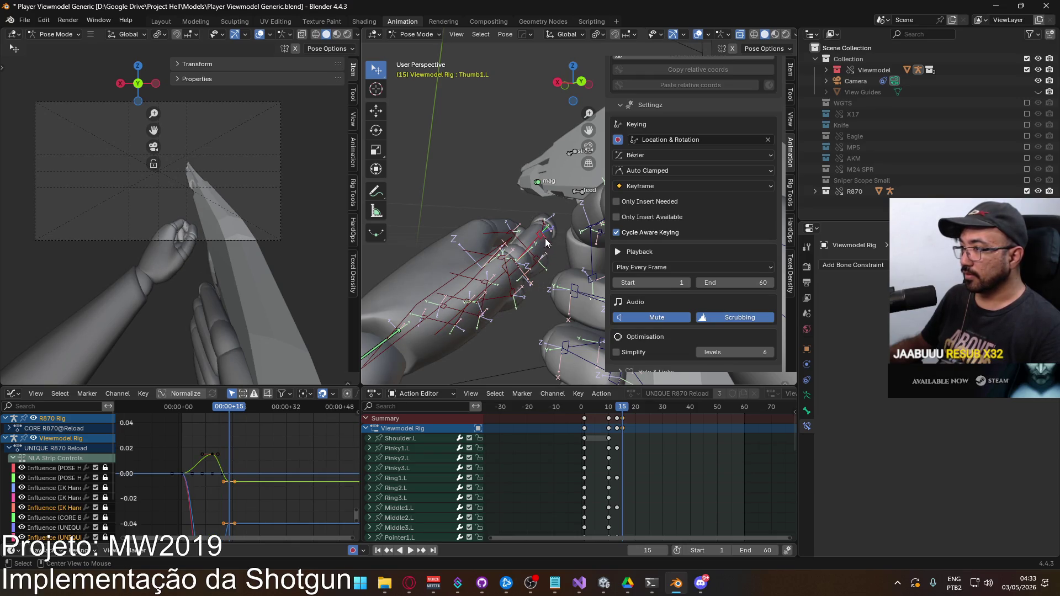
left_click(546, 225)
left_click(533, 235)
mouse_move(526, 234)
middle_mouse_down()
mouse_move(549, 283)
mouse_move(452, 214)
mouse_move(539, 281)
middle_mouse_up()
key("r")
left_click(538, 266)
left_click(464, 223)
key("r")
key("x")
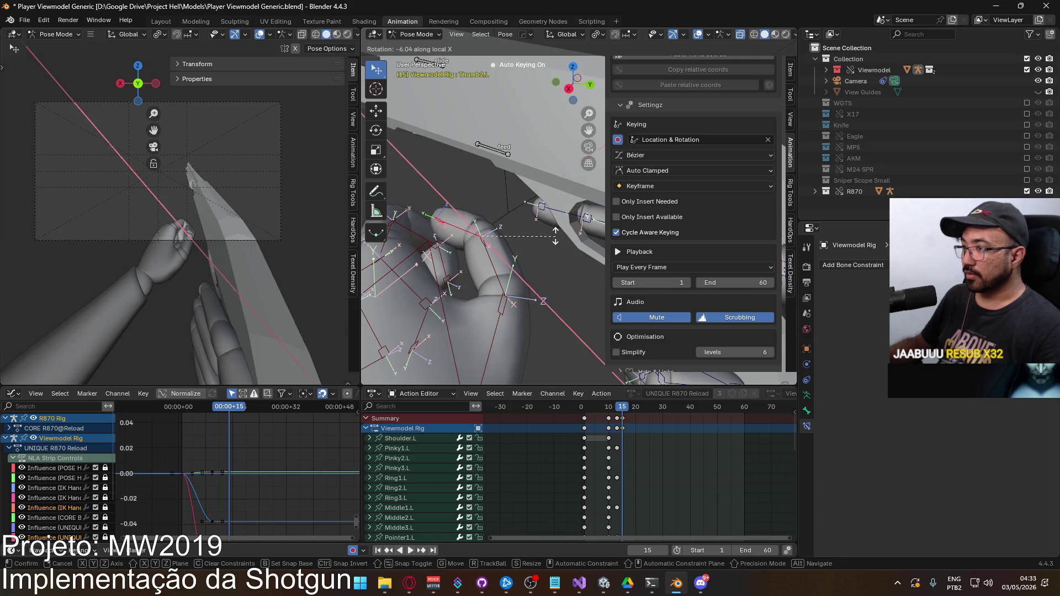
left_click(533, 269)
Slide the new thumb keys so the grip lands at frame 16, then check playback
key("space")
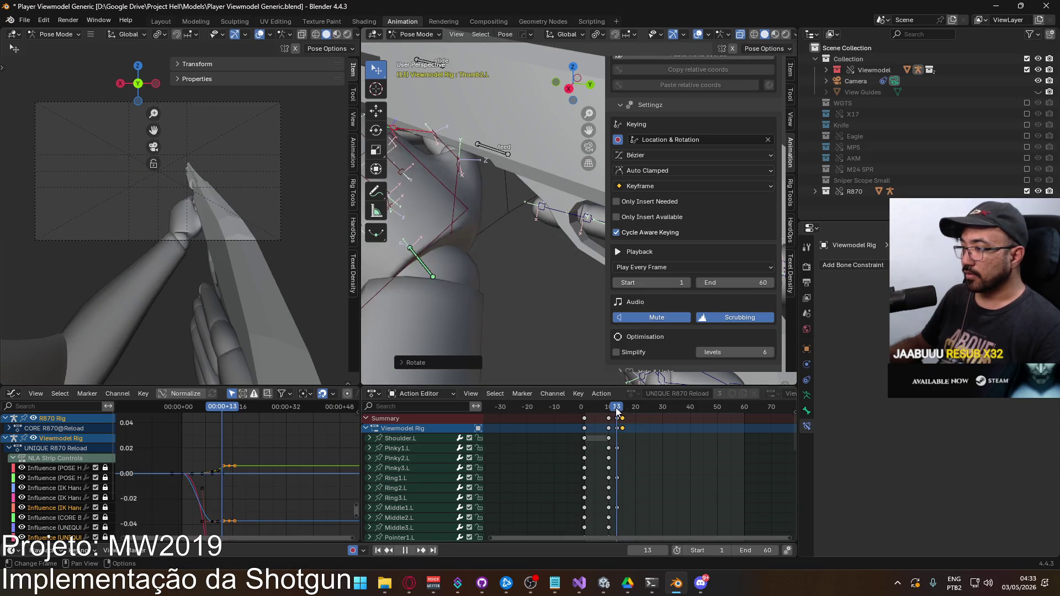
left_click_drag(625, 409, 624, 410)
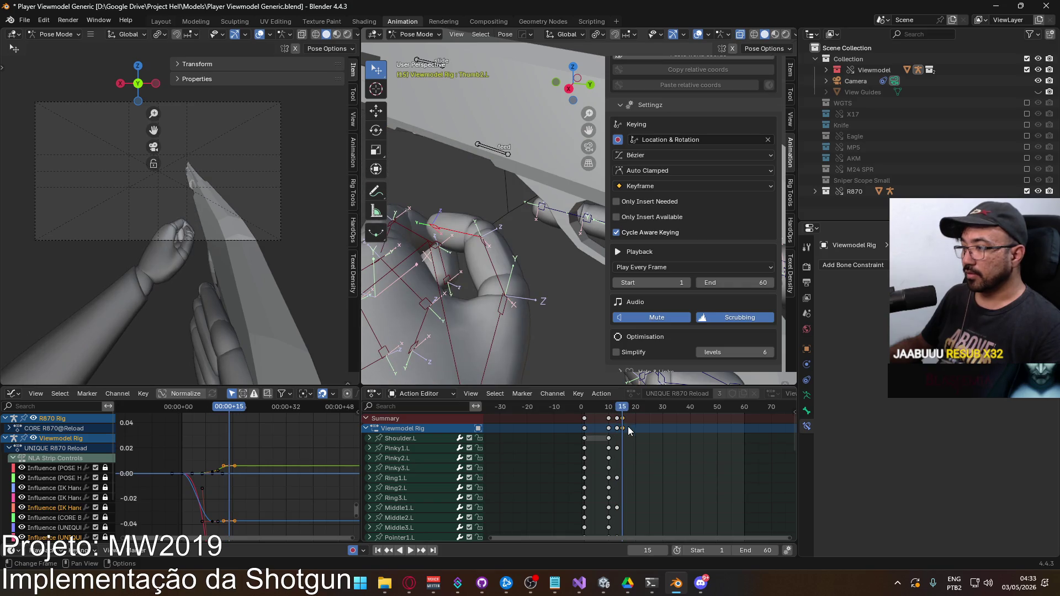
key("g")
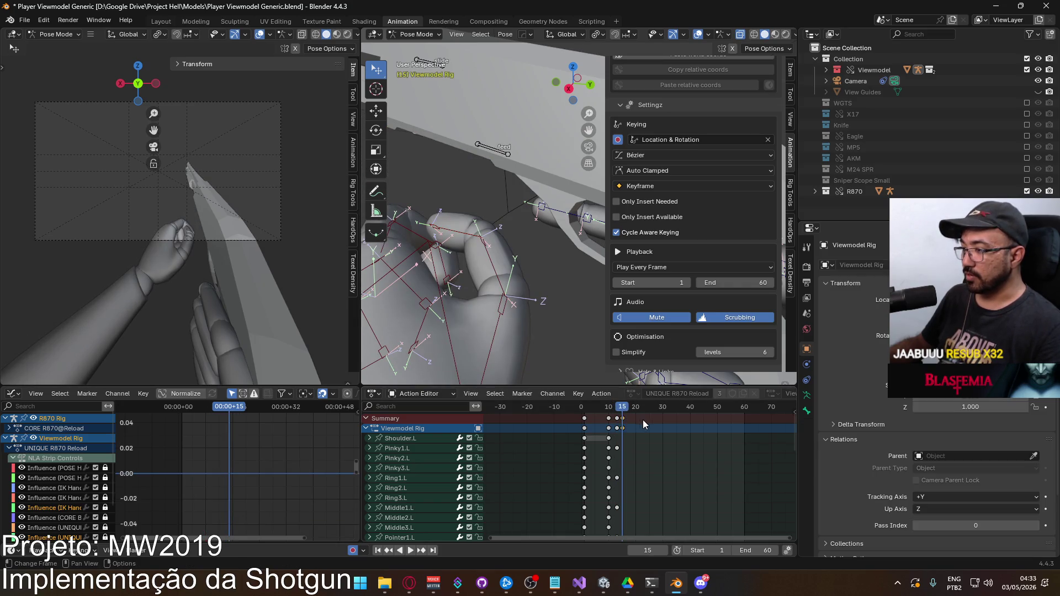
left_click(647, 424)
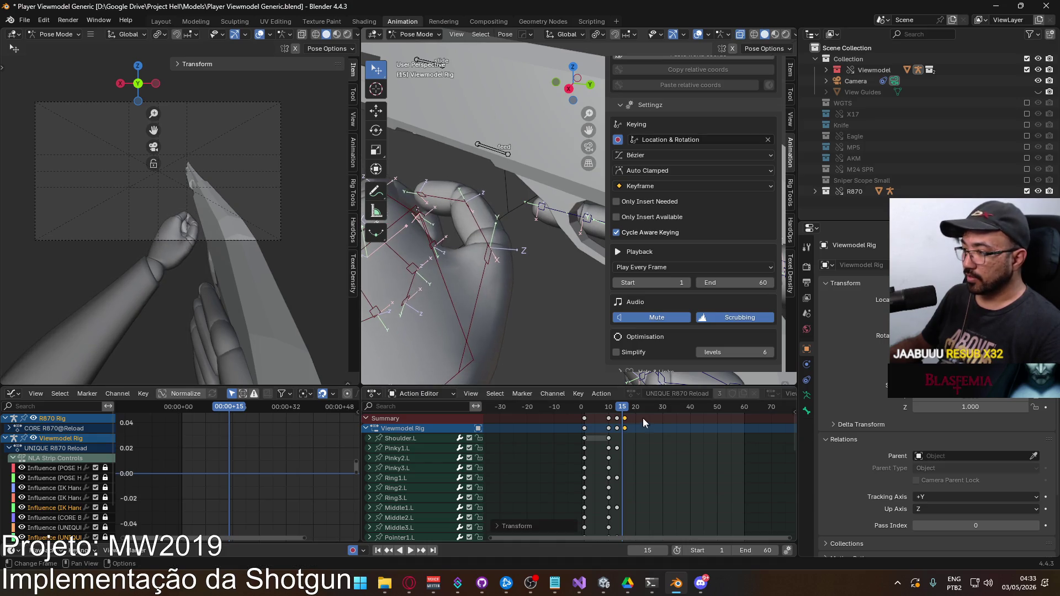
key("space")
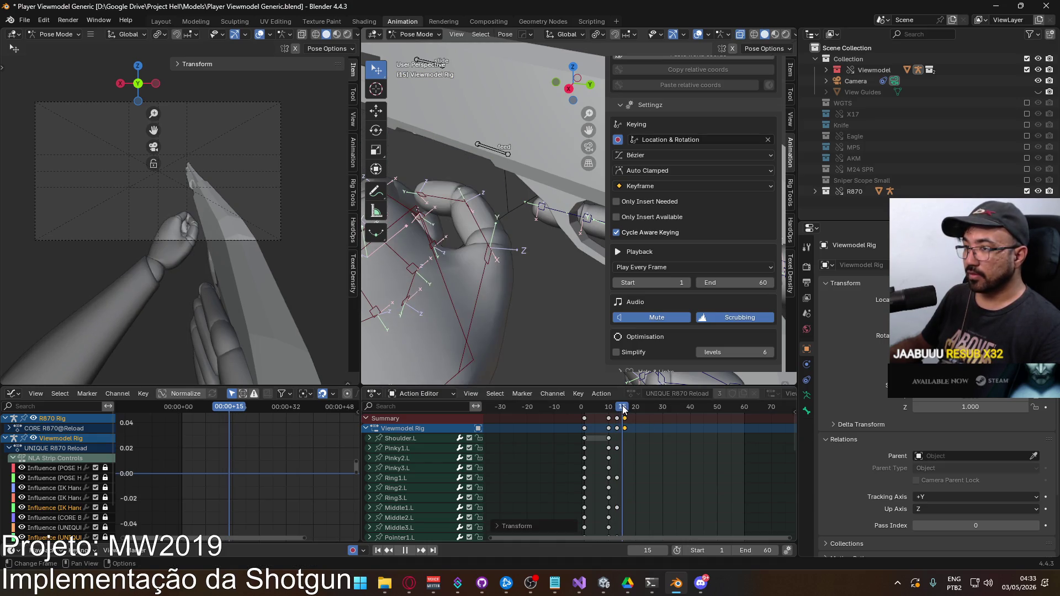
left_click(624, 409)
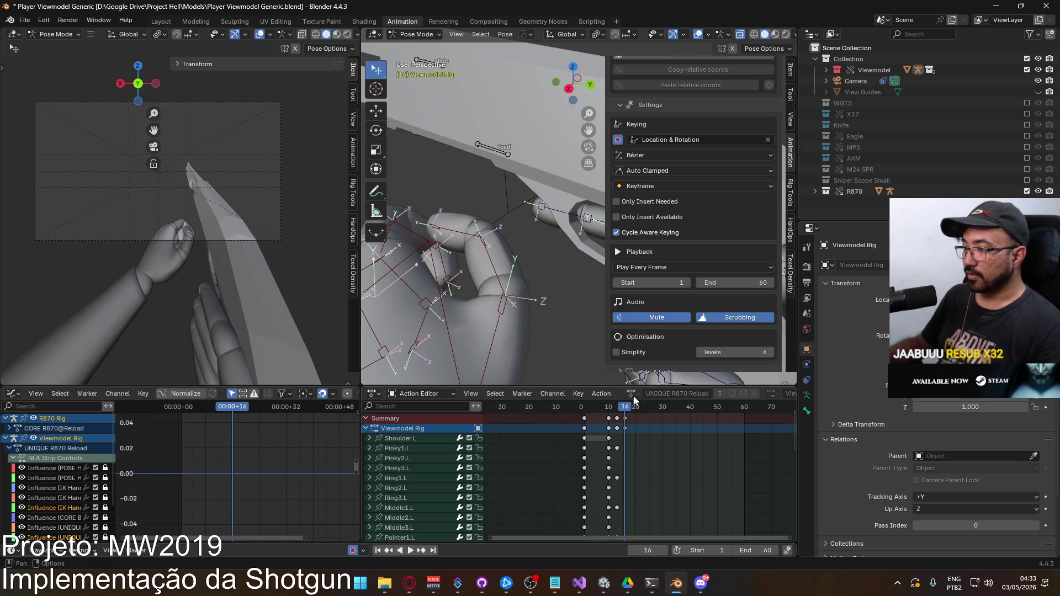
Curl the Pointer1.L, Middle1.L, Ring1.L and Pinky1.L finger bases on local X
left_click(395, 229)
middle_click_drag(400, 228, 542, 268, "shift")
left_click(445, 283)
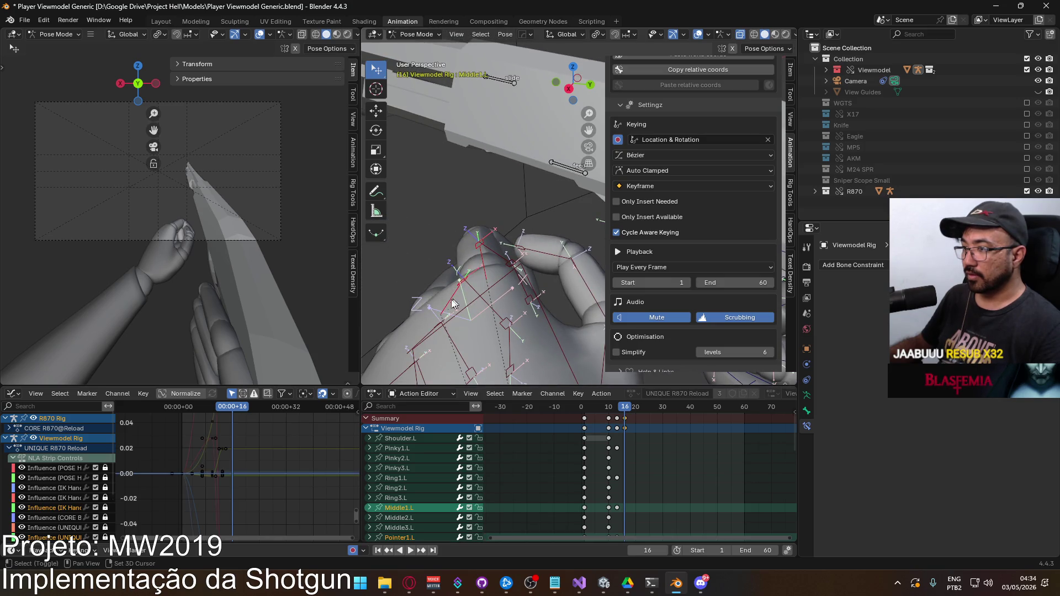
middle_click_drag(445, 282, 502, 219, "shift")
left_click(459, 283, "shift")
left_click(440, 319, "shift")
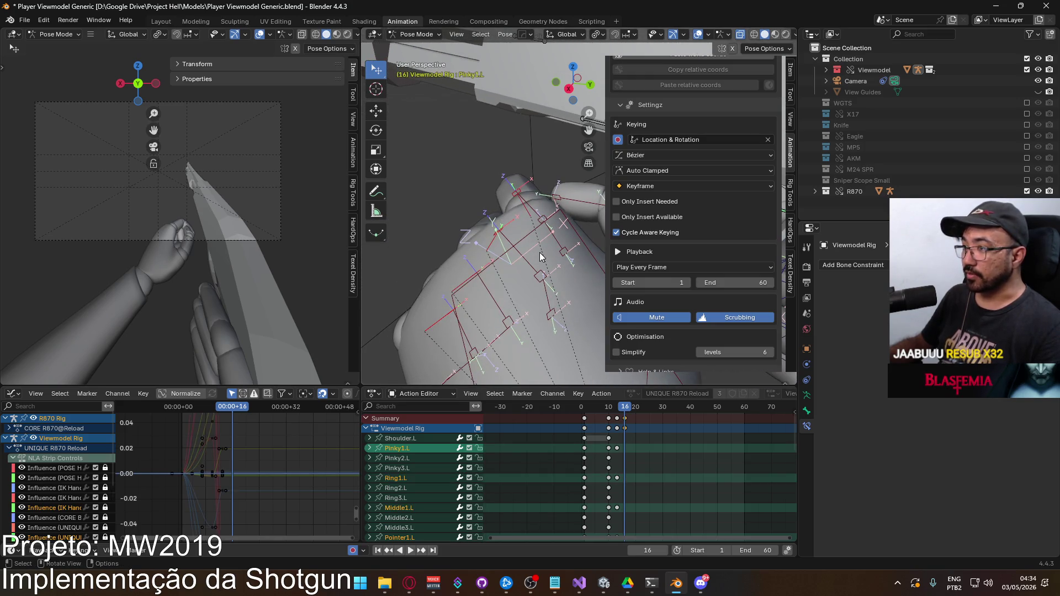
key("r")
key("x")
key("x")
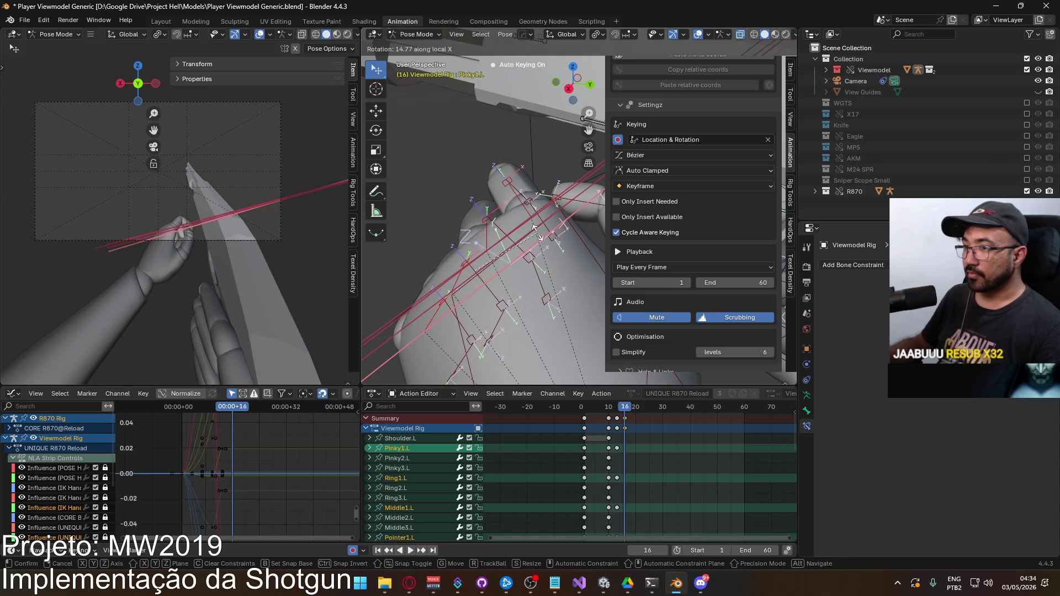
left_click(528, 233)
Curl Ring1.L and Pinky1.L a further 10 degrees on X and review the fingers
mouse_move(528, 233)
middle_mouse_down()
mouse_move(472, 297)
mouse_move(517, 227)
mouse_move(541, 257)
mouse_move(524, 243)
middle_mouse_up()
left_click(534, 237)
left_click(525, 243)
left_click(524, 243, "shift")
key("r")
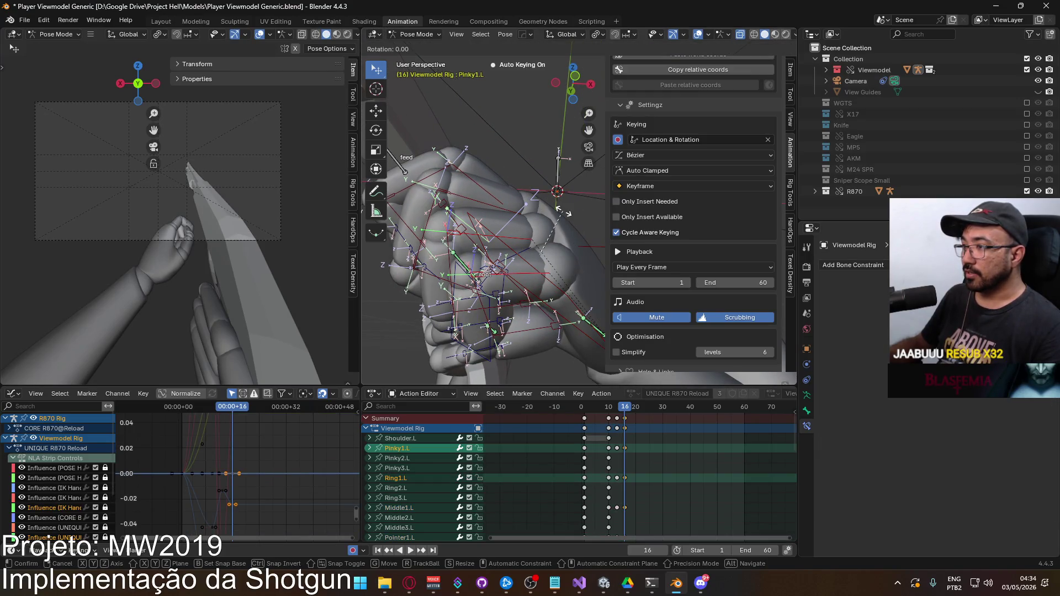
key("x")
key("x")
type("10")
key("Return")
mouse_move(563, 210)
middle_mouse_down()
mouse_move(535, 250)
mouse_move(461, 300)
mouse_move(794, 273)
mouse_move(779, 270)
middle_mouse_up()
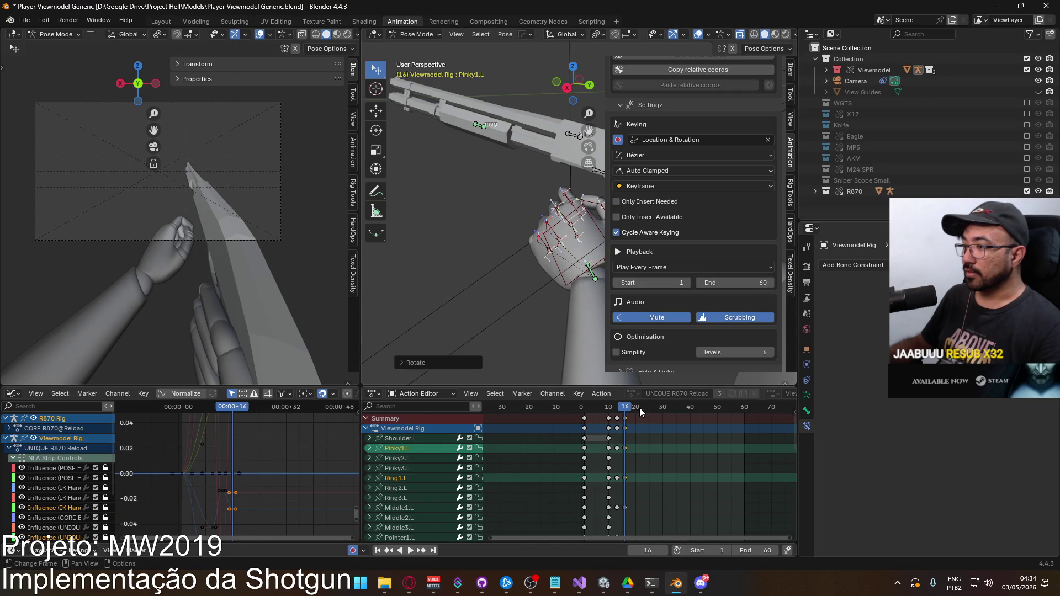
key("space")
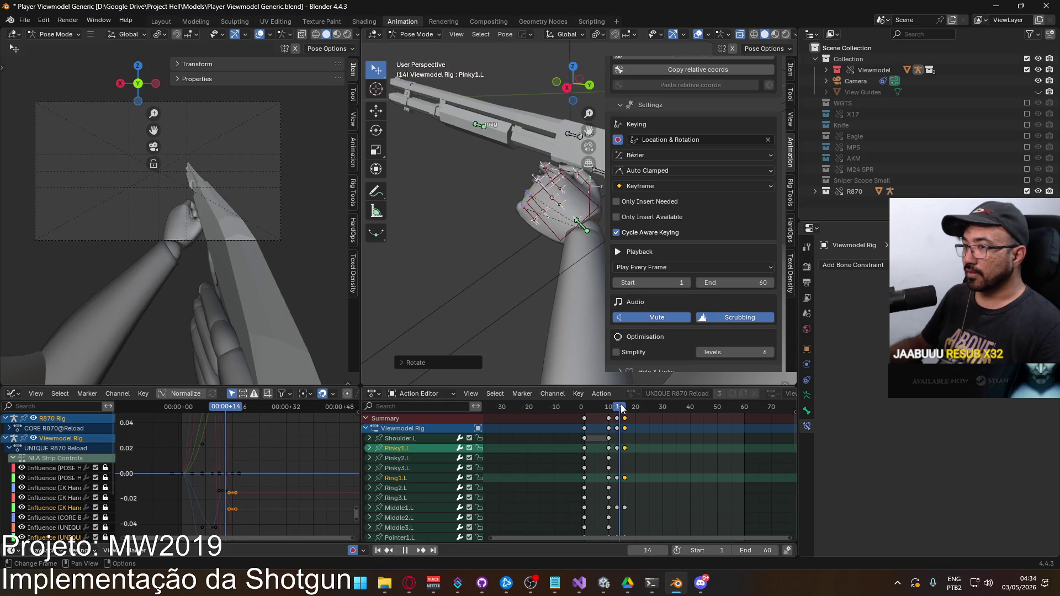
key("Escape")
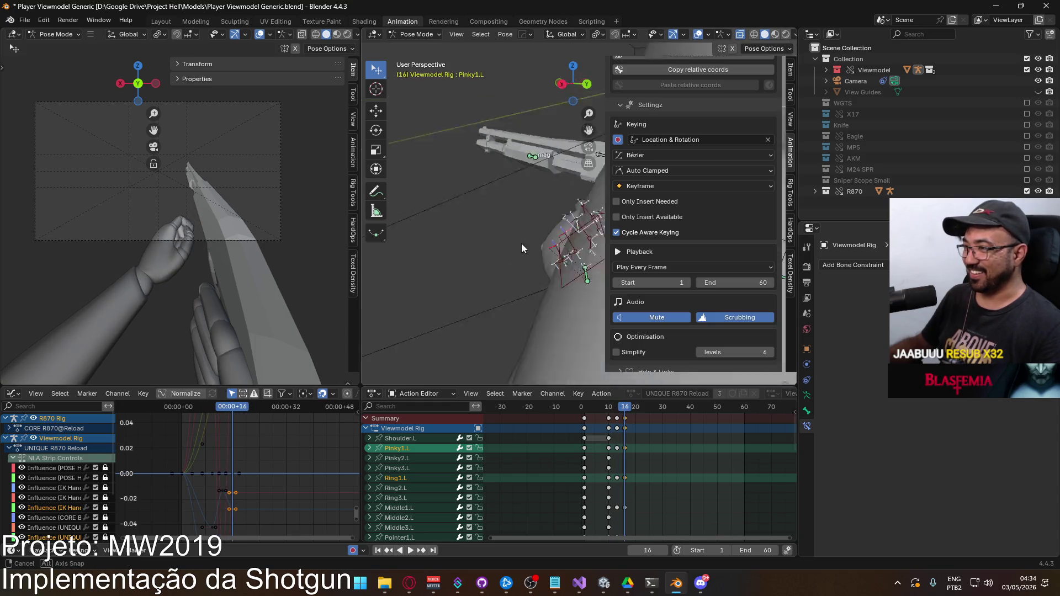
Move the HandIK.L control down and left onto the shotgun at frame 16
middle_click_drag(558, 248, 593, 271)
left_click(593, 272)
key("KP_Decimal")
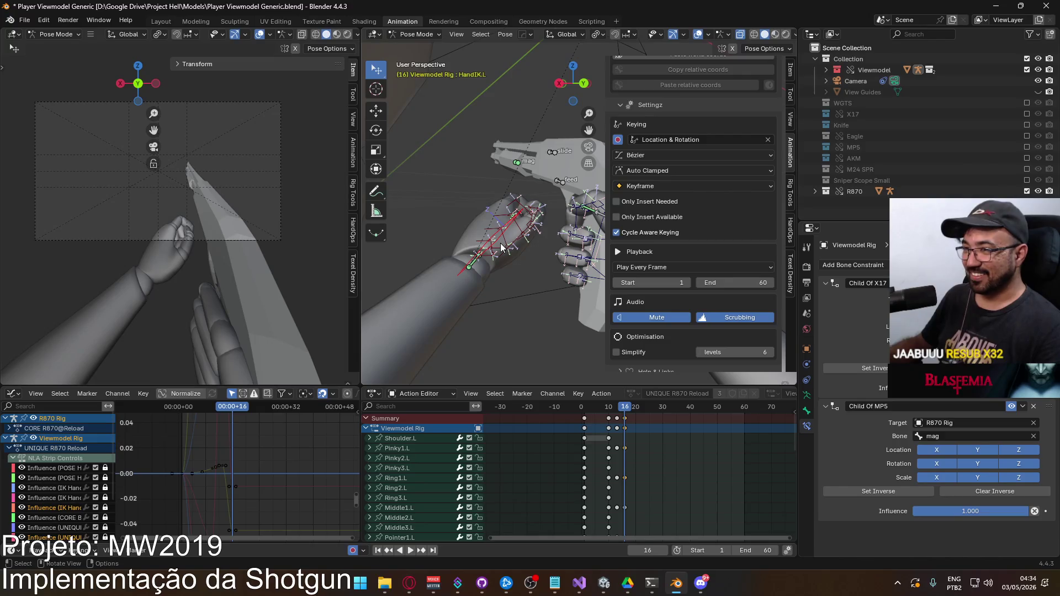
key("KP_1")
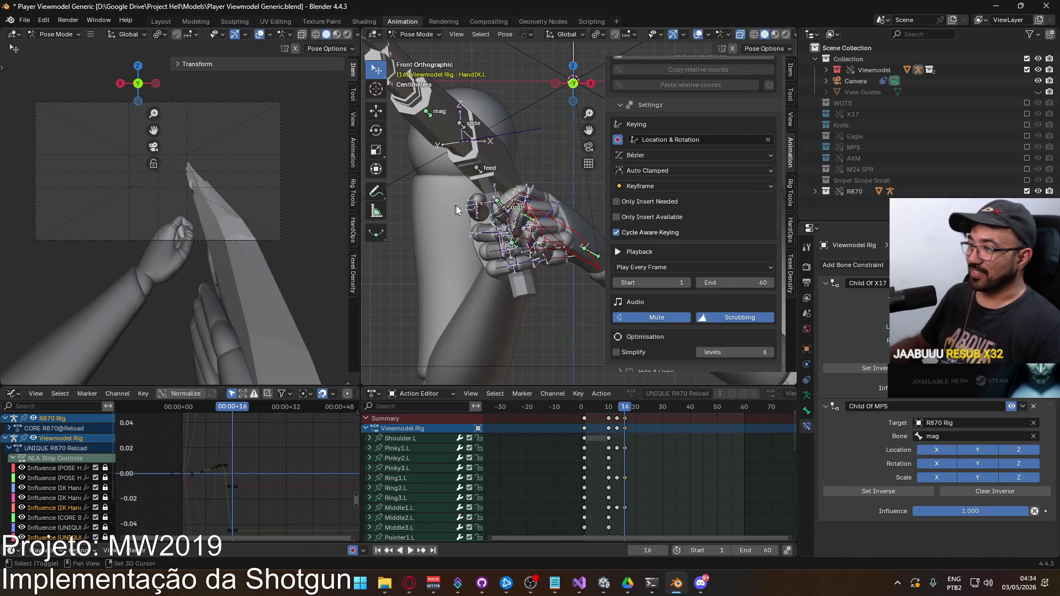
key("g")
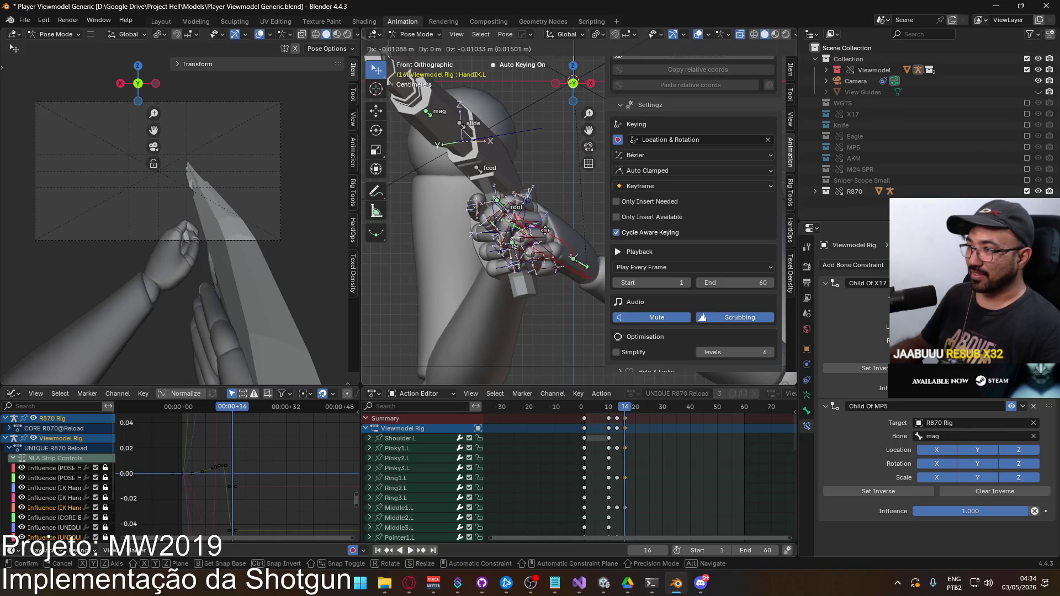
left_click(545, 235)
Shift the frame-16 grip keys one frame later to frame 17 and copy-paste the pose
key("space")
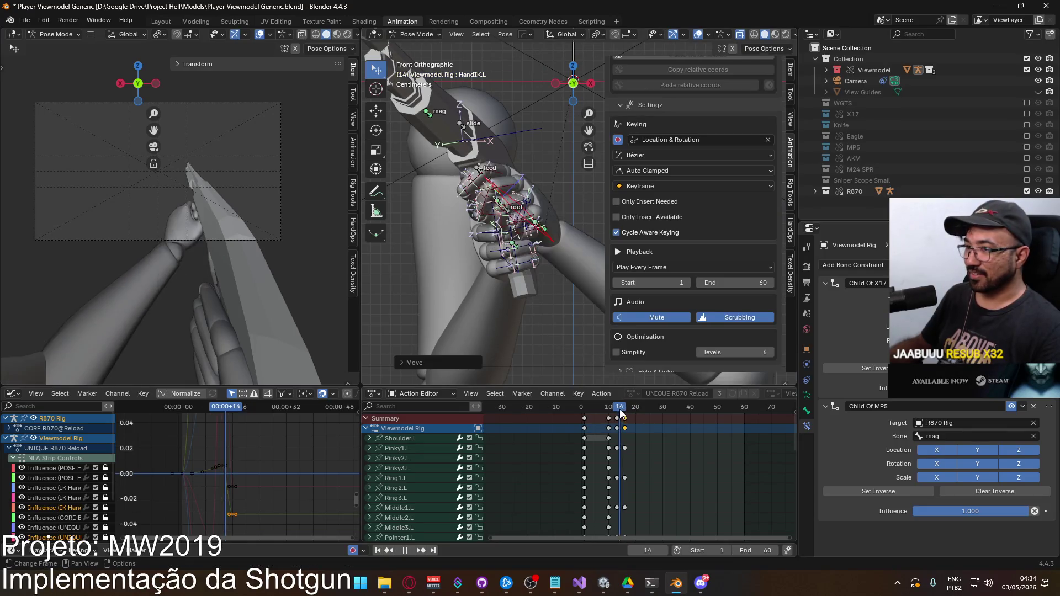
left_click(610, 409)
mouse_move(610, 409)
left_mouse_down()
mouse_move(627, 409)
mouse_move(617, 408)
left_mouse_up()
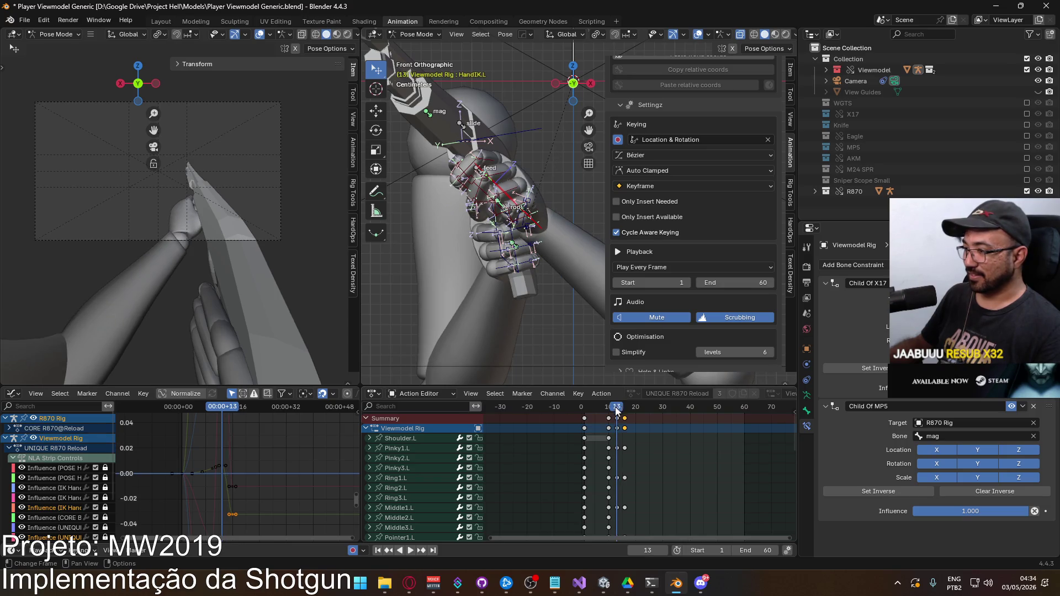
left_click(621, 419)
scroll(634, 428, "up", 3)
key("g")
left_click(620, 422)
key("ctrl+c")
key("ctrl+v")
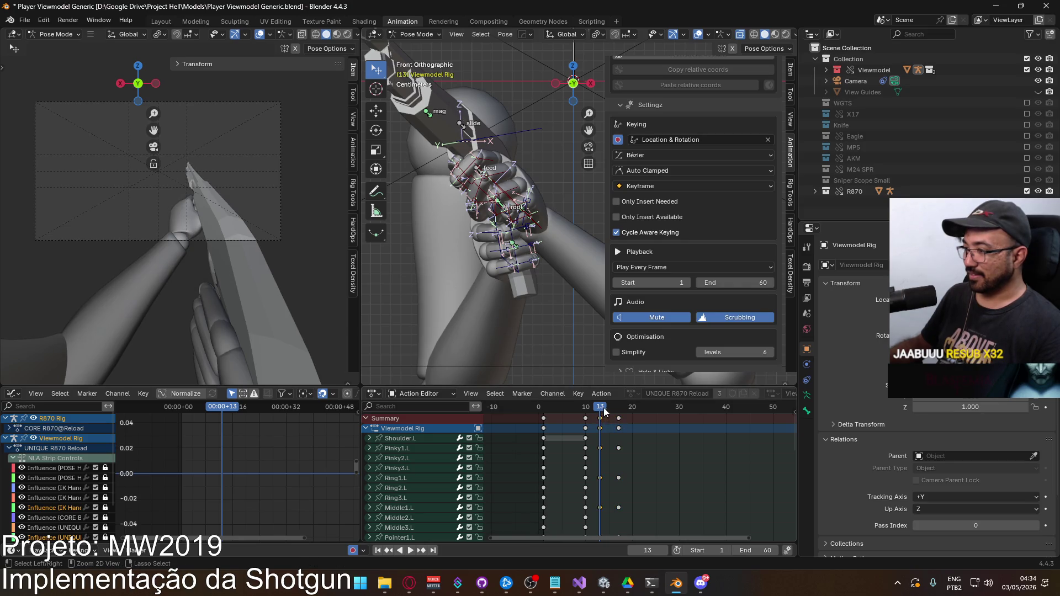
Review the pasted pose and lower the left IK hand at frame 19 from the side
key("shift+ctrl+space")
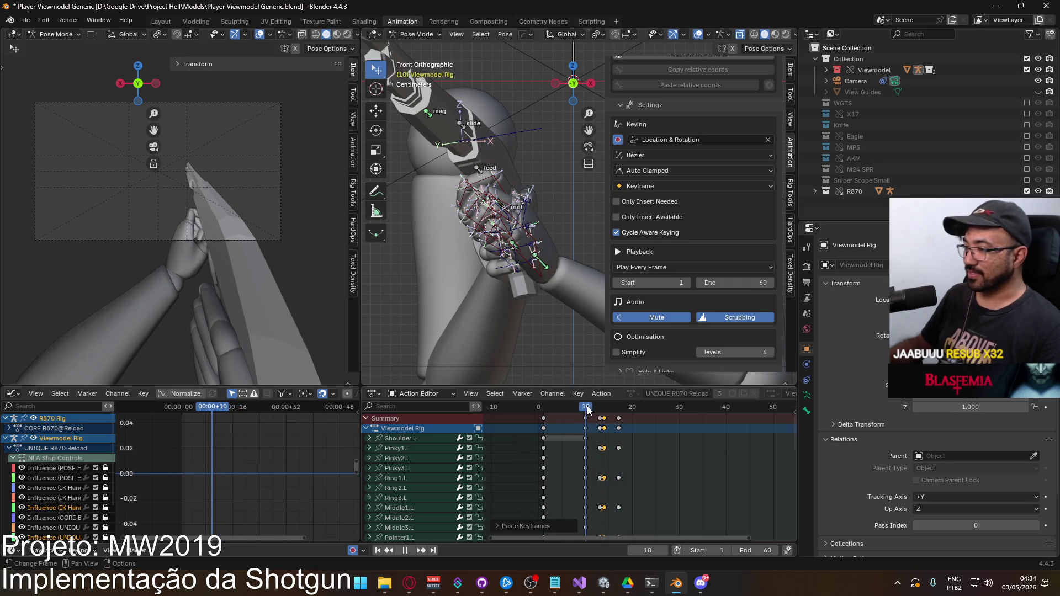
left_click_drag(596, 410, 621, 414)
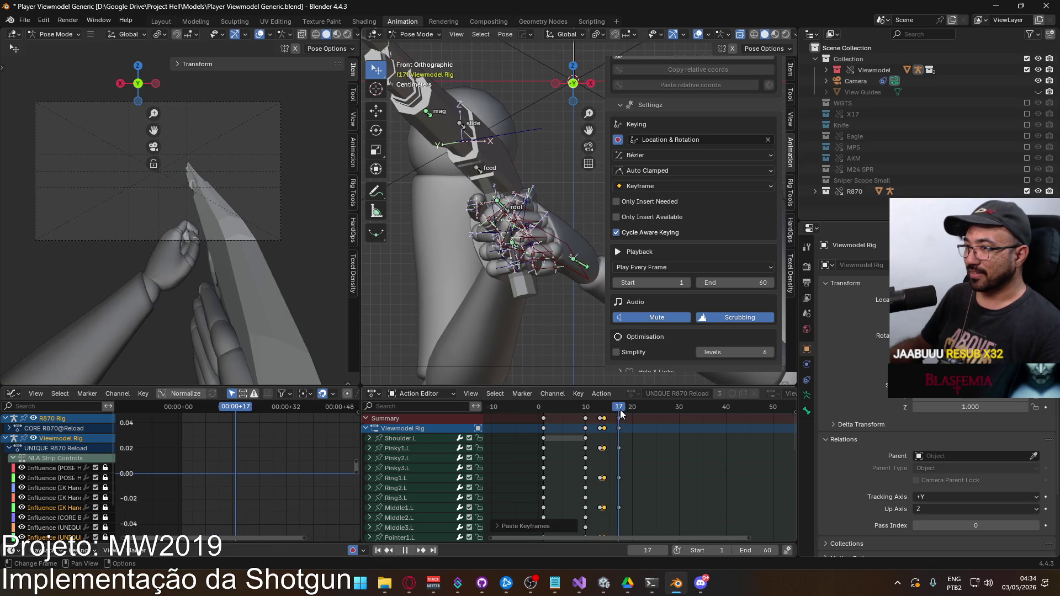
key("space")
key("space")
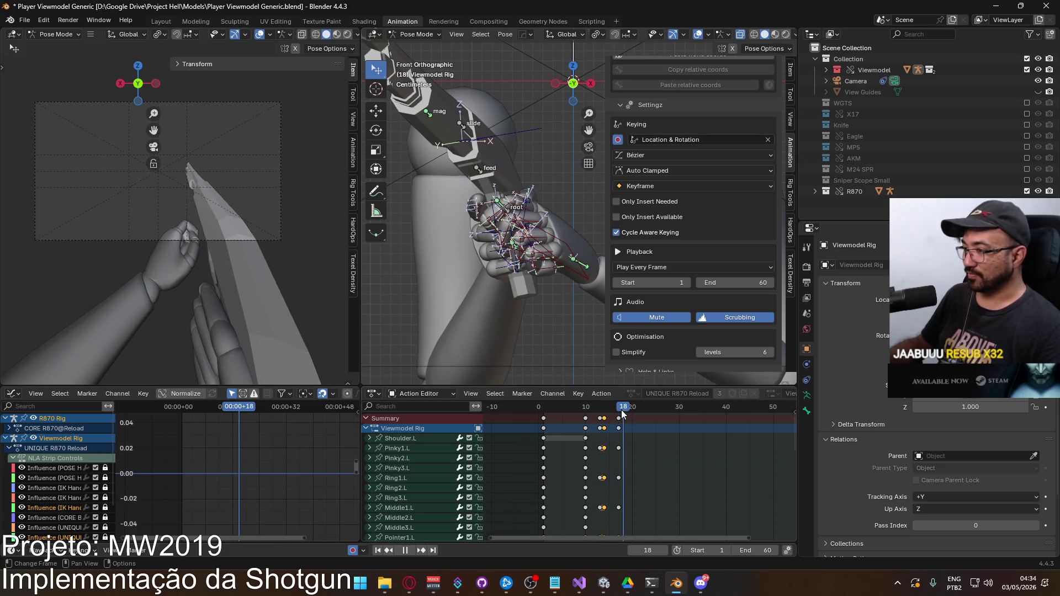
key("space")
middle_click_drag(552, 309, 502, 243)
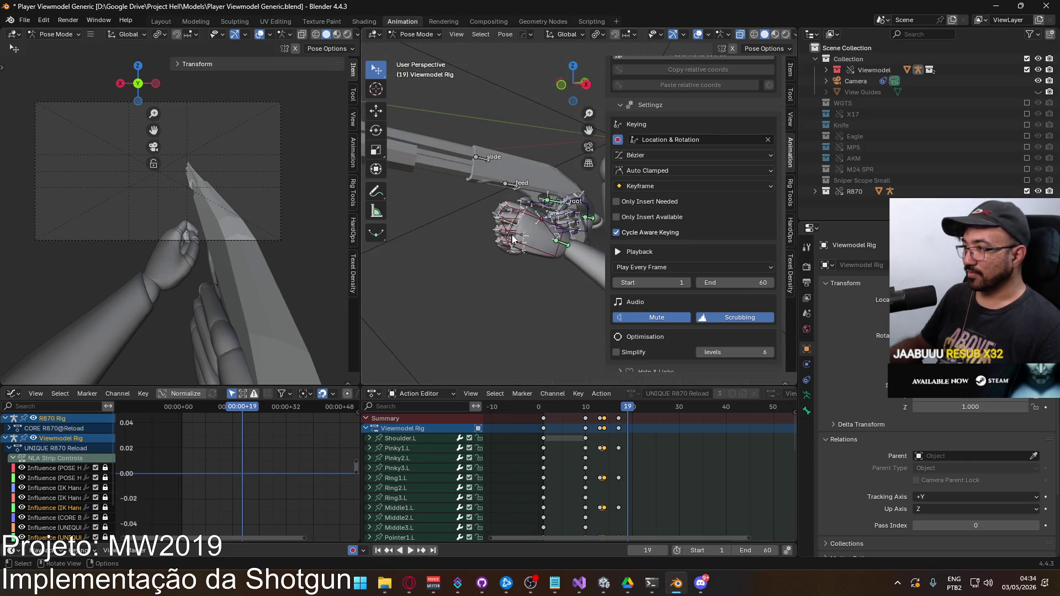
left_click(549, 225)
key("KP_3")
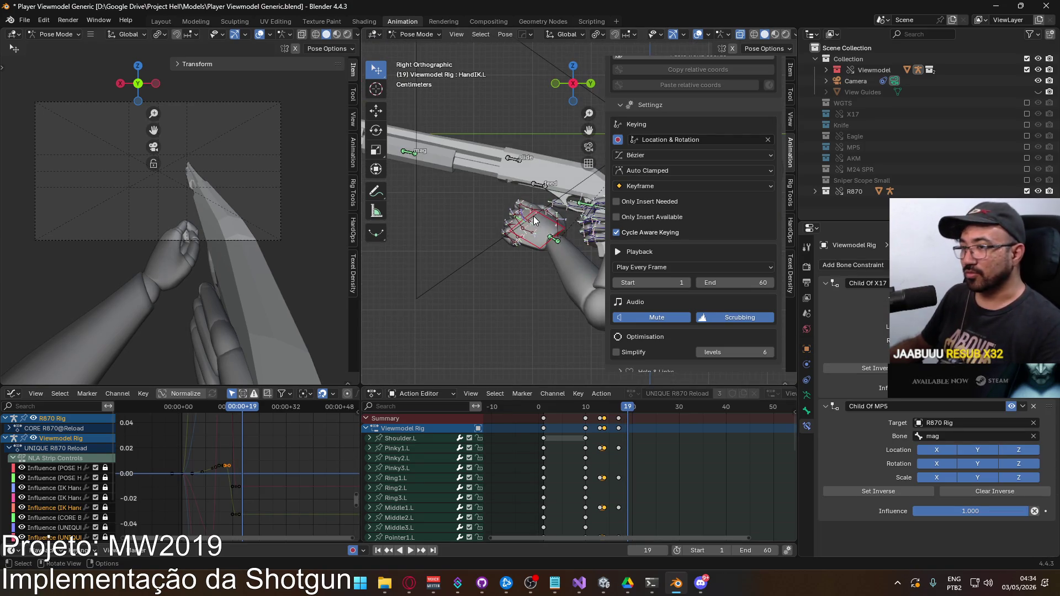
key("g")
left_click(547, 259)
Reposition HandIK.L from the front view and rotate it around global Z
middle_click_drag(547, 259, 541, 248)
key("KP_1")
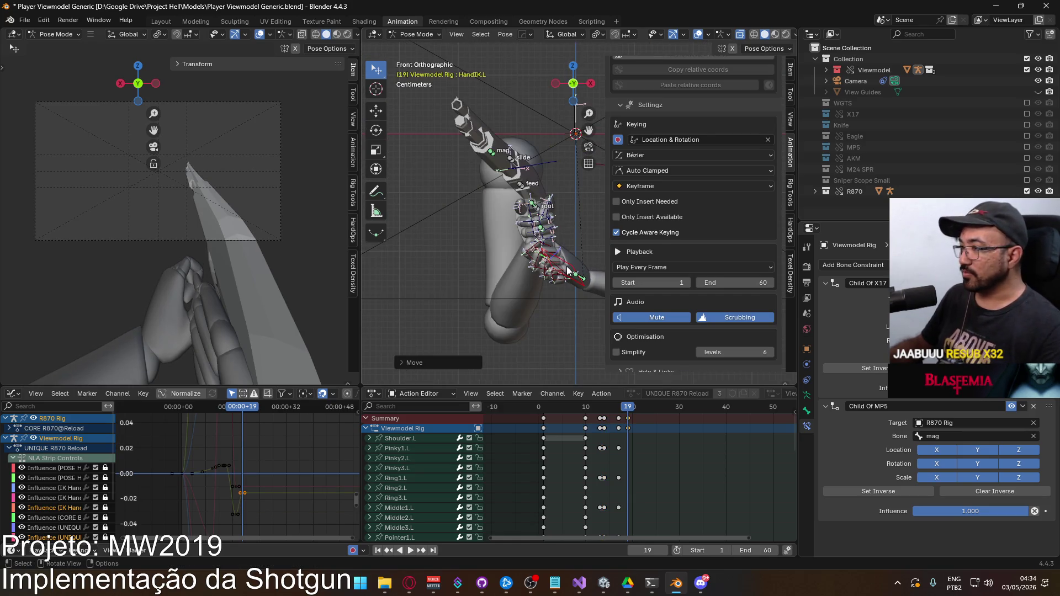
key("g")
left_click(546, 254)
mouse_move(546, 254)
middle_mouse_down()
mouse_move(449, 265)
mouse_move(515, 231)
mouse_move(591, 252)
mouse_move(418, 232)
mouse_move(432, 254)
middle_mouse_up()
scroll(448, 265, "up", 3)
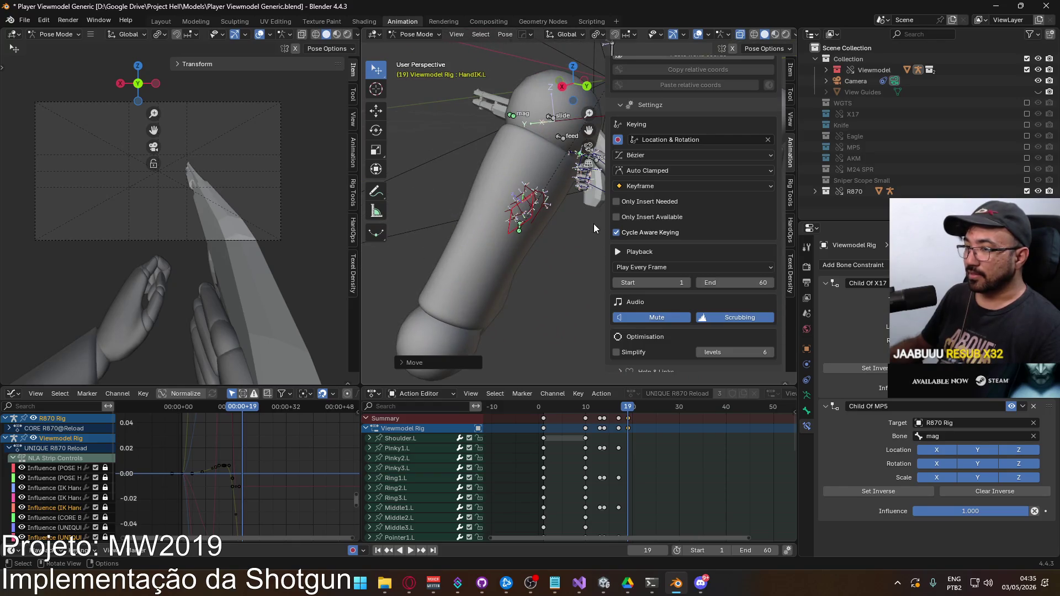
key("r")
key("z")
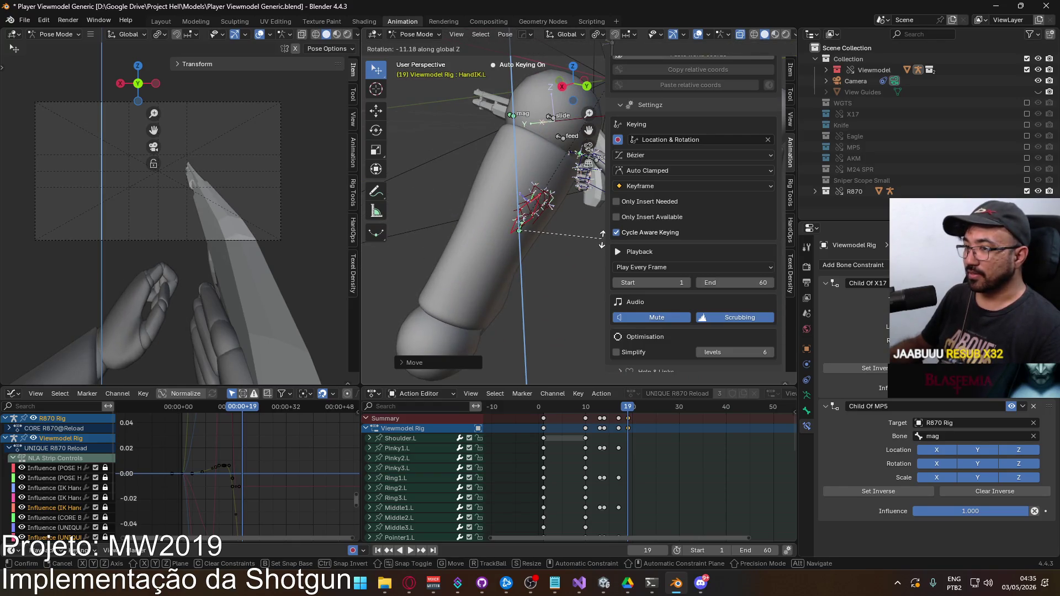
left_click(602, 239)
Play back the change, return to frame 19 and select every bone of the rig
key("space")
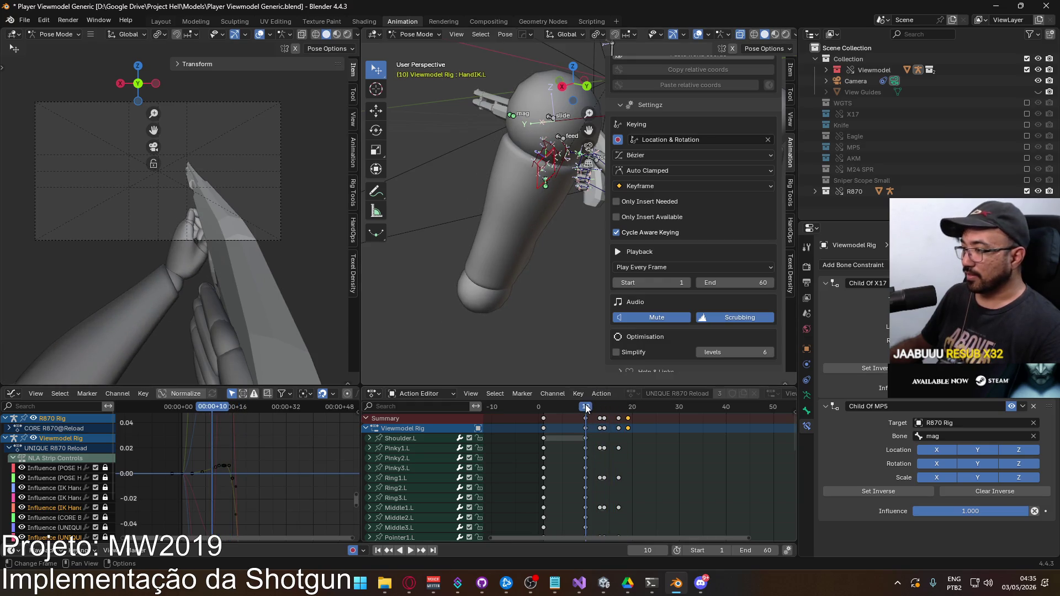
left_click(614, 413)
left_click_drag(614, 413, 630, 412)
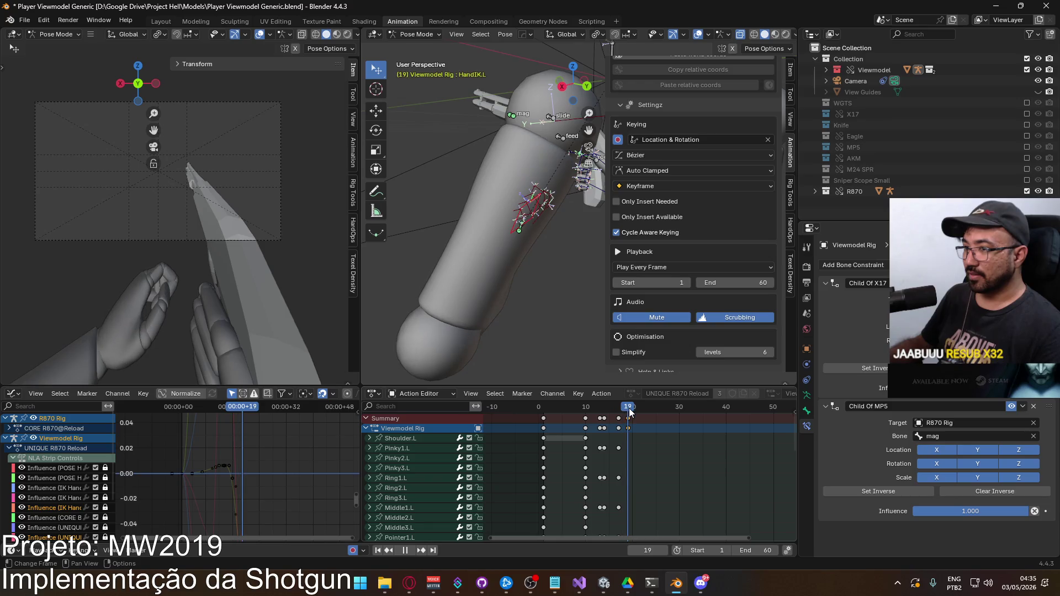
left_click(627, 422)
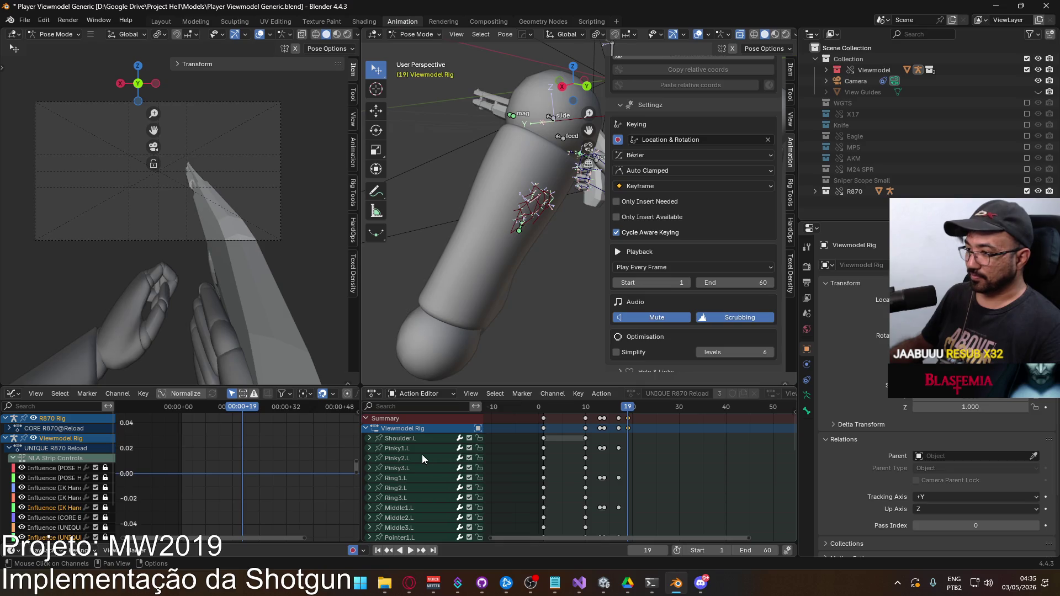
key("a")
mouse_move(505, 259)
middle_mouse_down()
mouse_move(515, 236)
mouse_move(545, 243)
middle_mouse_up()
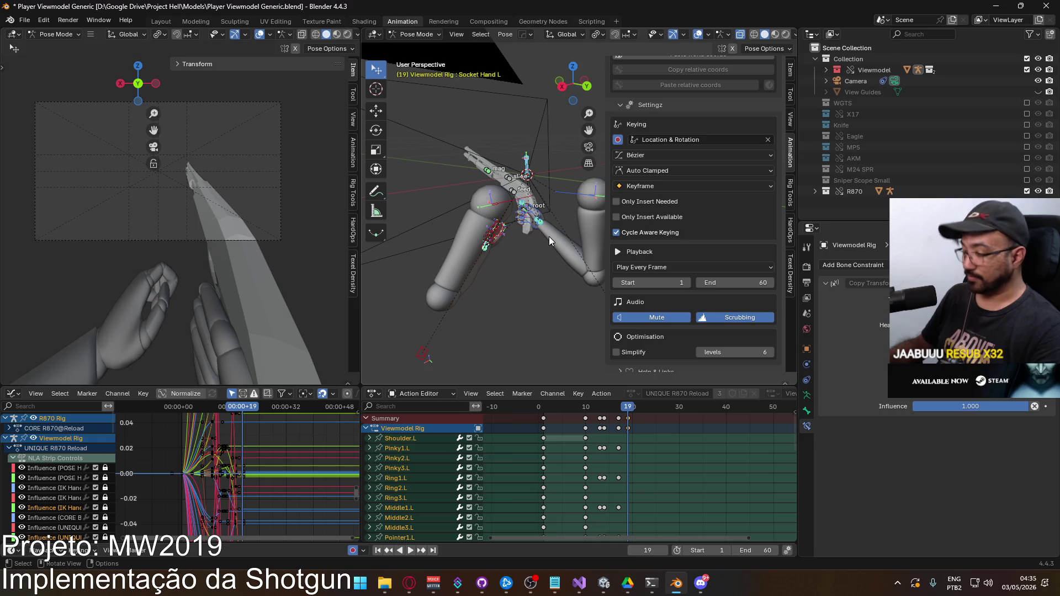
Key every bone's location and rotation at frame 19 and review the timing
key("i")
left_click(629, 423)
scroll(637, 428, "up", 3)
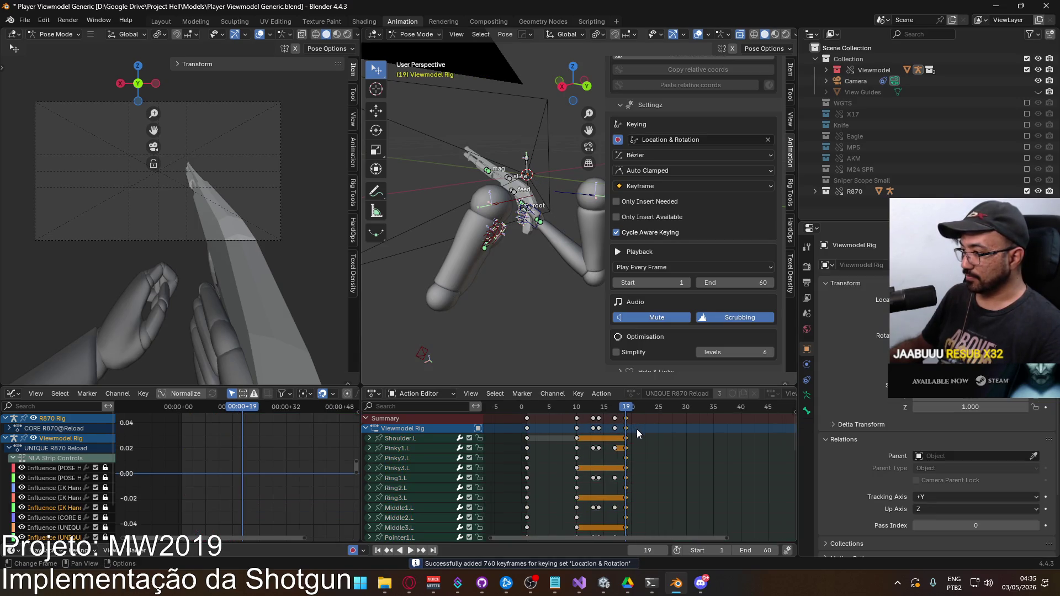
key("space")
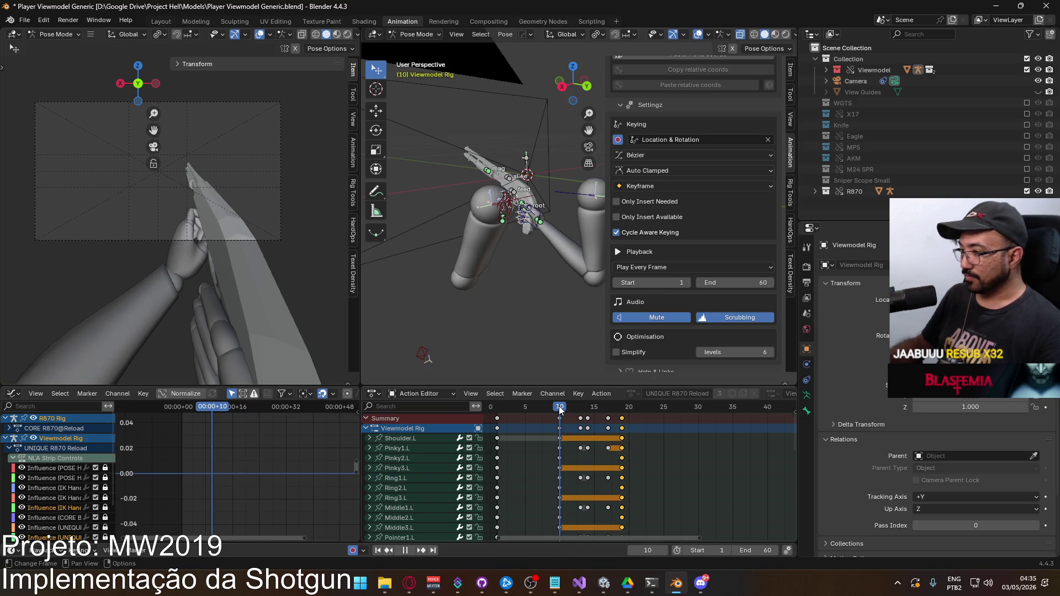
left_click_drag(574, 409, 623, 419)
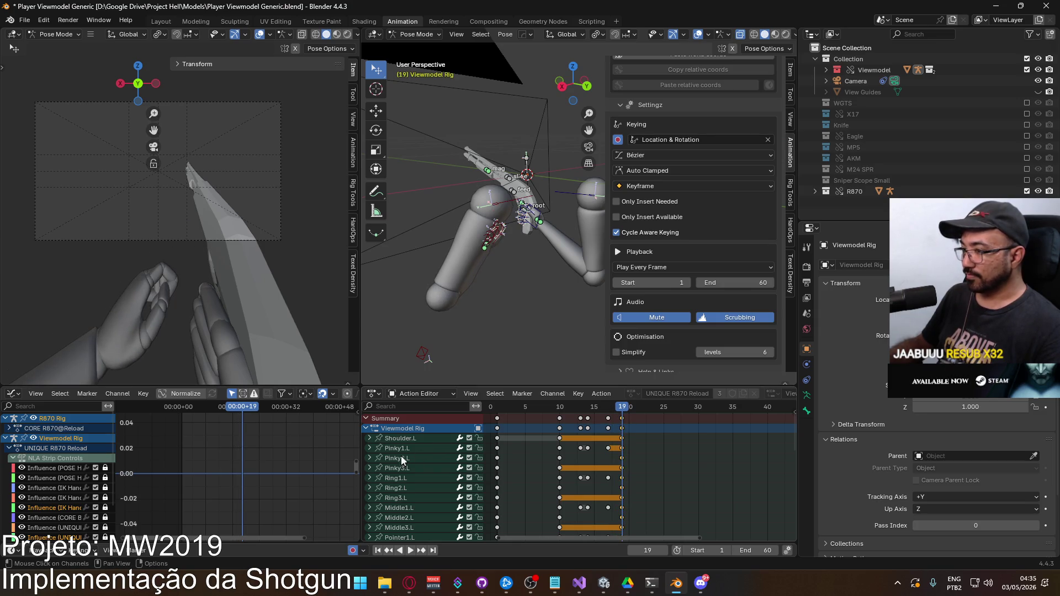
Key the whole rig's pose at frame 8
key("a")
left_click_drag(625, 413, 551, 407)
key("Left")
key("i")
Shift the selected keys two frames later and check the pose around frames 10–14
key("g")
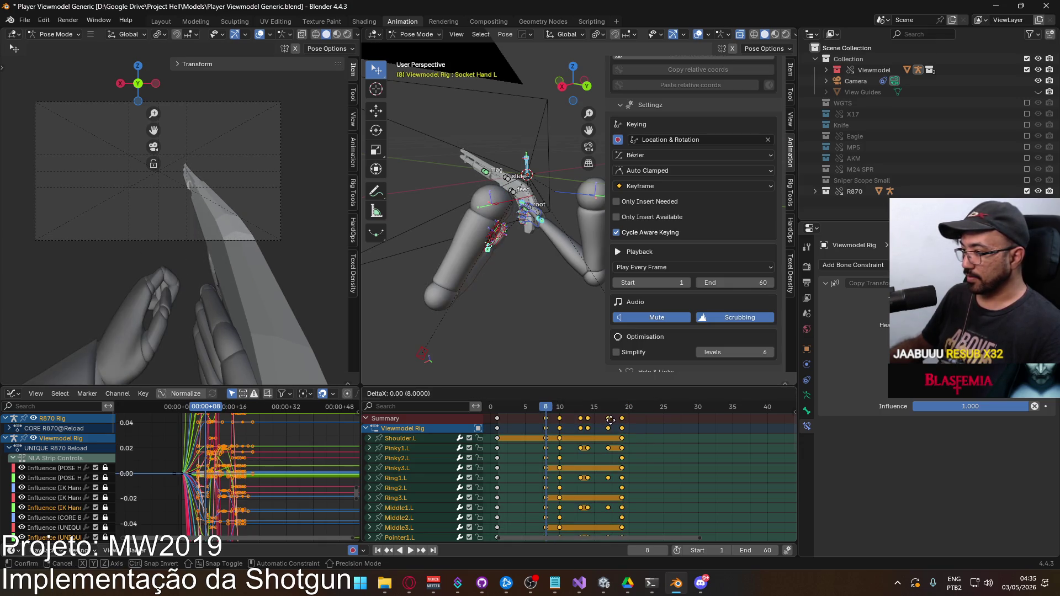
left_click(623, 422)
mouse_move(555, 406)
left_mouse_down()
mouse_move(496, 406)
mouse_move(568, 397)
mouse_move(640, 406)
mouse_move(560, 408)
mouse_move(582, 413)
mouse_move(561, 412)
mouse_move(574, 409)
left_mouse_up()
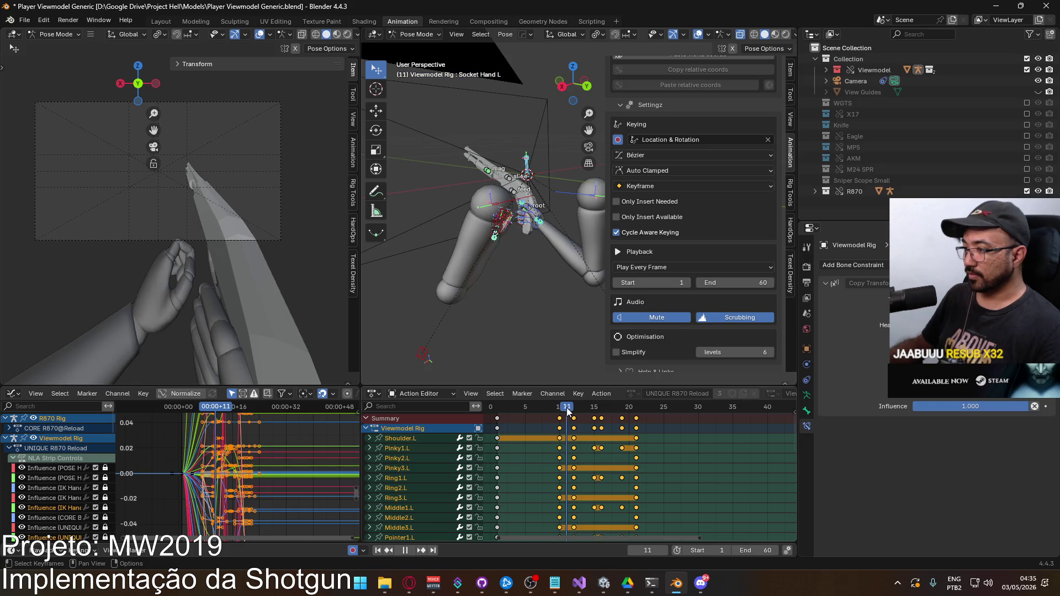
mouse_move(676, 447)
left_mouse_down()
mouse_move(560, 412)
mouse_move(589, 414)
left_mouse_up()
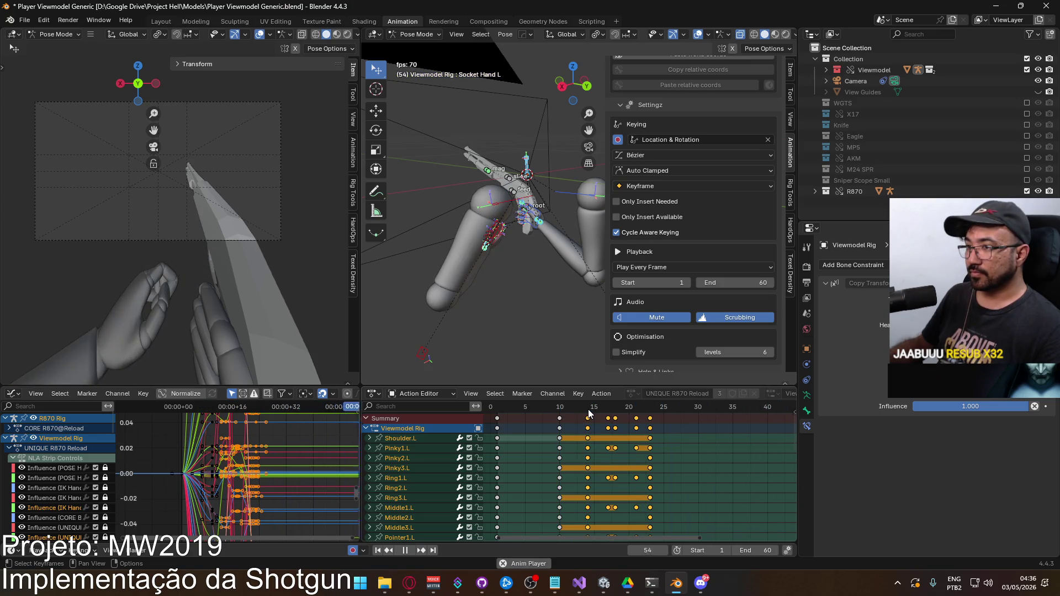
left_click(587, 410)
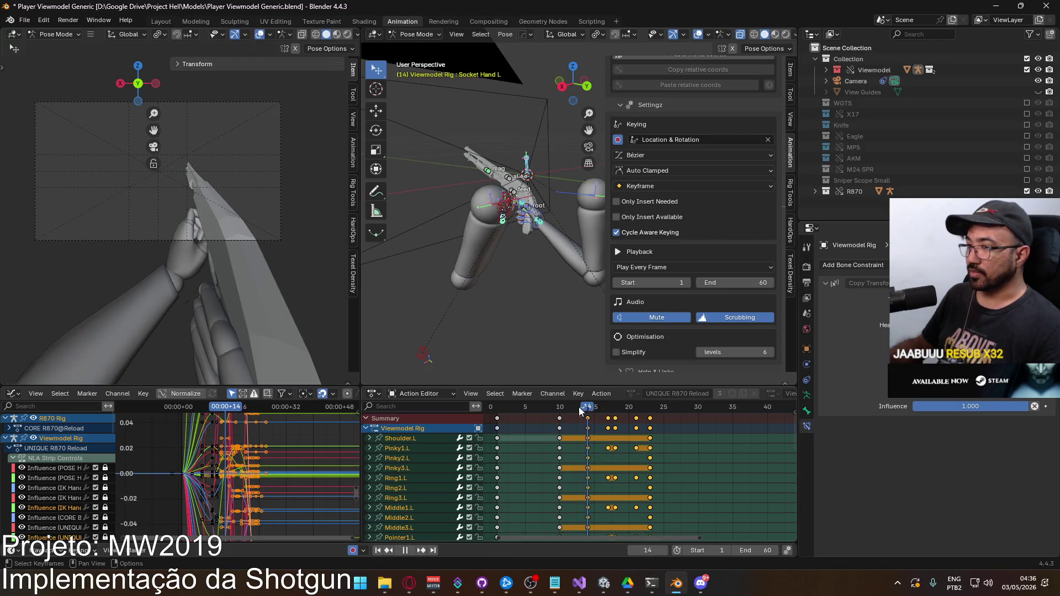
key("Escape")
Move the selected keys about two frames later and review playback up to frame 20
key("g")
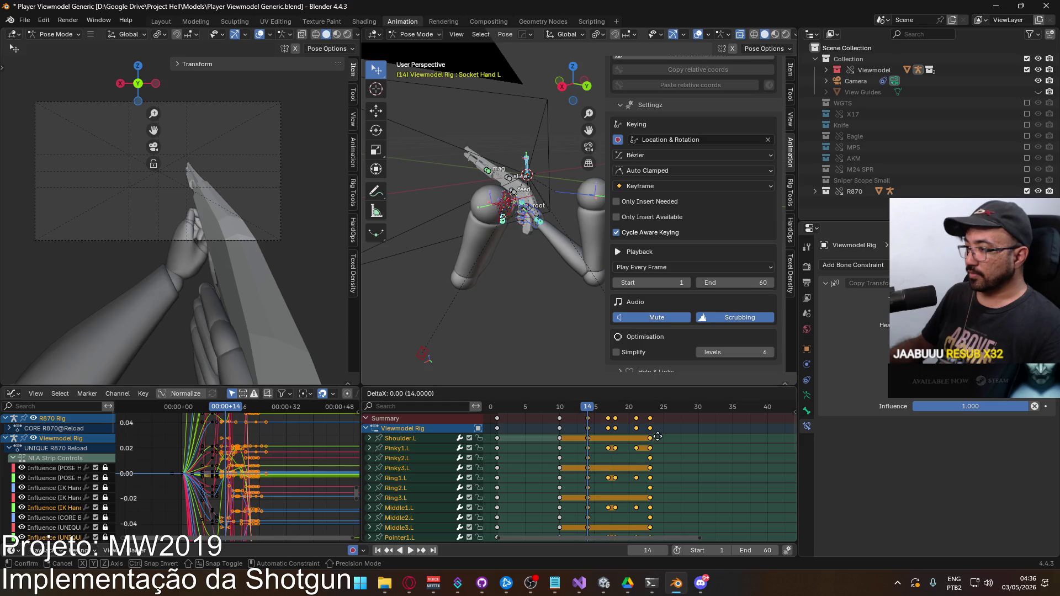
left_click(671, 436)
key("shift+ctrl+space")
left_click_drag(580, 410, 604, 410)
key("space")
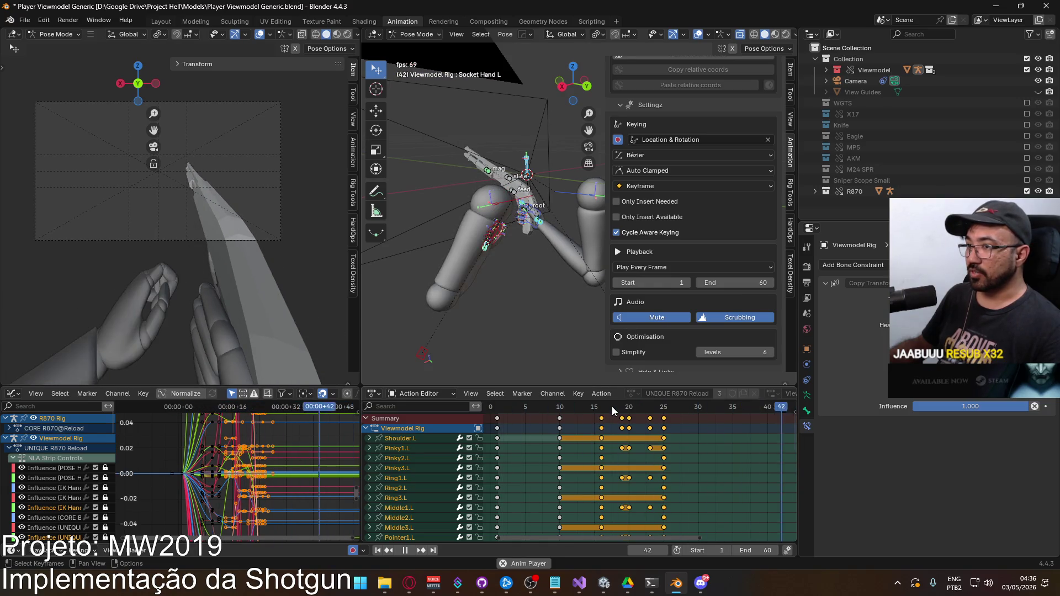
left_click(629, 410)
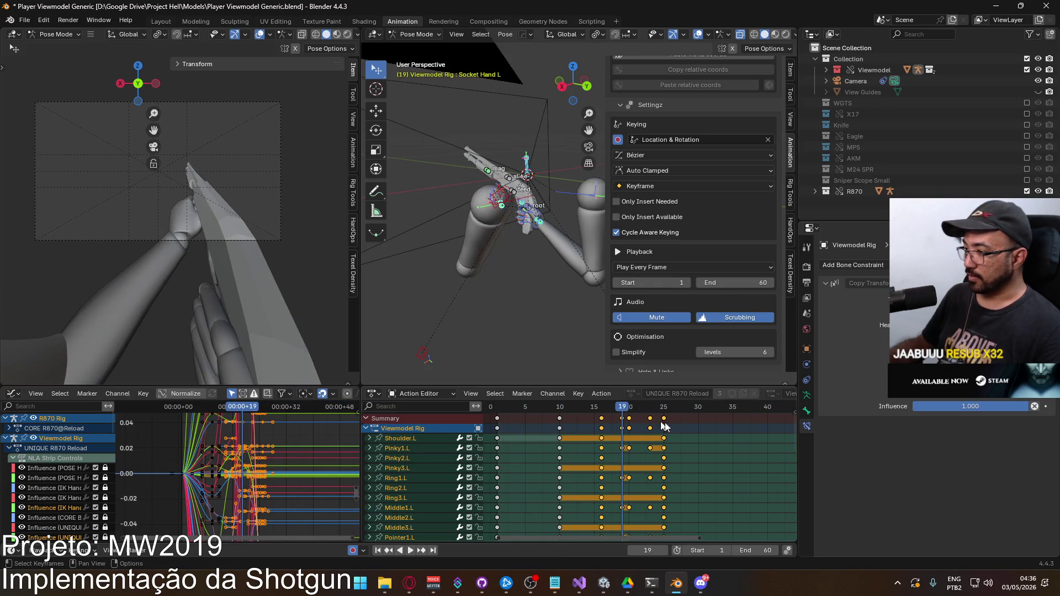
Push the keys from frame 19 onward one frame later, then review from frame 16
mouse_move(653, 421)
left_mouse_down()
mouse_move(608, 408)
mouse_move(678, 421)
mouse_move(618, 413)
mouse_move(657, 417)
left_mouse_up()
mouse_move(719, 433)
left_mouse_down()
mouse_move(646, 414)
mouse_move(693, 413)
left_mouse_up()
key("space")
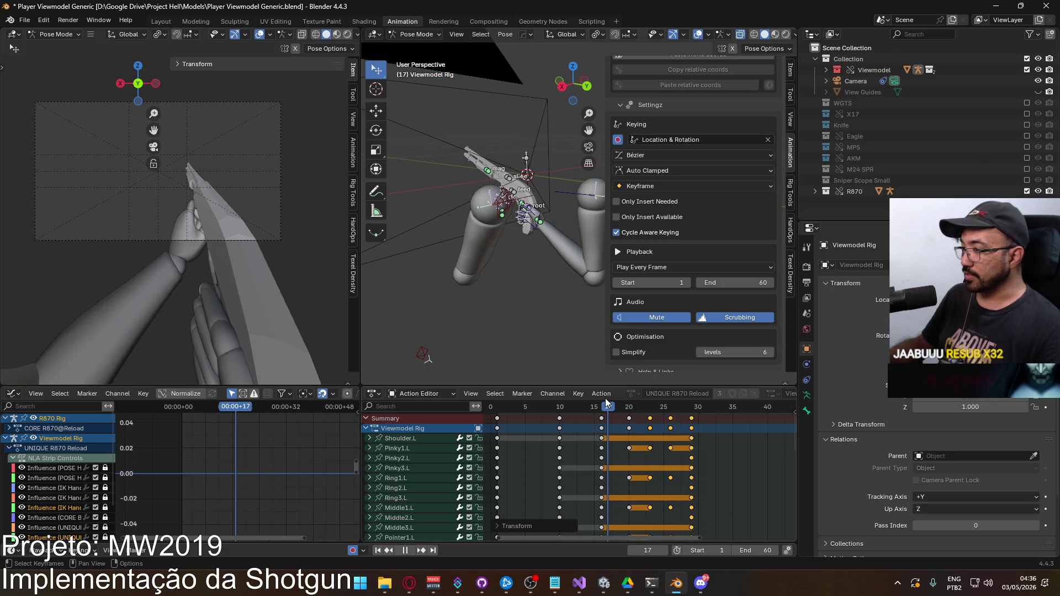
key("space")
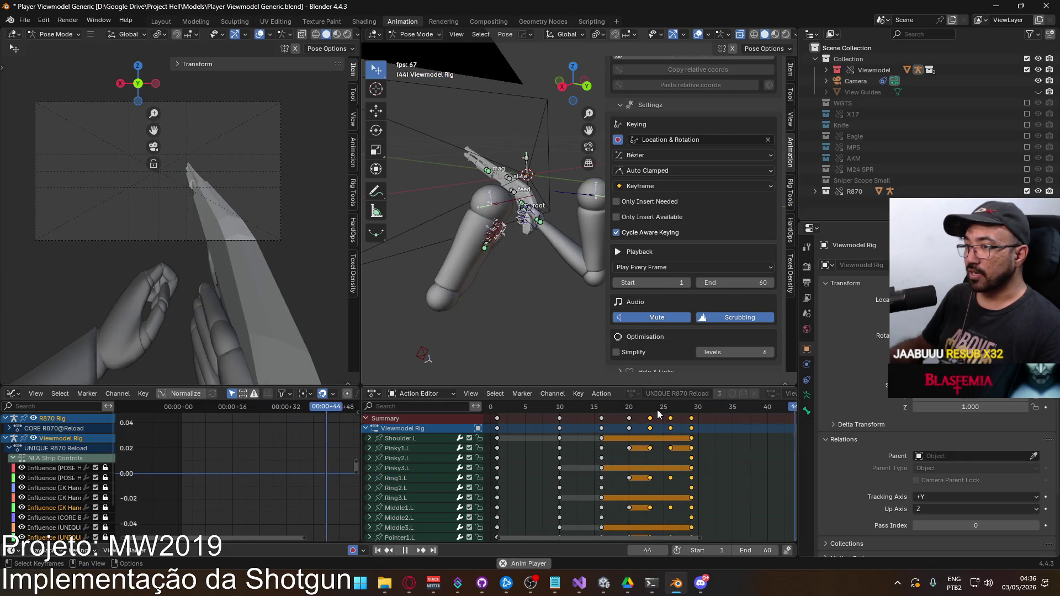
key("g")
left_click(721, 419)
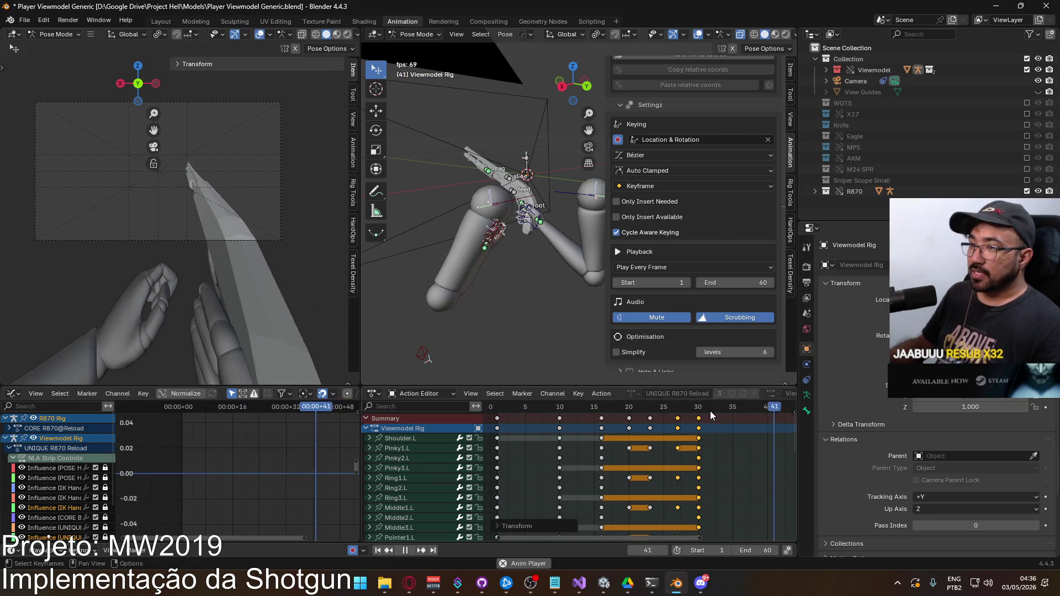
mouse_move(653, 408)
left_mouse_down()
mouse_move(604, 409)
mouse_move(652, 409)
mouse_move(636, 408)
left_mouse_up()
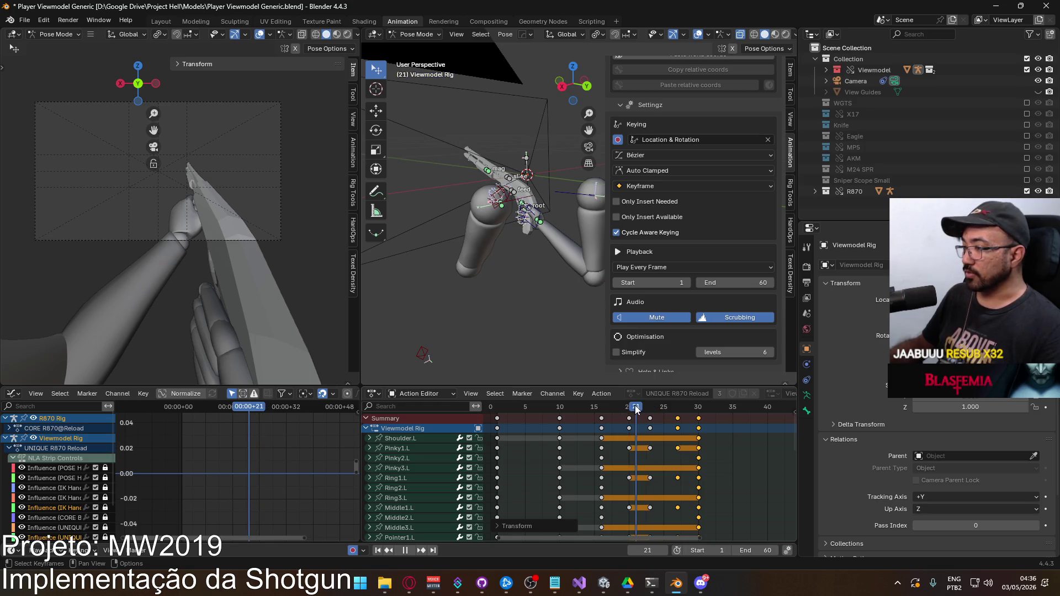
Pull the late keys one frame earlier and shift the frame-29 keys to frame 30
left_click_drag(732, 440, 640, 413)
key("g")
left_click(734, 439)
mouse_move(722, 435)
left_mouse_down()
mouse_move(681, 411)
mouse_move(601, 406)
left_mouse_up()
key("g")
left_click(688, 411)
Play and scrub the reload between frames 16 and 35 to check the timing
key("space")
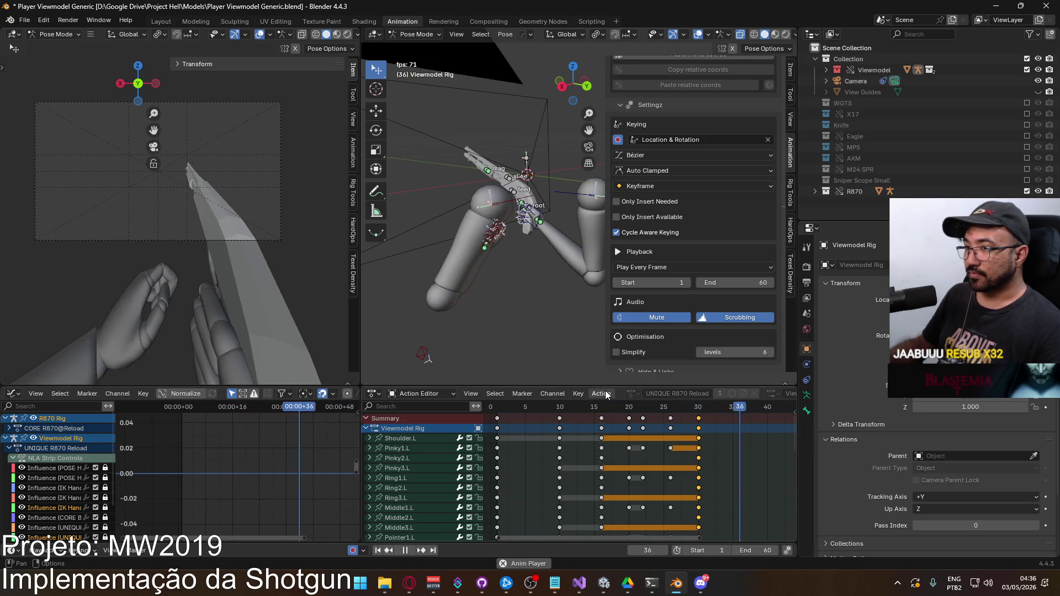
key("space")
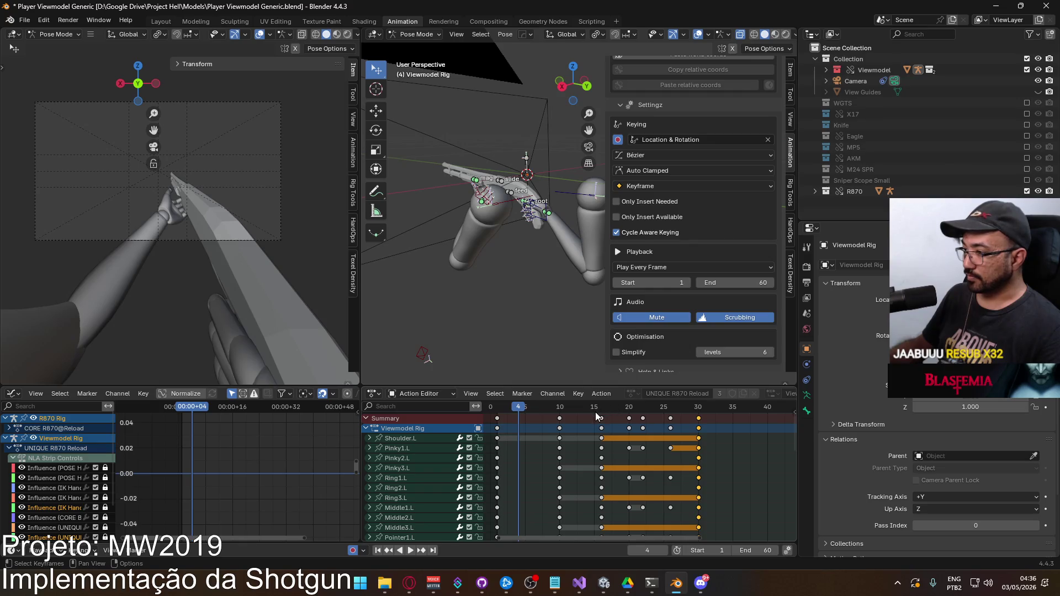
key("space")
left_click_drag(620, 410, 634, 411)
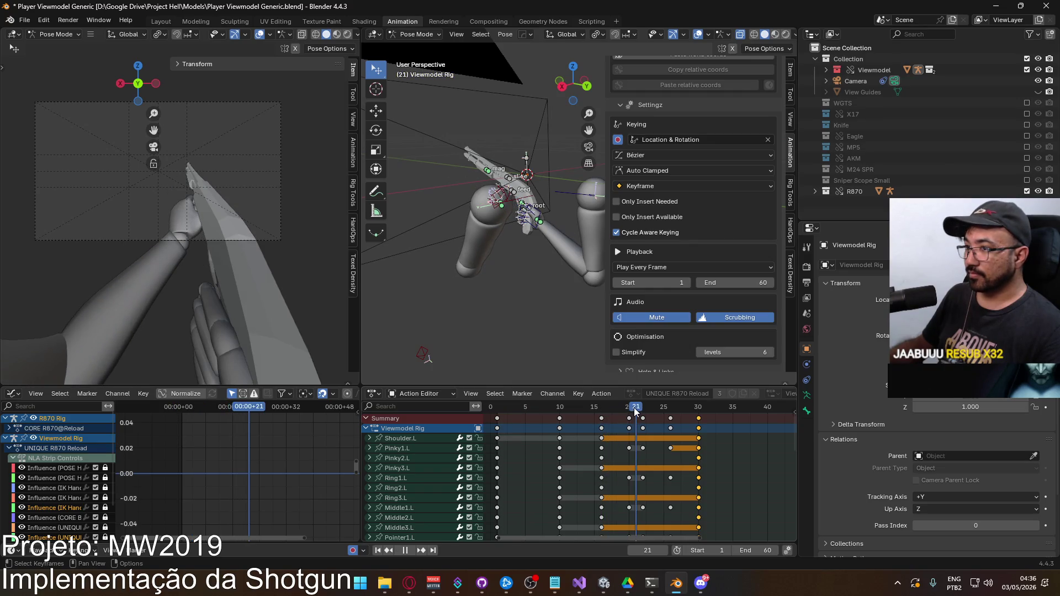
left_click(642, 409)
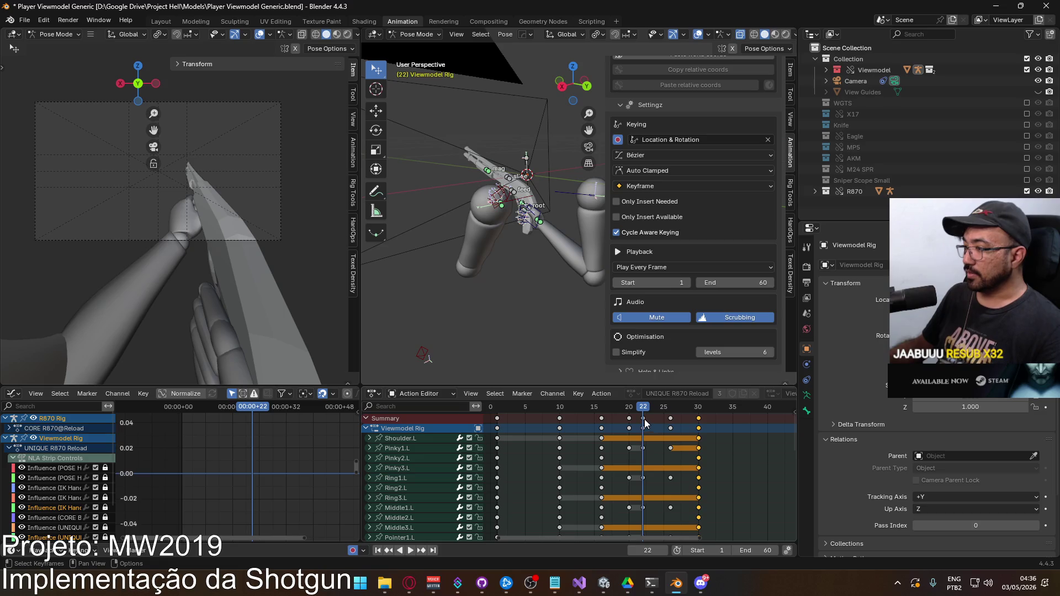
left_click_drag(641, 413, 611, 408)
key("space")
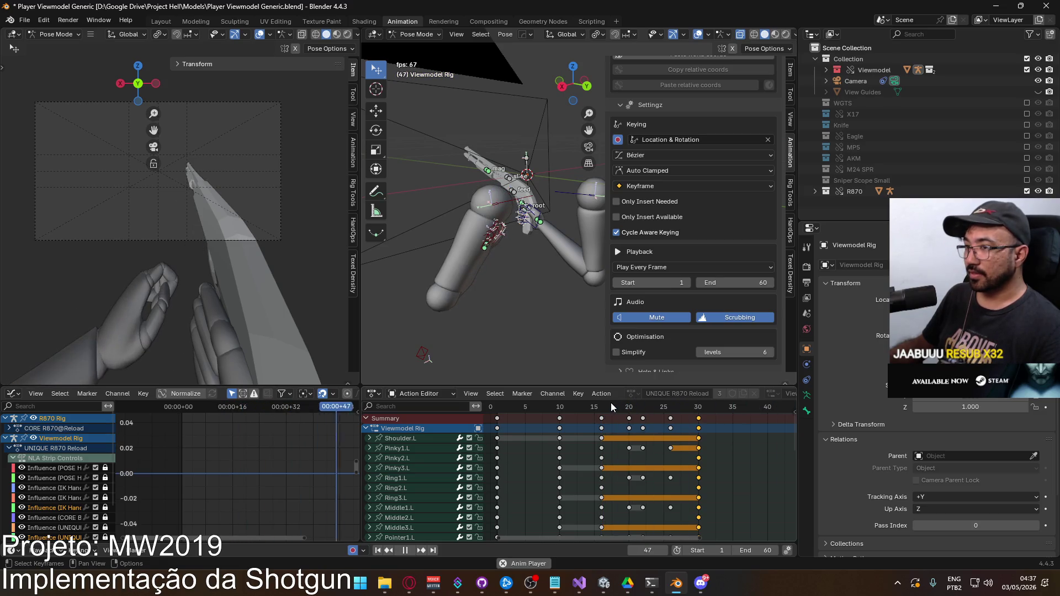
key("space")
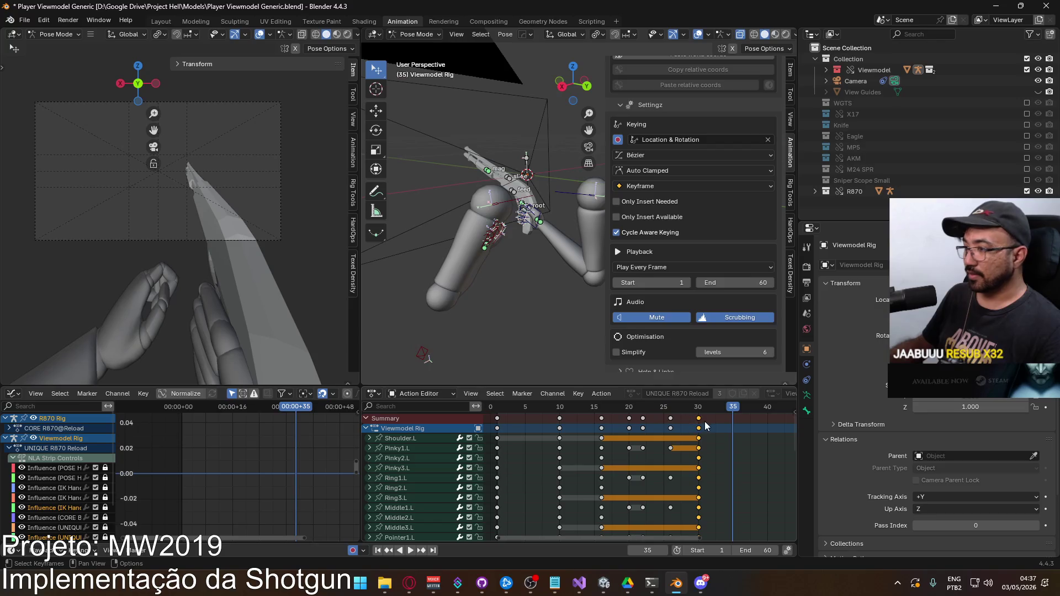
Move the final key column of hand and finger keys later, to near frame 32
key("space")
key("g")
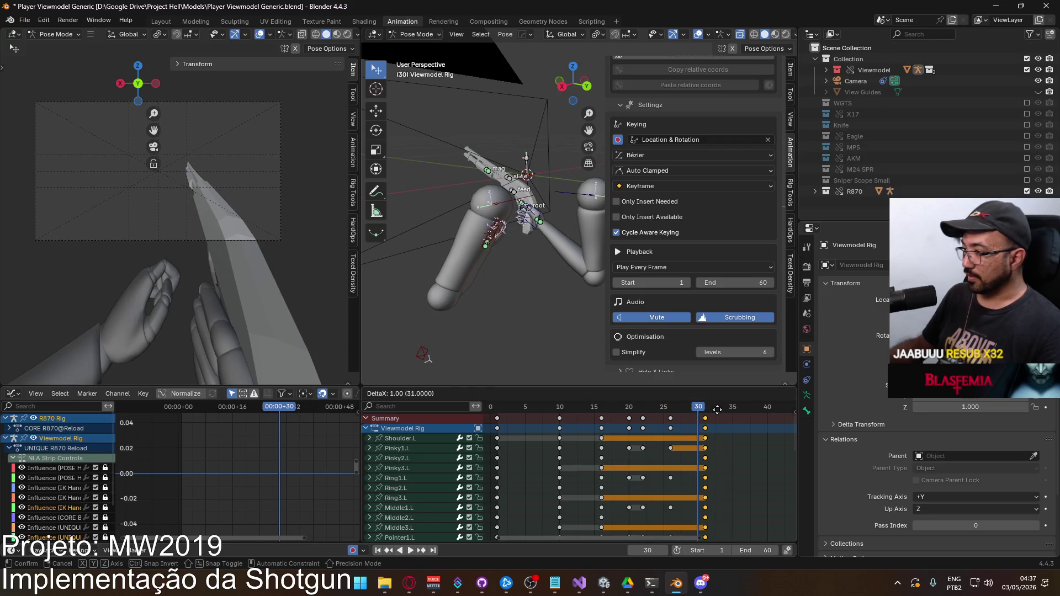
left_click(720, 408)
Play the reload and shift the final key column later, out to frame 38
left_click_drag(691, 402, 608, 403)
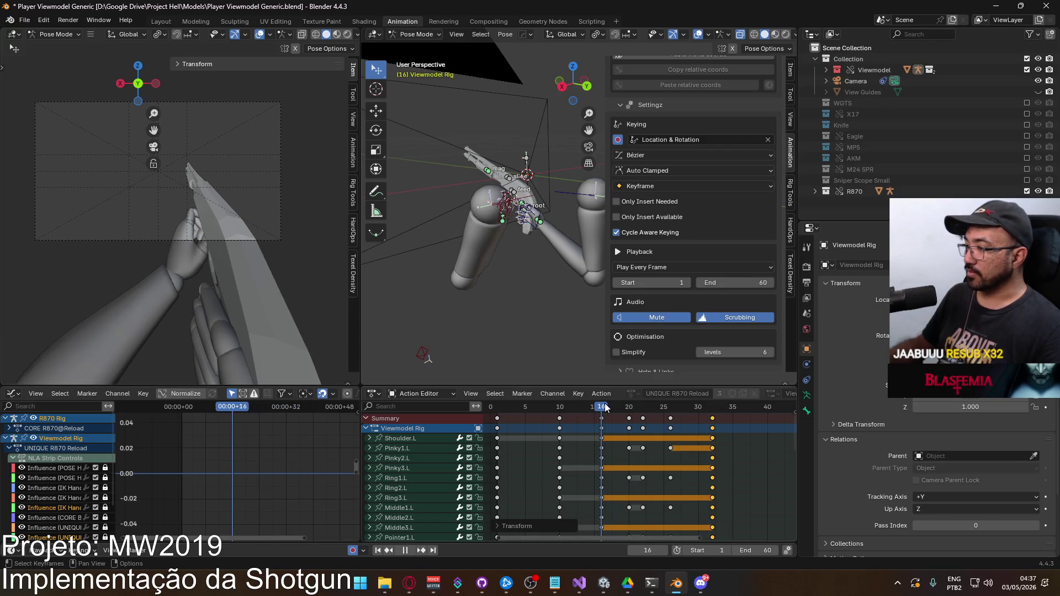
key("space")
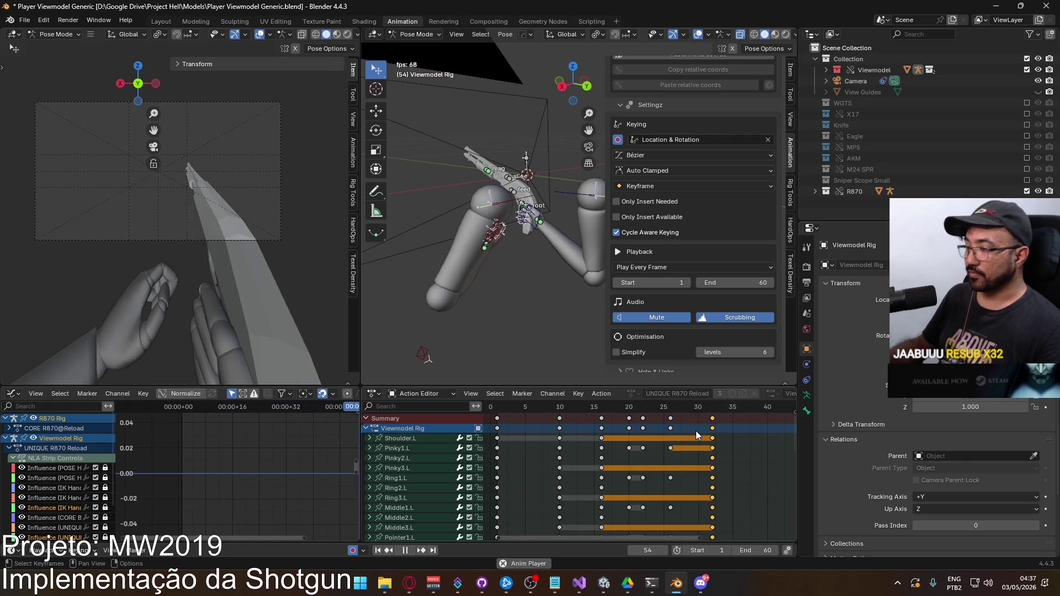
middle_click_drag(731, 435, 670, 433)
key("g")
left_click(693, 432)
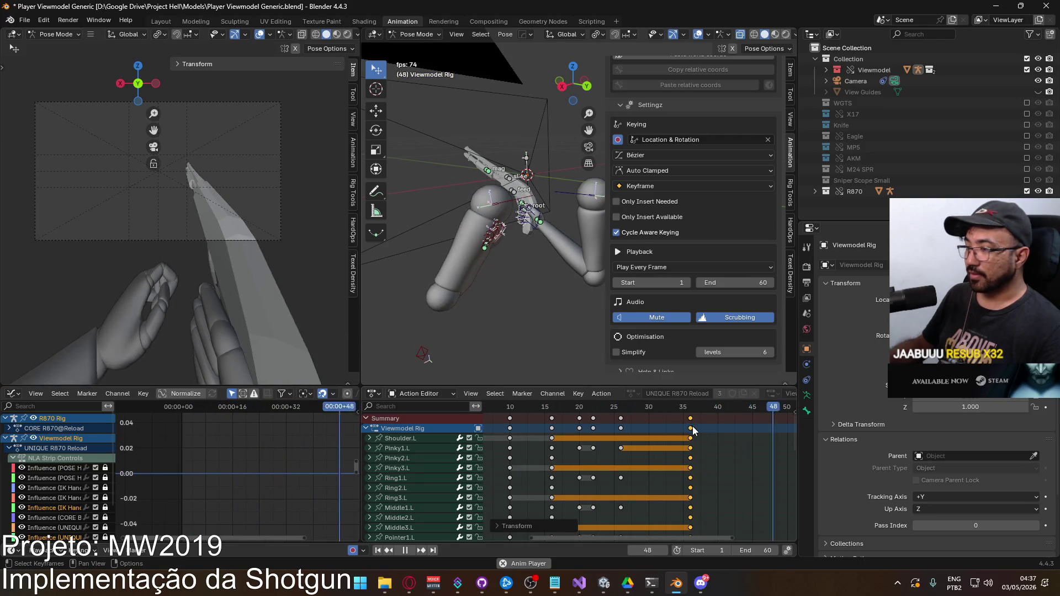
key("g")
left_click(707, 430)
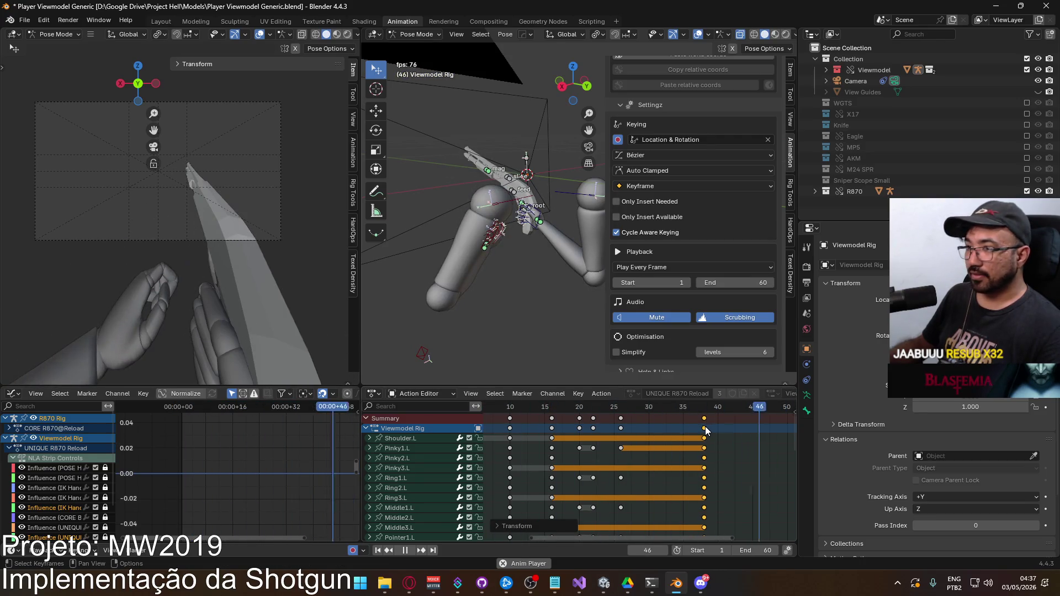
Shift the key columns at frames 20, 22, 26 and 38 two frames later, adjusting the frame 22 and 25 keys
left_click_drag(744, 432, 574, 414)
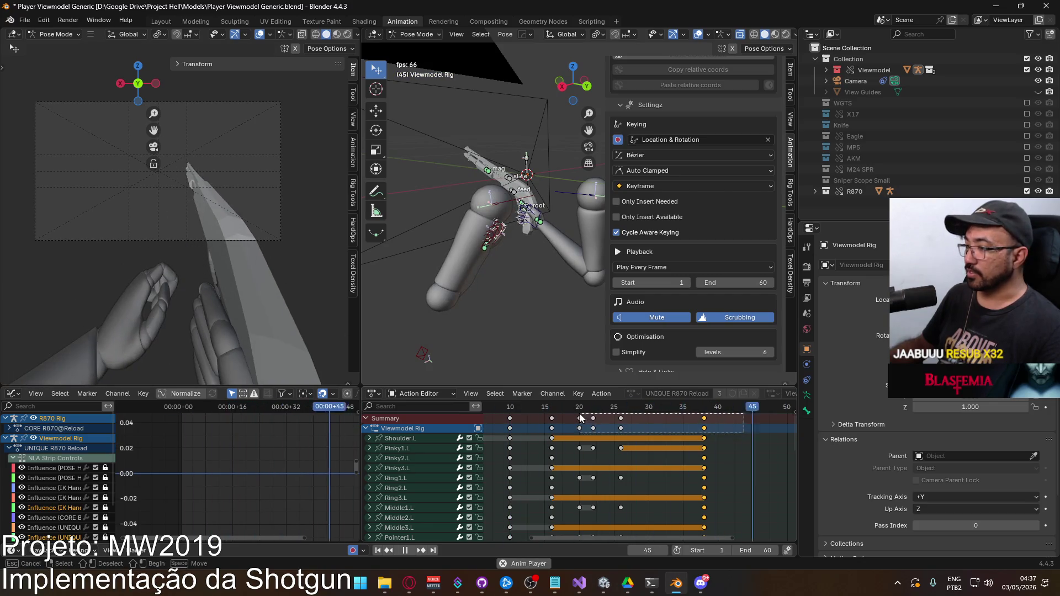
key("g")
left_click(651, 423)
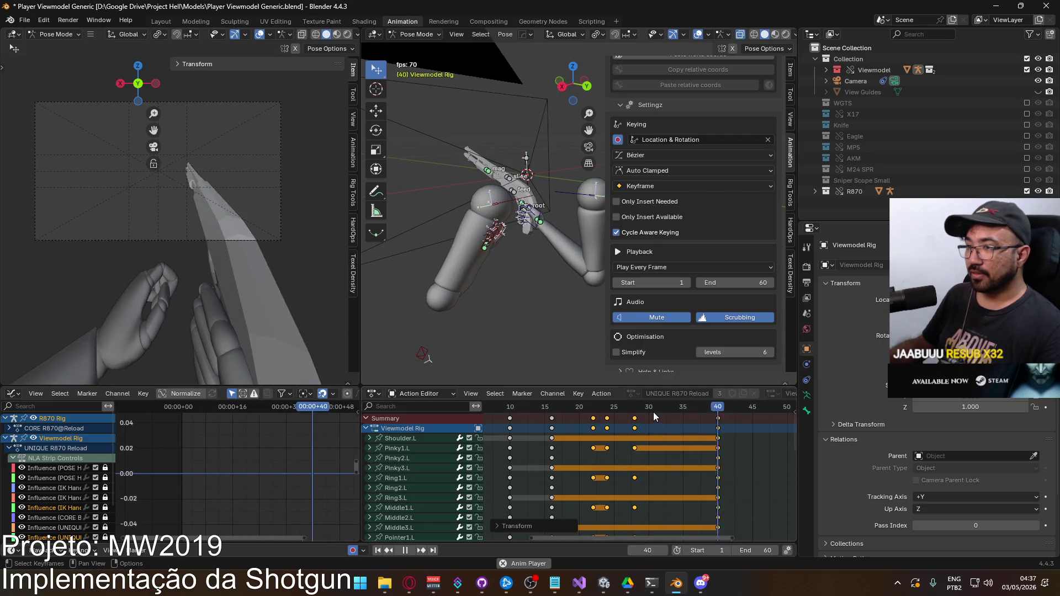
mouse_move(754, 436)
left_mouse_down()
mouse_move(605, 421)
mouse_move(647, 423)
left_mouse_up()
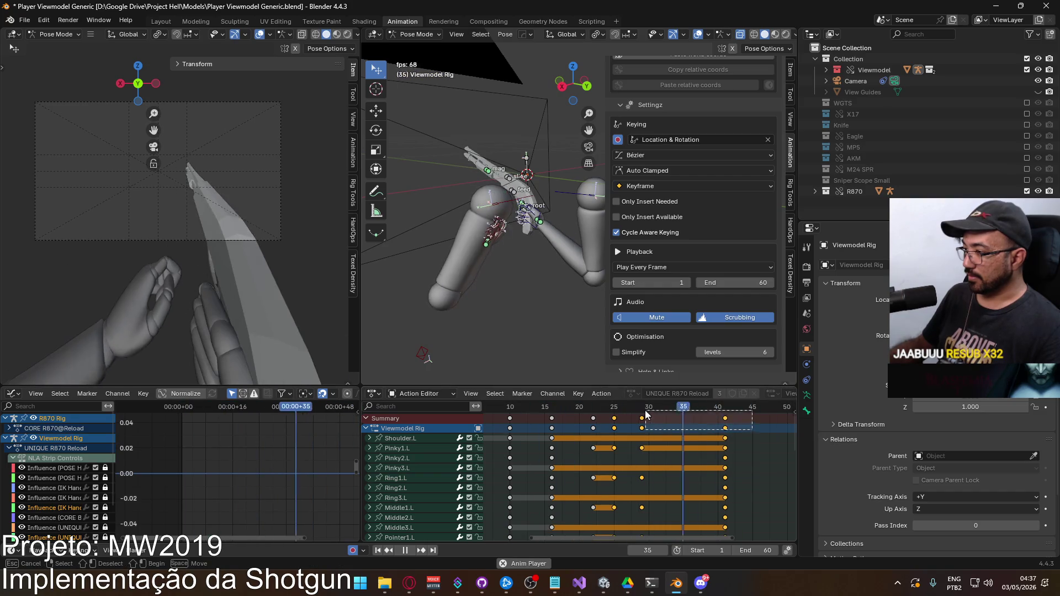
key("g")
left_click(707, 421)
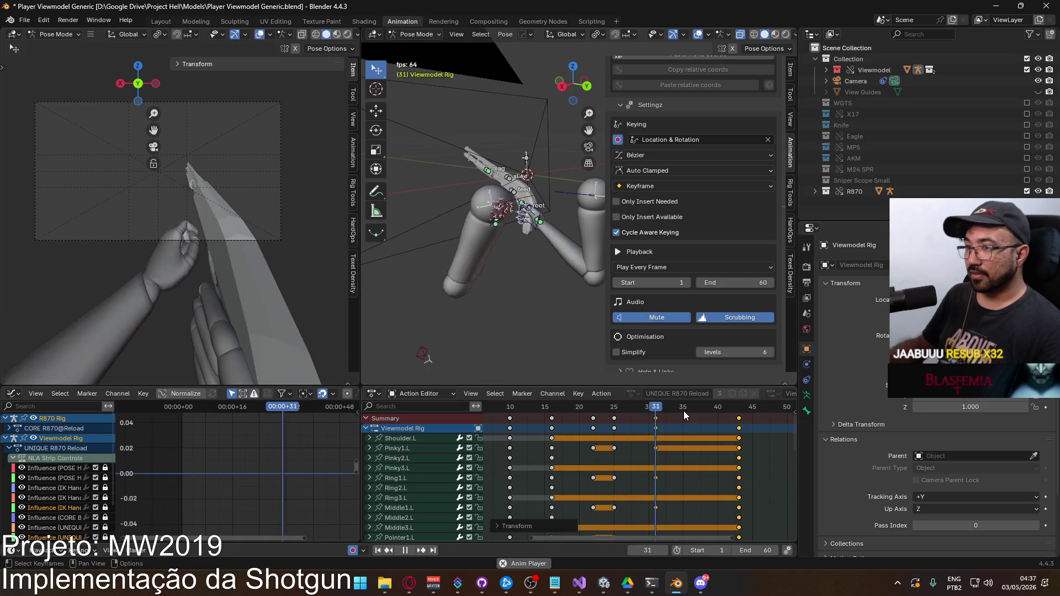
mouse_move(753, 425)
left_mouse_down()
mouse_move(577, 415)
mouse_move(759, 427)
mouse_move(742, 414)
left_mouse_up()
key("g")
left_click(743, 414)
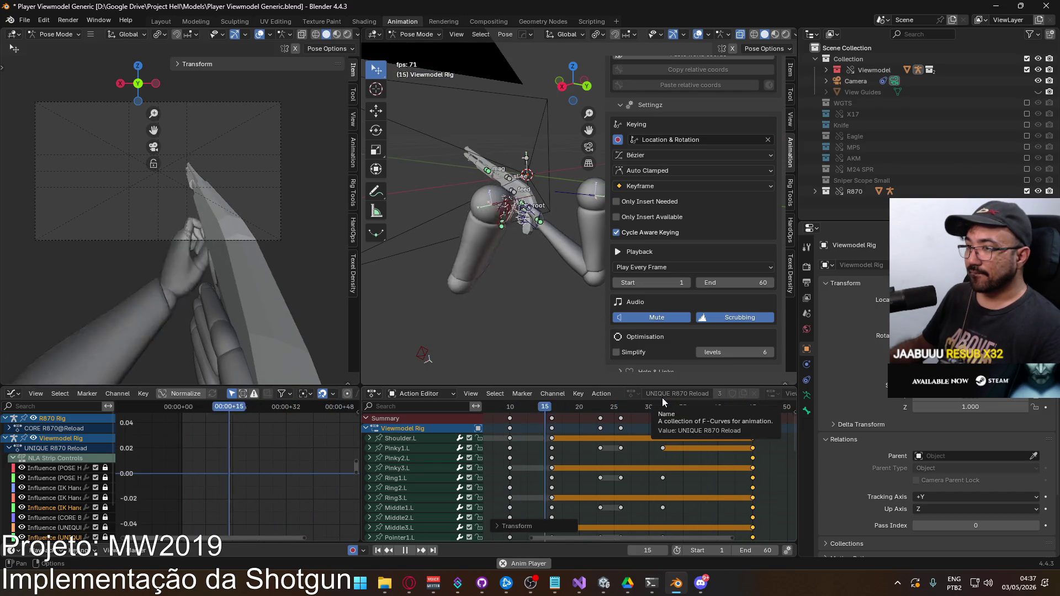
Offset all keys after the playhead two frames later and play the retimed reload
mouse_move(767, 429)
left_mouse_down()
mouse_move(626, 408)
mouse_move(556, 410)
mouse_move(621, 408)
left_mouse_up()
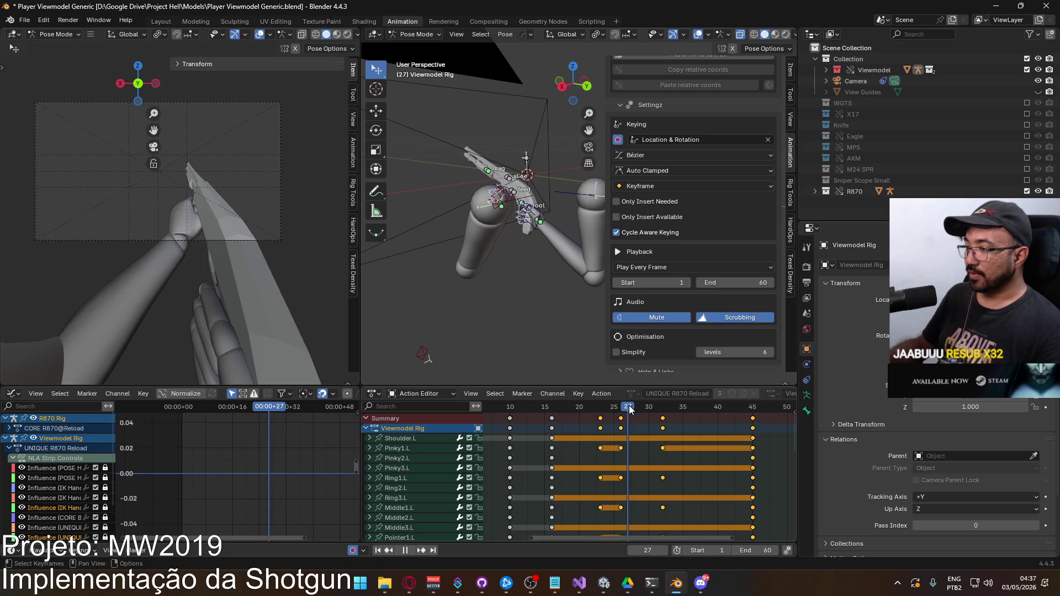
key("space")
key("bracketright")
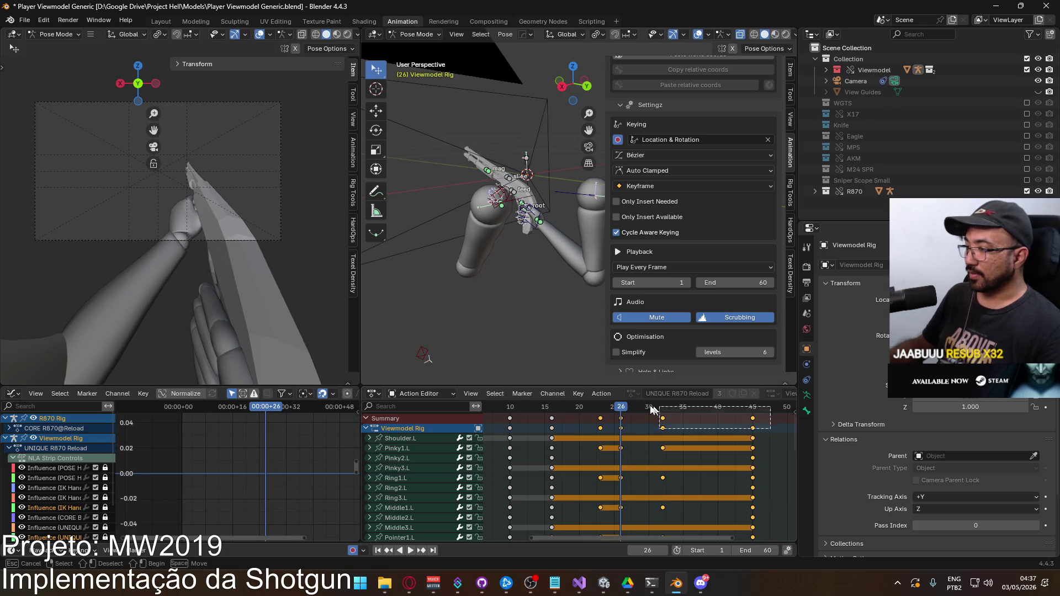
key("g")
left_click(670, 424)
key("space")
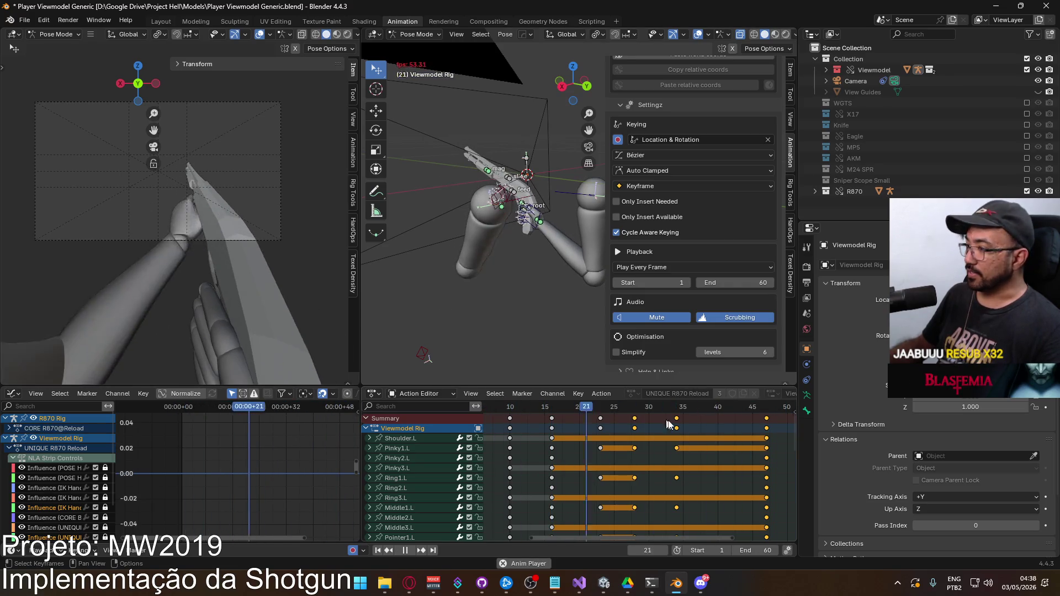
key("space")
Limit the playback range to start frame 16 and end frame 47, then play it
left_click_drag(764, 410, 554, 405)
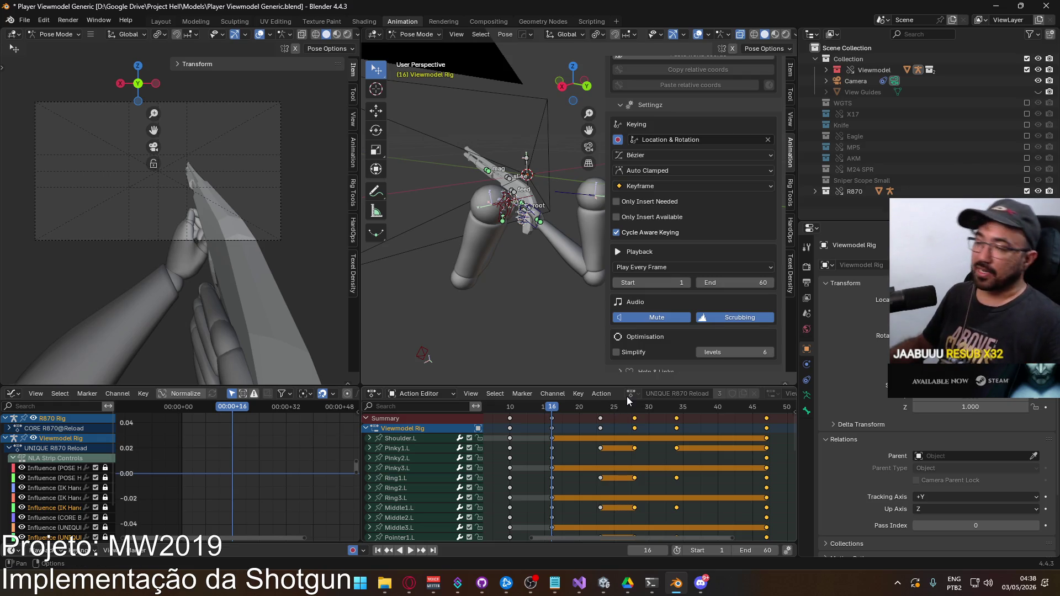
key("space")
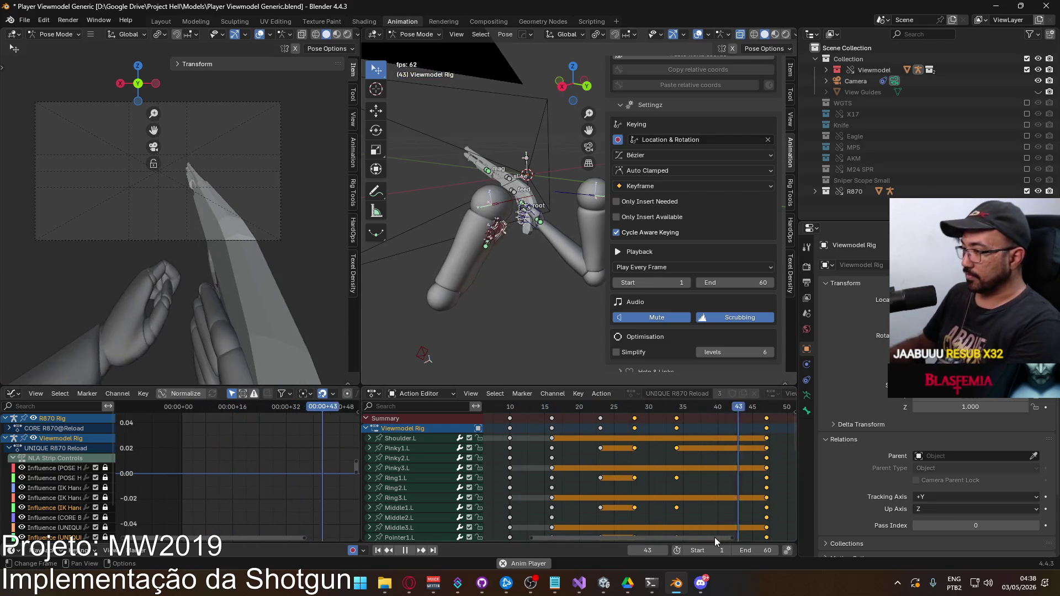
left_click_drag(712, 550, 717, 550)
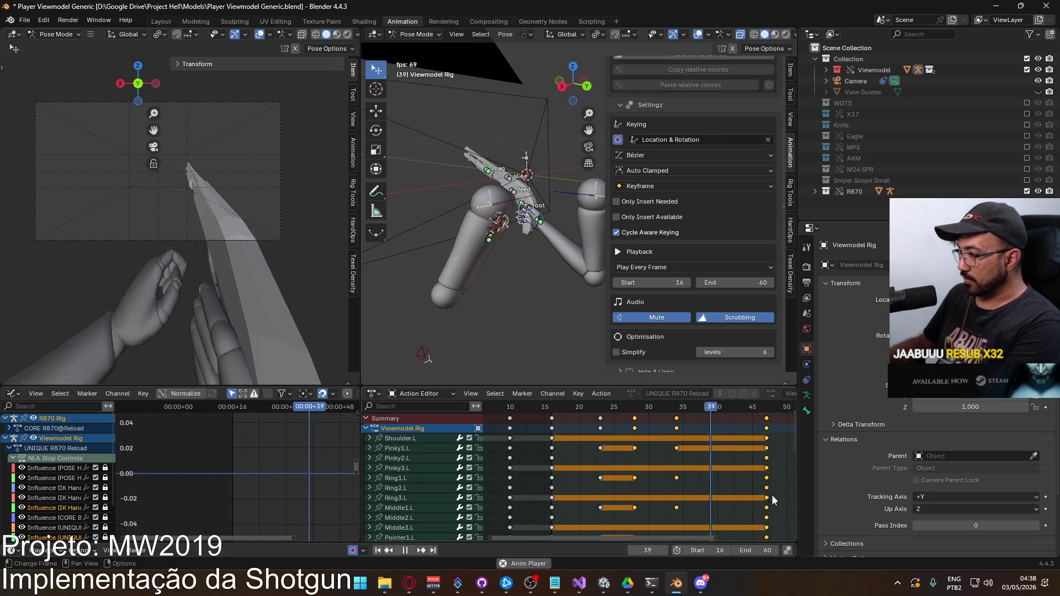
left_click(767, 412)
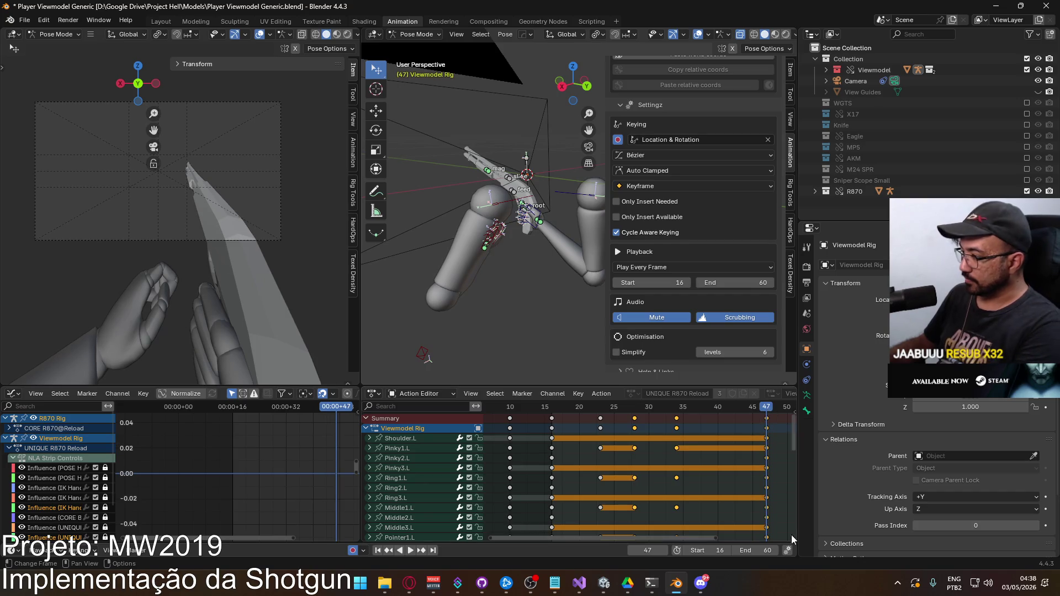
left_click(755, 550)
type("47")
key("Return")
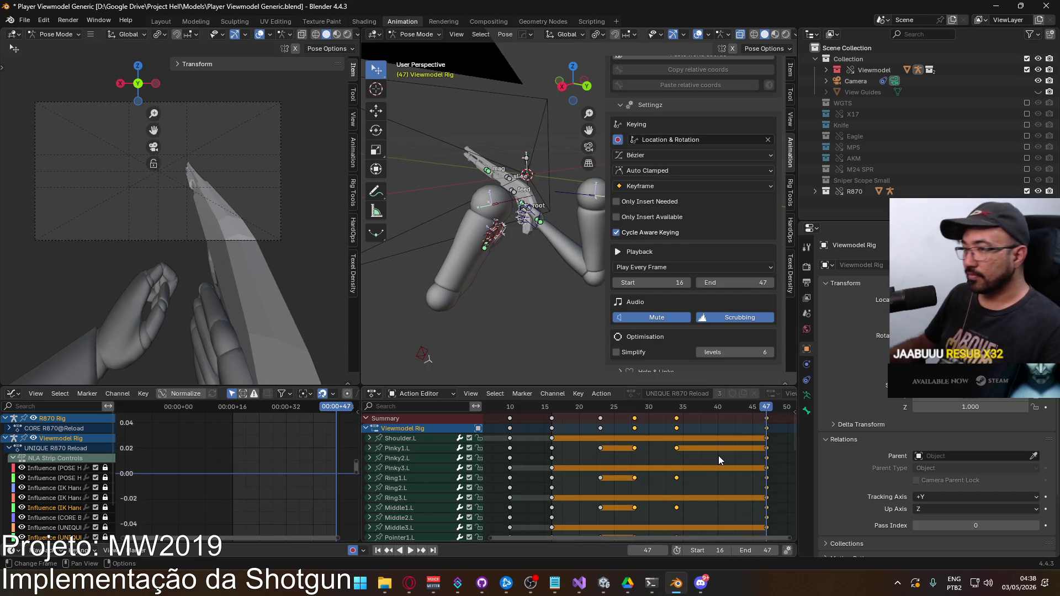
key("space")
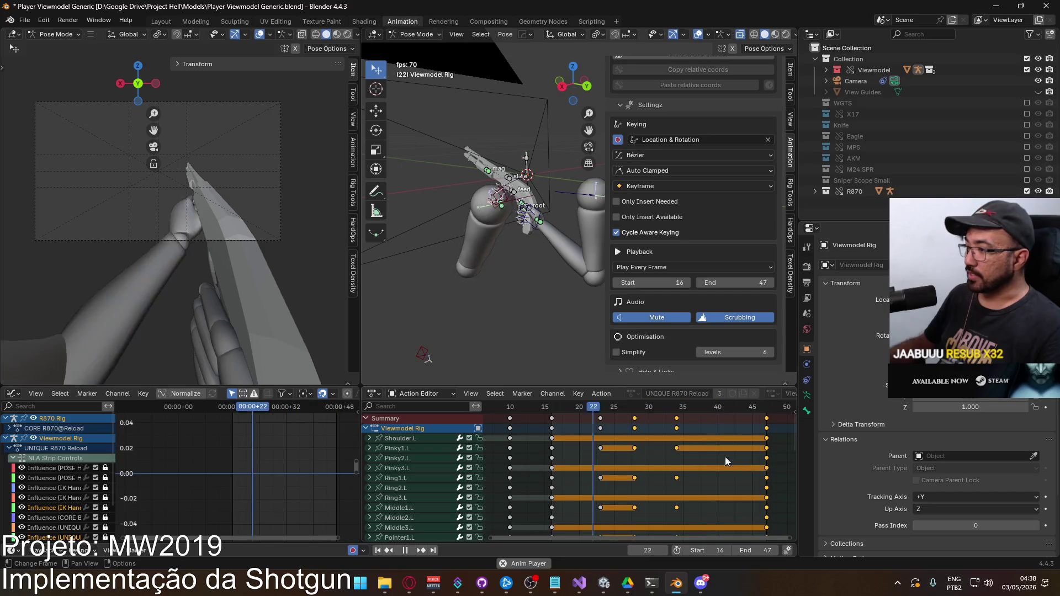
Shift the selected reload keys two frames later and extend the end frame toward 52
scroll(672, 433, "down", 2)
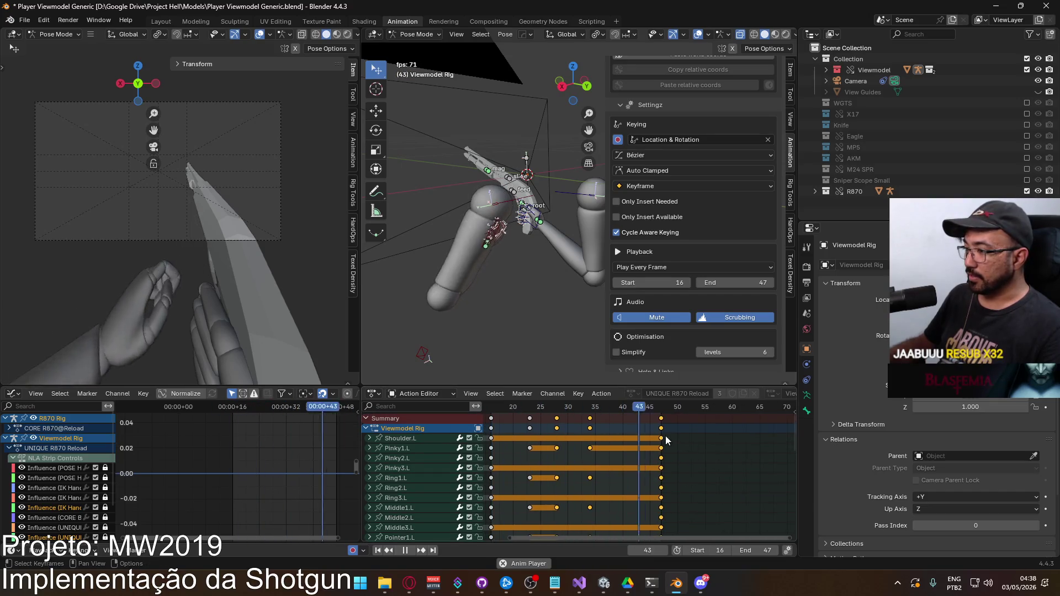
left_click_drag(757, 450, 535, 409)
key("g")
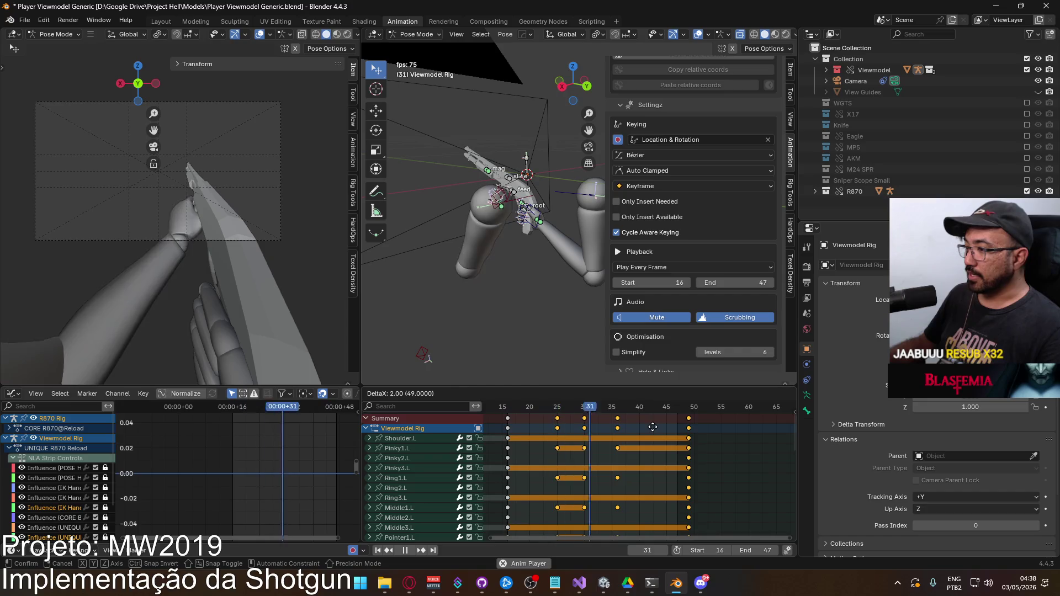
left_click(653, 427)
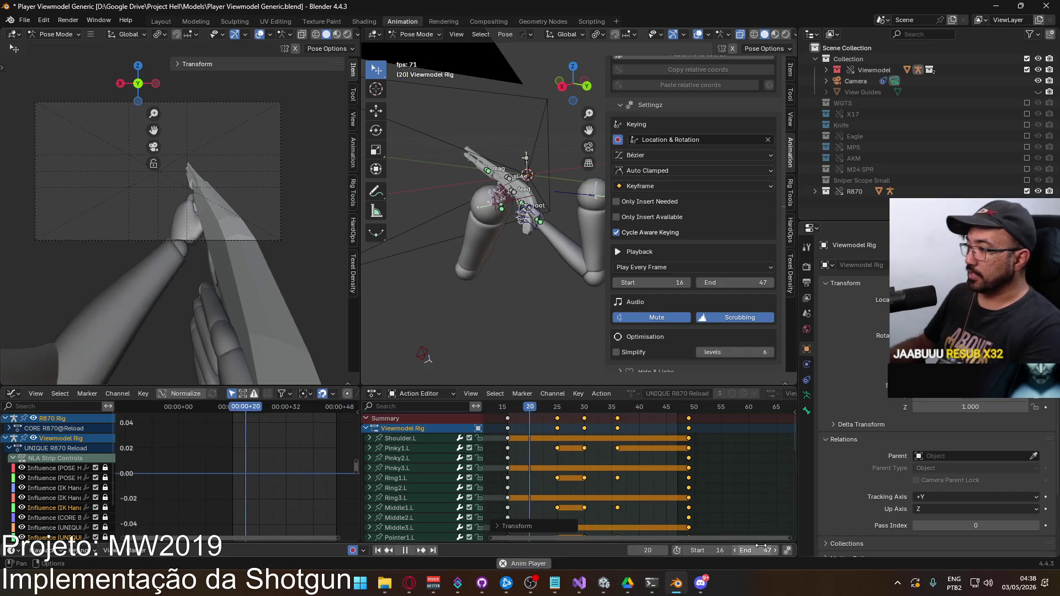
left_click_drag(758, 547, 764, 547)
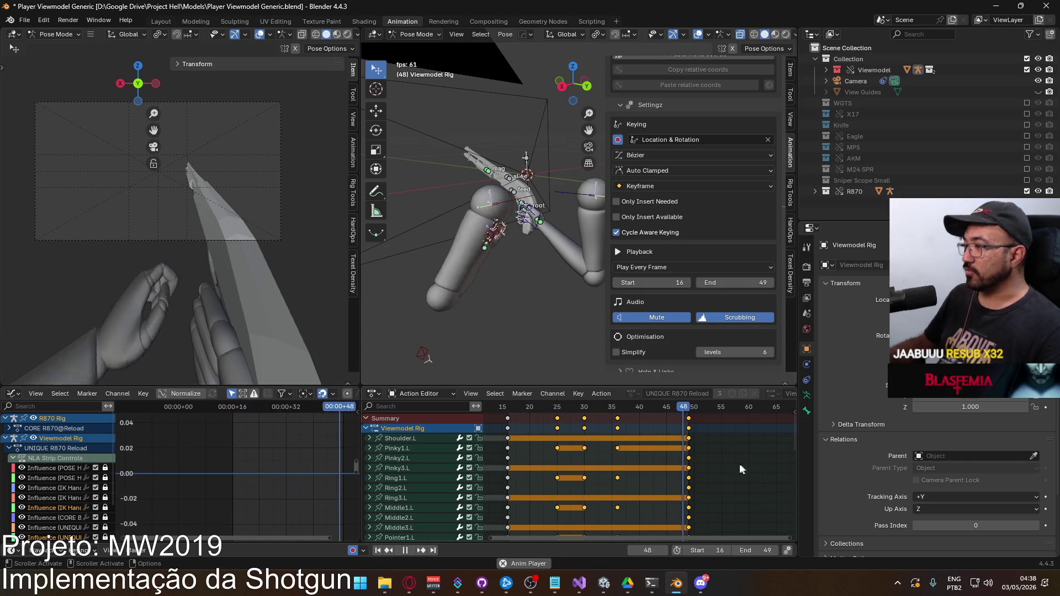
Nudge the selected keys three more frames later, one frame at a time
key("g")
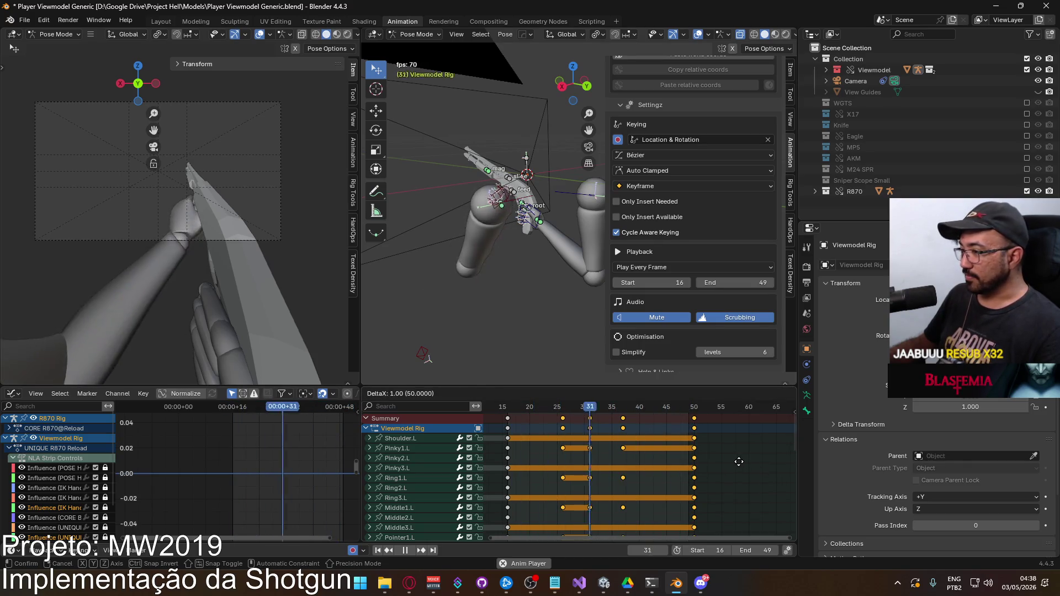
left_click(736, 462)
key("g")
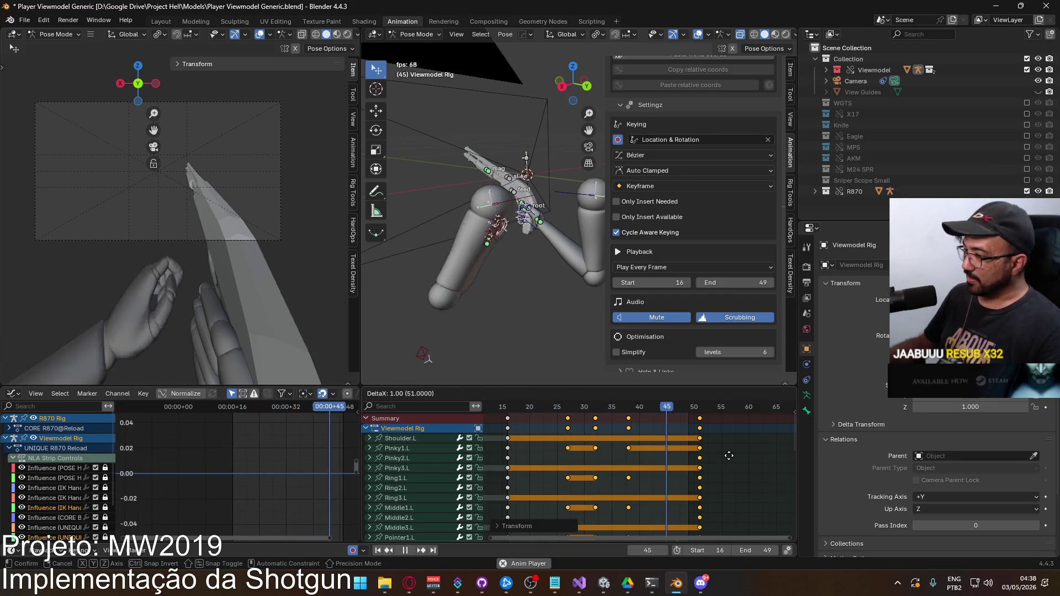
left_click(728, 460)
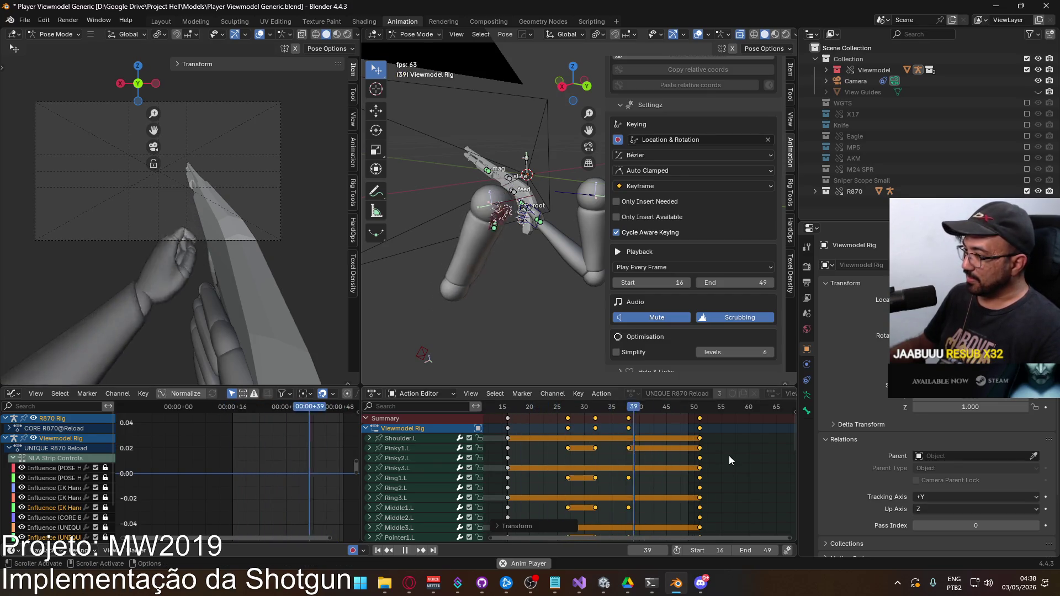
key("g")
left_click(523, 413)
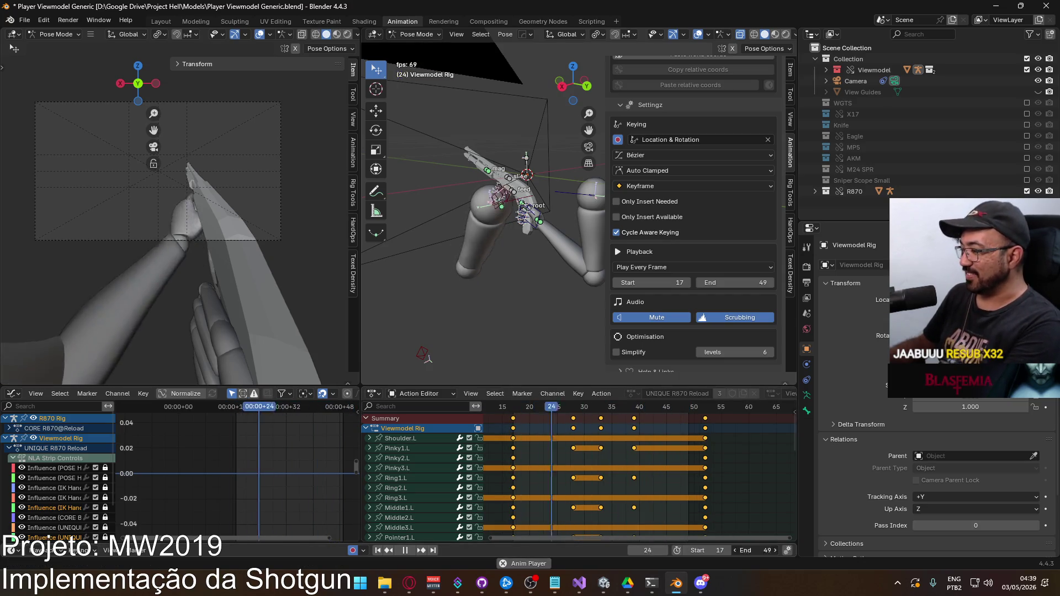
Replay the early reload frames to check timing, then start moving the keys around frames 40–55
scroll(757, 551, "up", 3, "ctrl")
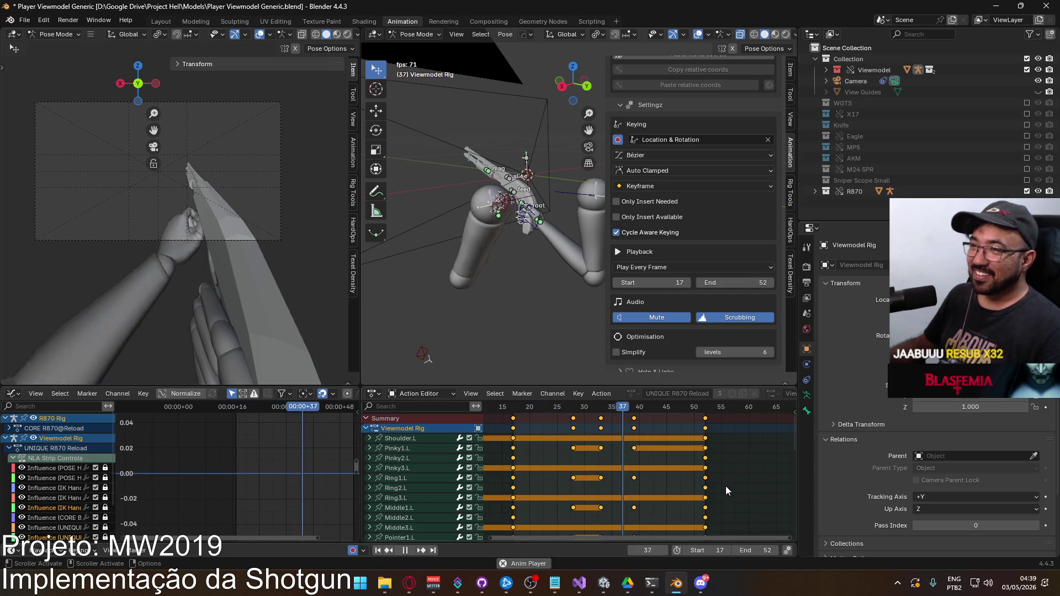
key("space")
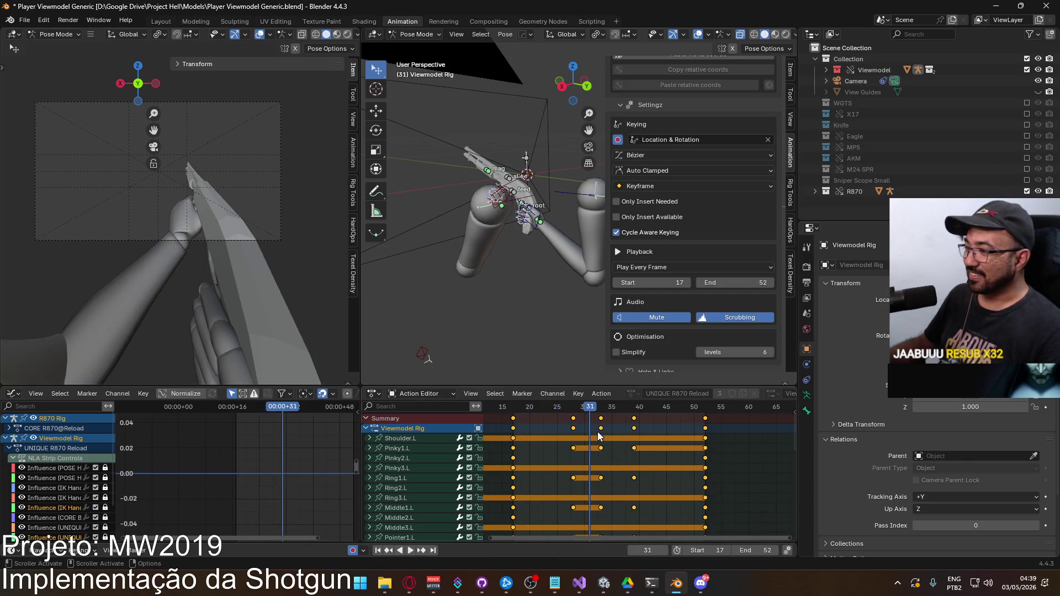
mouse_move(573, 409)
left_mouse_down()
mouse_move(513, 409)
mouse_move(533, 412)
left_mouse_up()
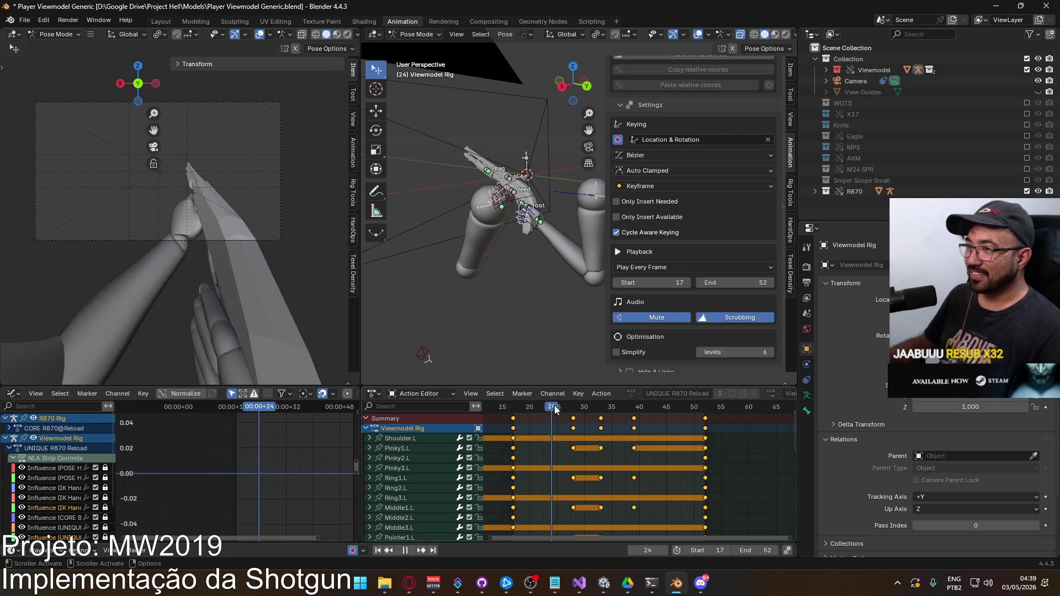
key("space")
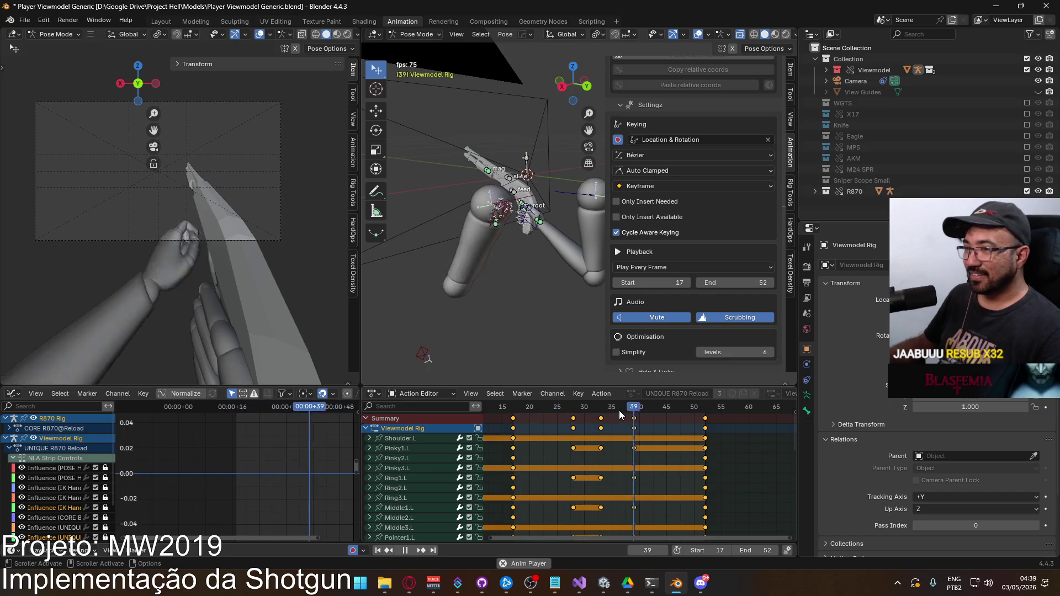
left_click_drag(766, 449, 637, 415)
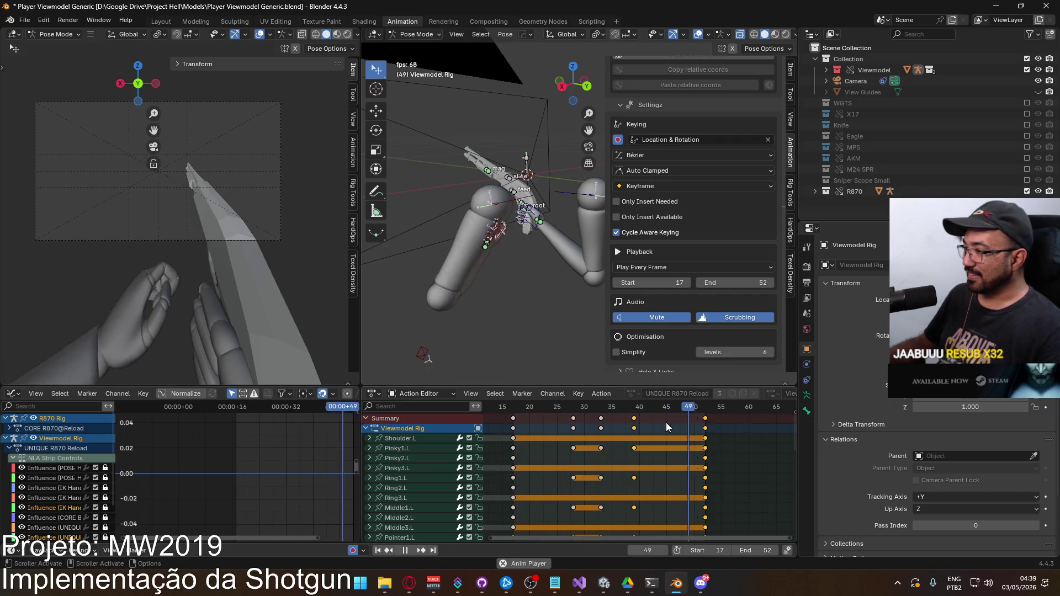
key("g")
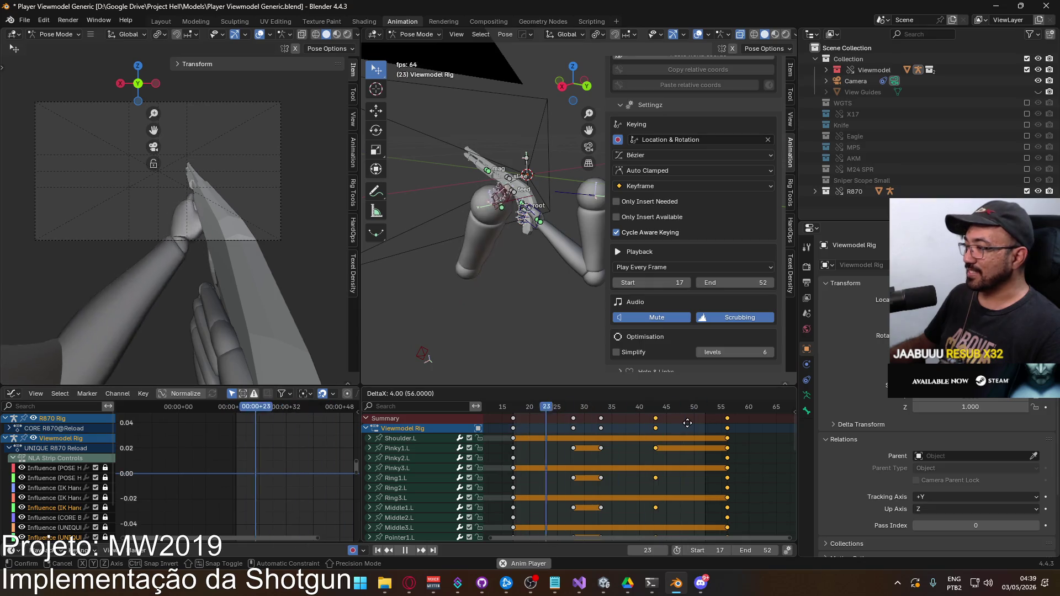
Place the late keys ending at frame 56 and set the scene end frame to 56
left_click(690, 425)
left_click(756, 547)
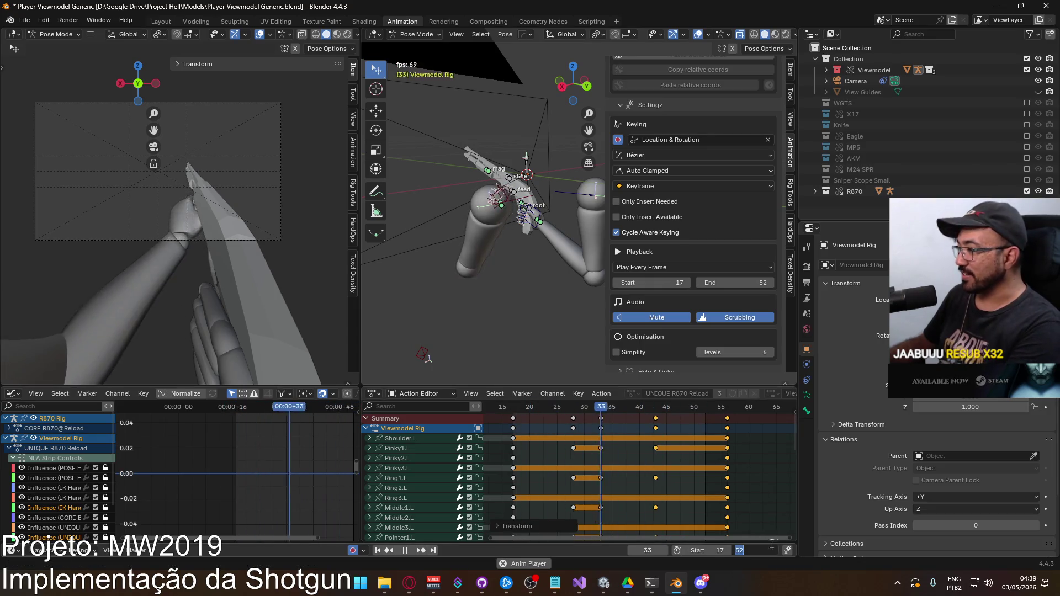
type("56")
key("Return")
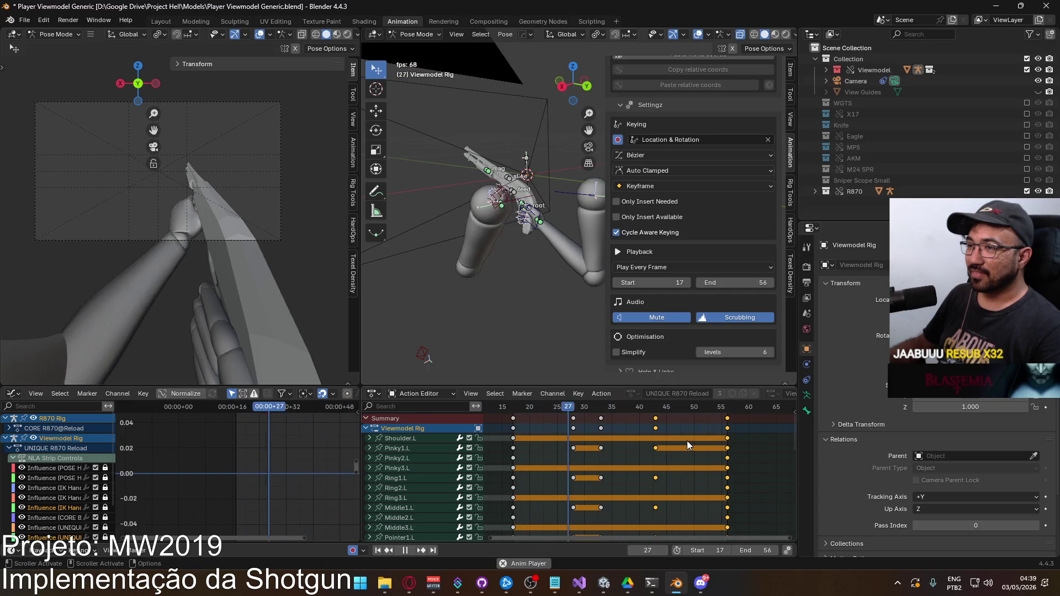
Shift all keys from frame 28 onward two frames later and set the end frame to 58
left_click_drag(560, 413, 784, 534)
key("g")
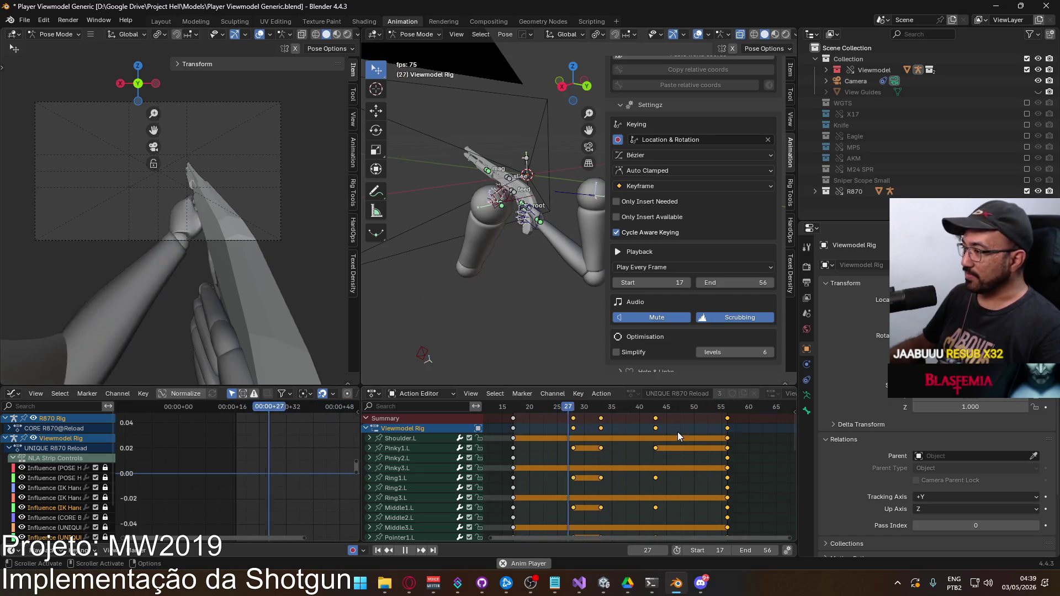
left_click(688, 431)
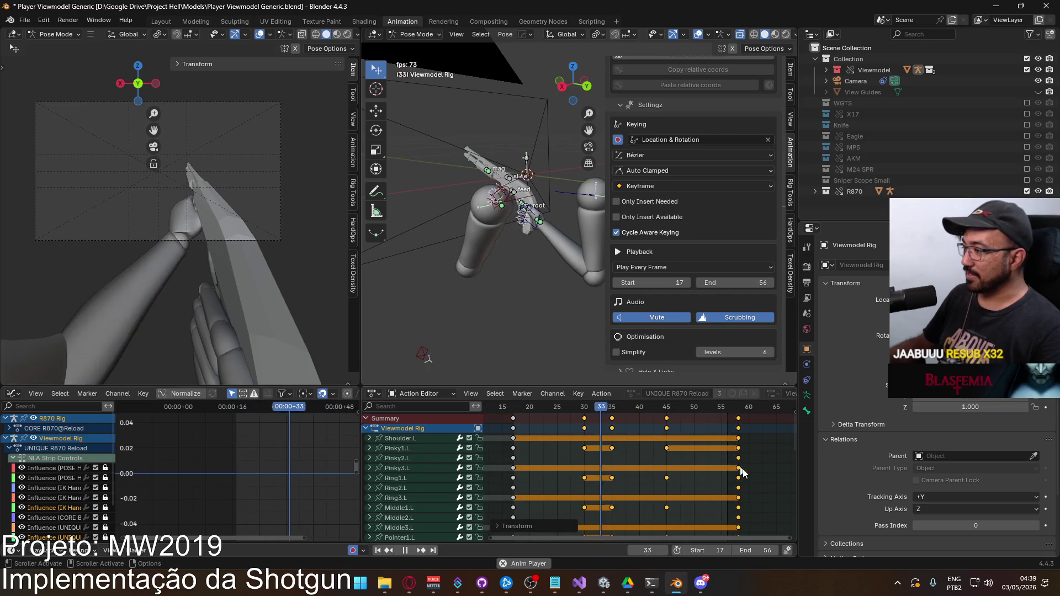
left_click(763, 550)
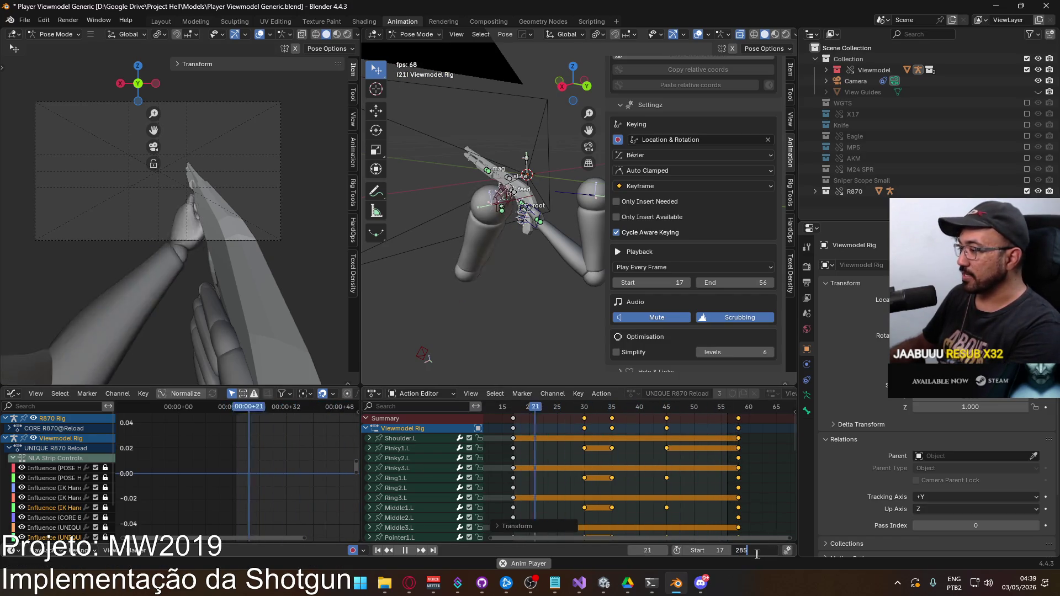
key("Return")
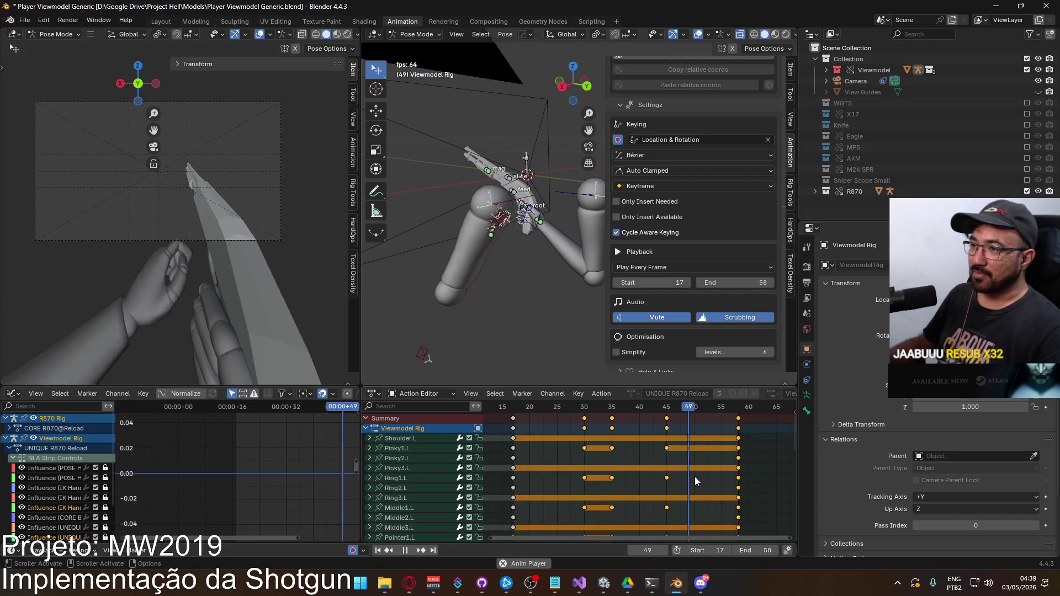
Replay the retimed reload and scrub through frames 27–36 to check the motion
key("space")
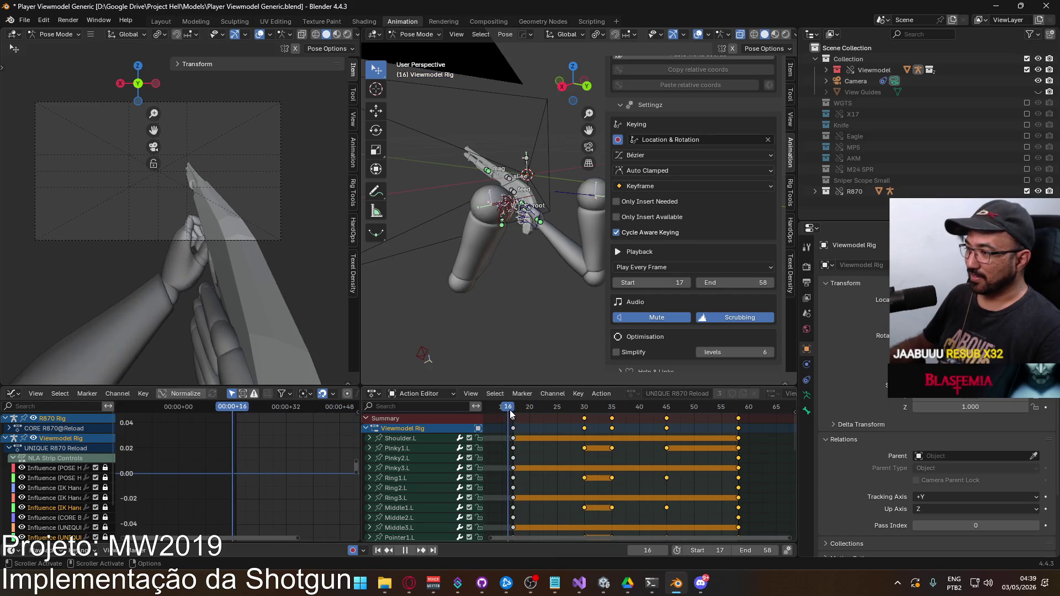
left_click_drag(510, 415, 521, 415)
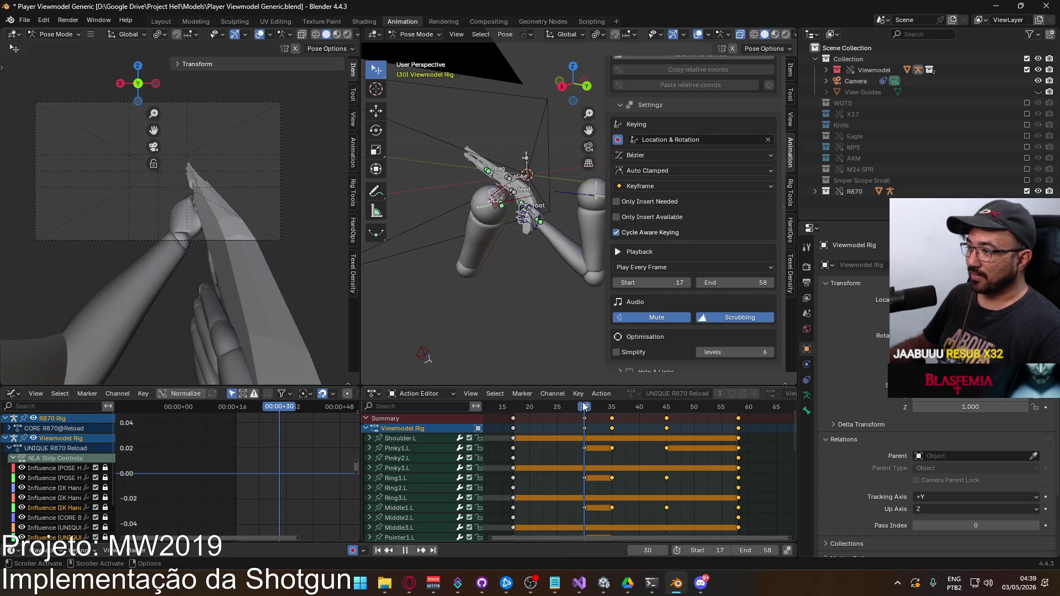
key("space")
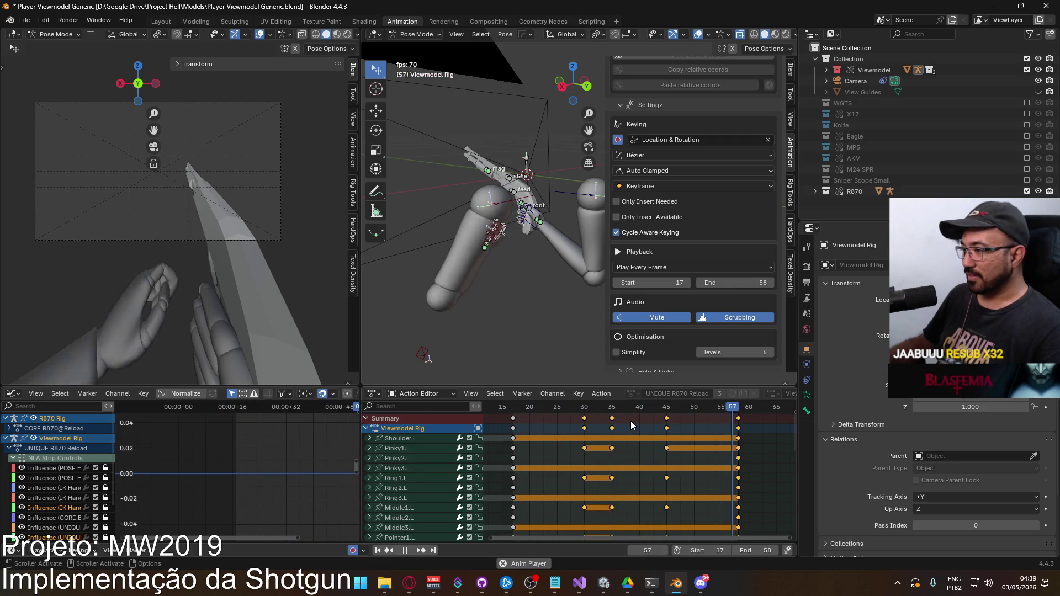
key("space")
left_click_drag(596, 411, 587, 408)
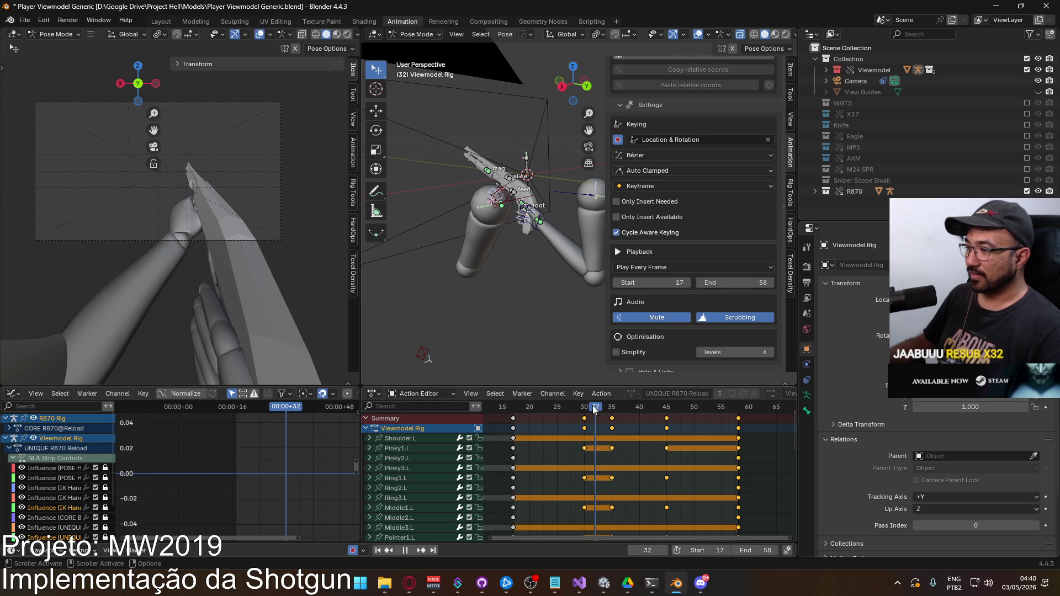
left_click_drag(586, 409, 617, 409)
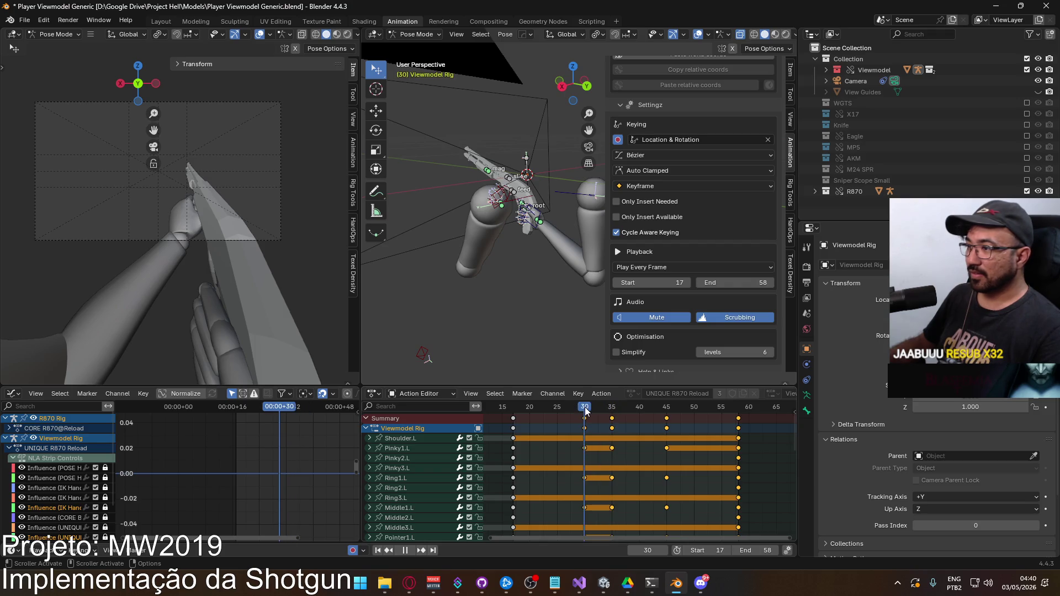
key("space")
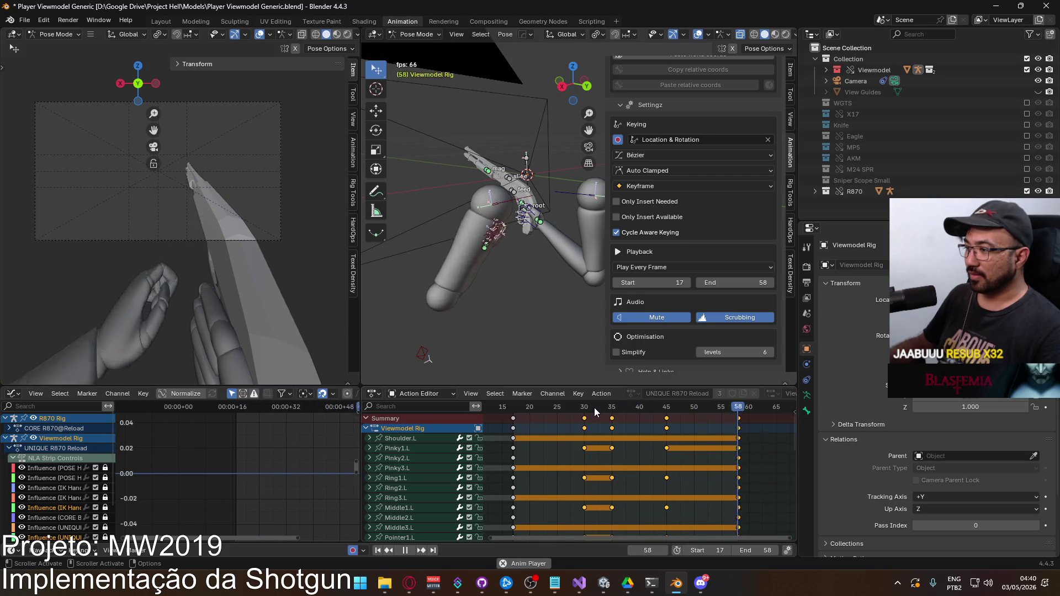
left_click(569, 408)
left_click_drag(569, 407, 584, 408)
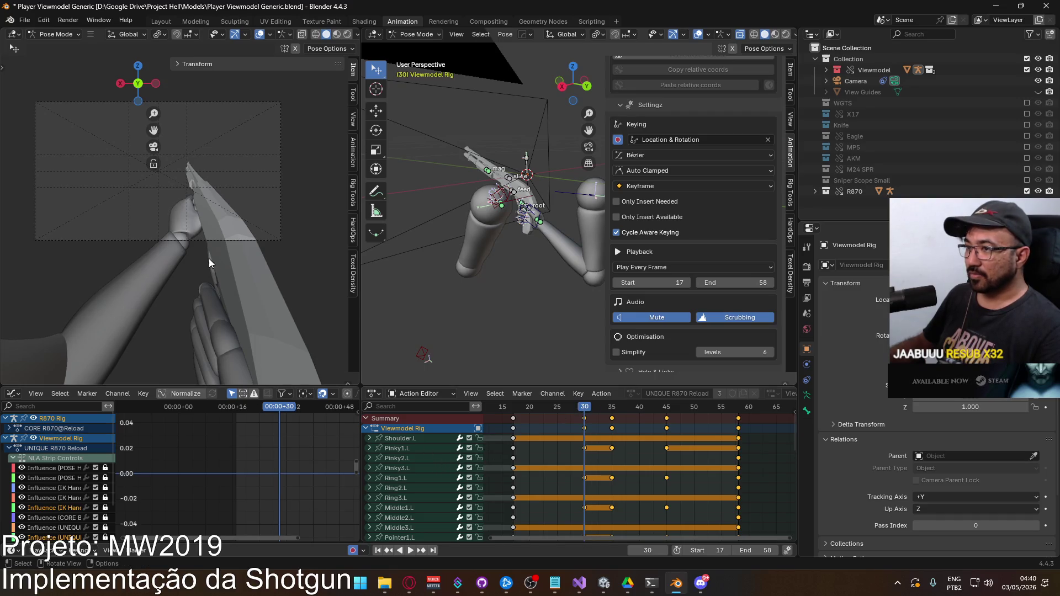
Select the HandIK.L bone and look over its curves in the Graph Editor
left_click(491, 206)
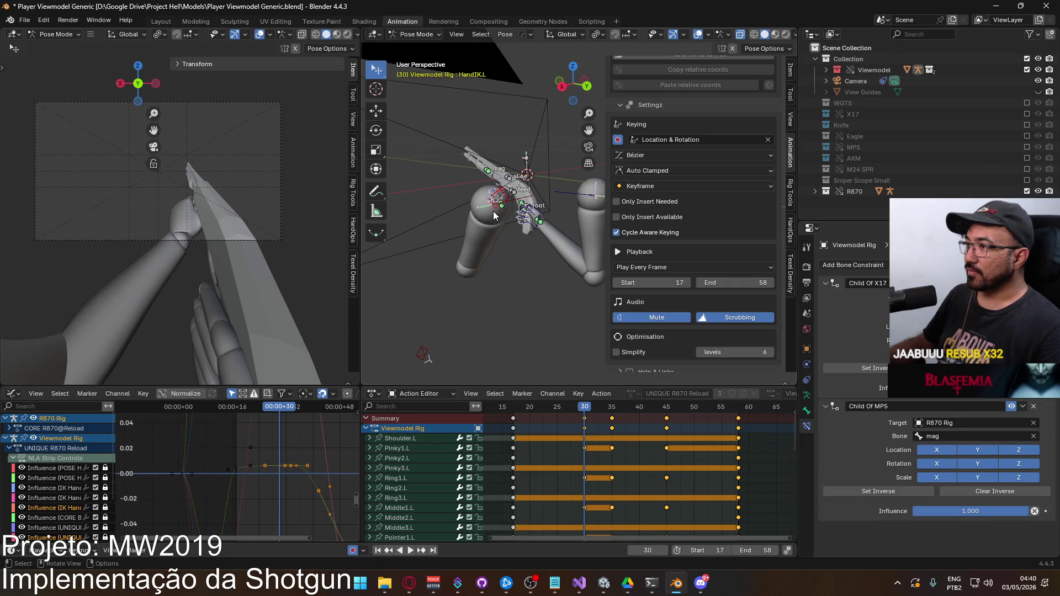
middle_click_drag(513, 493, 516, 453)
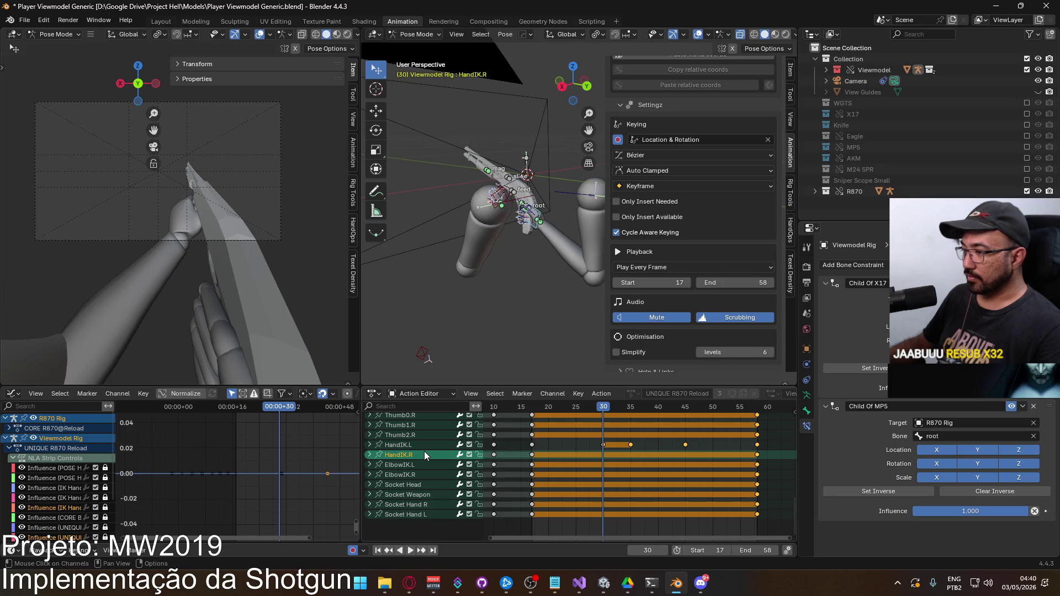
scroll(469, 439, "up", 5)
scroll(471, 447, "up", 5)
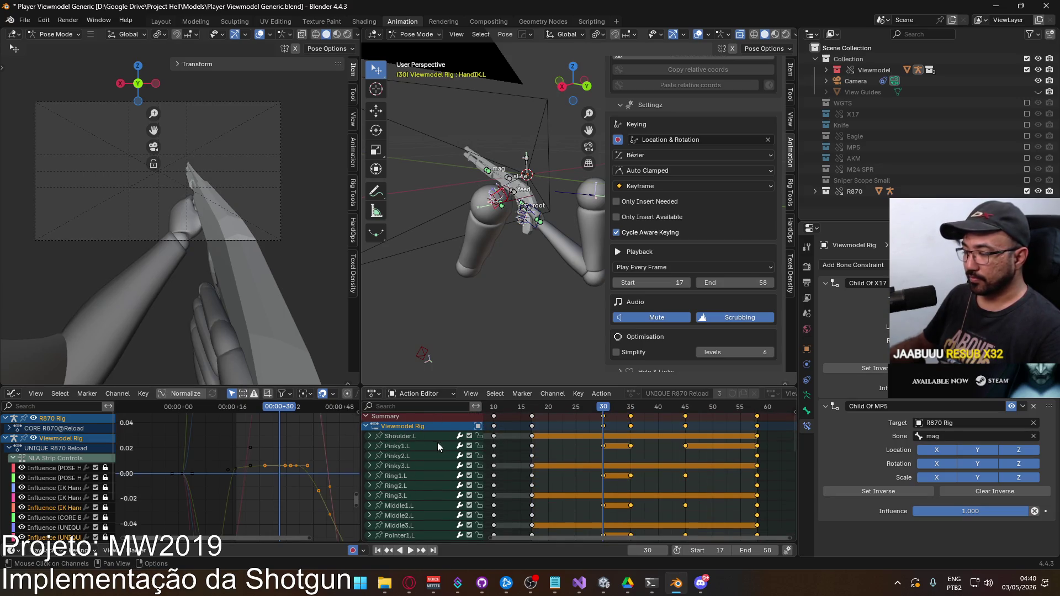
scroll(437, 442, "down", 10)
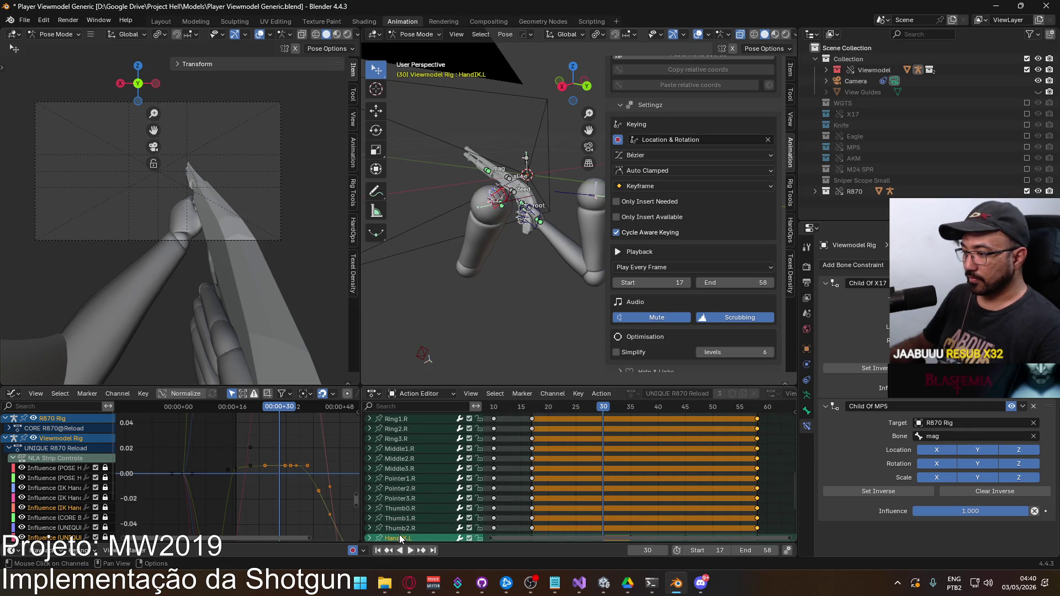
scroll(381, 497, "up", 10)
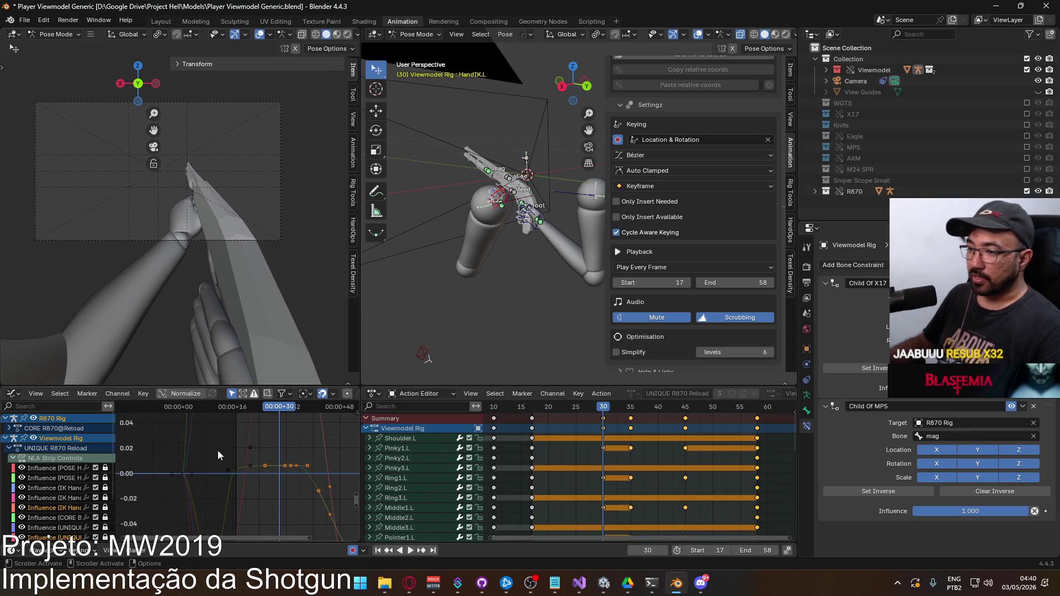
mouse_move(217, 450)
middle_mouse_down()
mouse_move(237, 497)
mouse_move(231, 524)
middle_mouse_up()
scroll(514, 427, "down", 10)
scroll(514, 428, "up", 10)
mouse_move(514, 427)
middle_mouse_down()
mouse_move(582, 414)
mouse_move(561, 414)
middle_mouse_up()
scroll(436, 433, "down", 10)
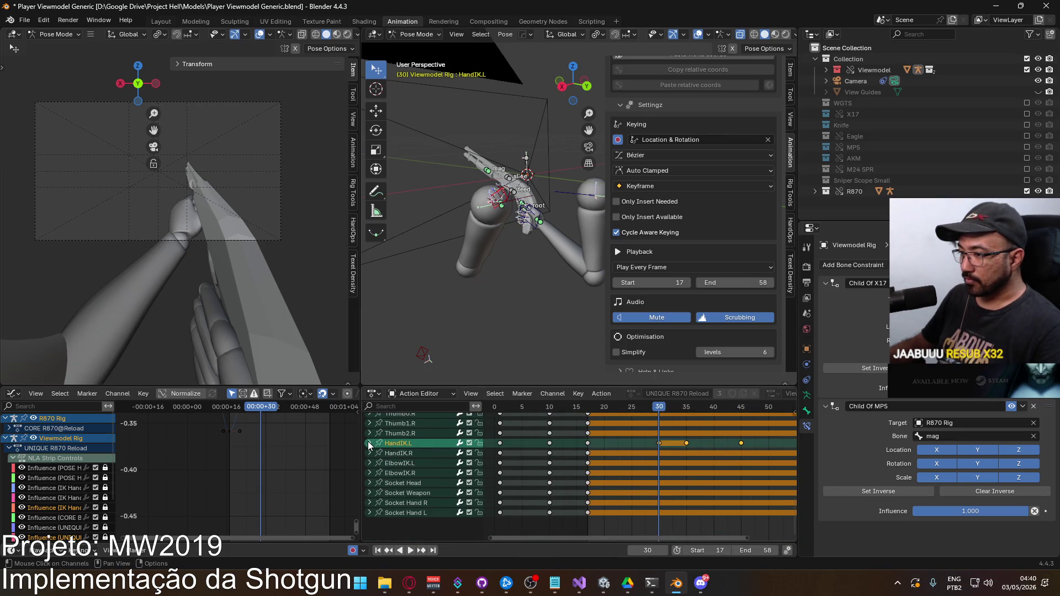
Set HandIK.L's W quaternion rotation to 1 in the transform panel
left_click(369, 444)
left_click(407, 484)
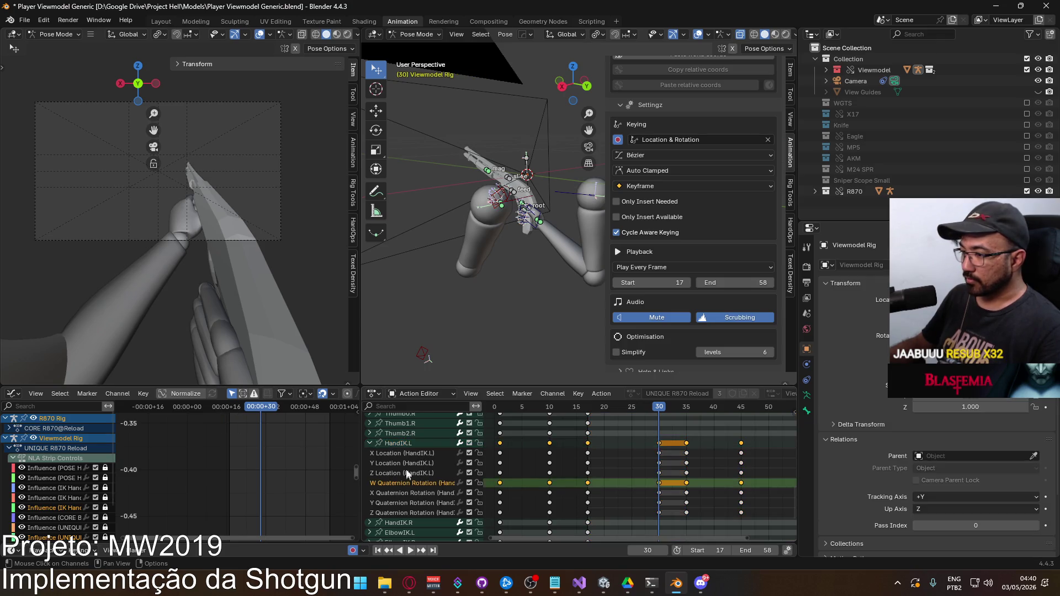
left_click(402, 442)
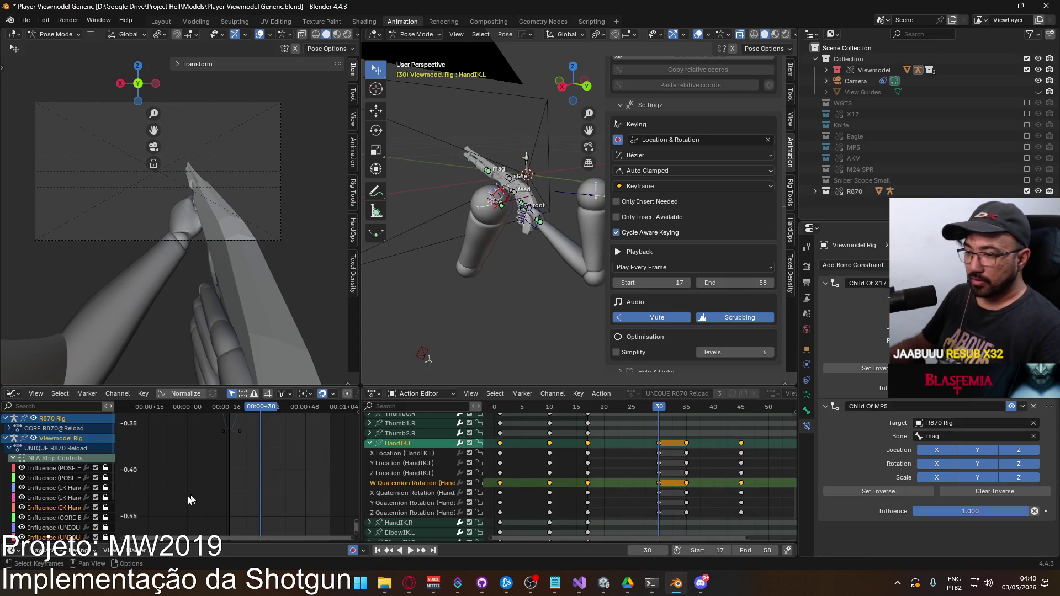
scroll(29, 499, "down", 5)
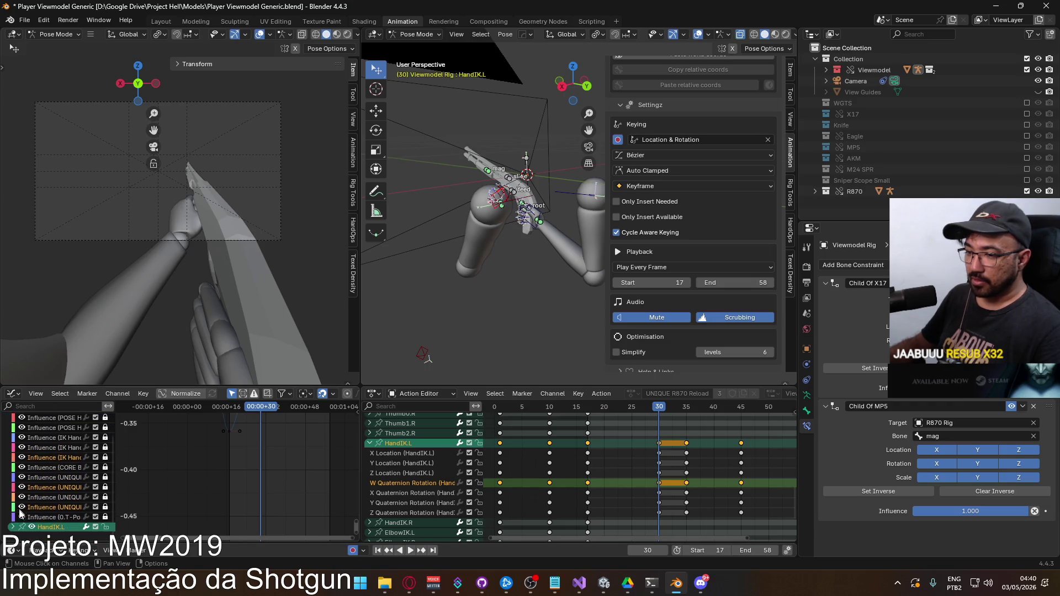
scroll(68, 512, "down", 3)
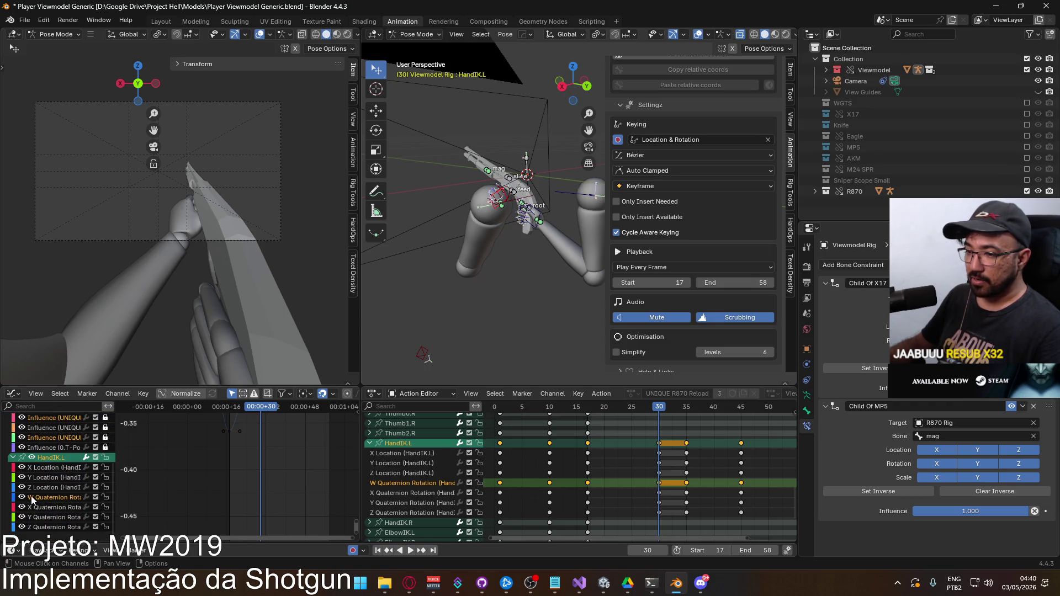
left_click(791, 71)
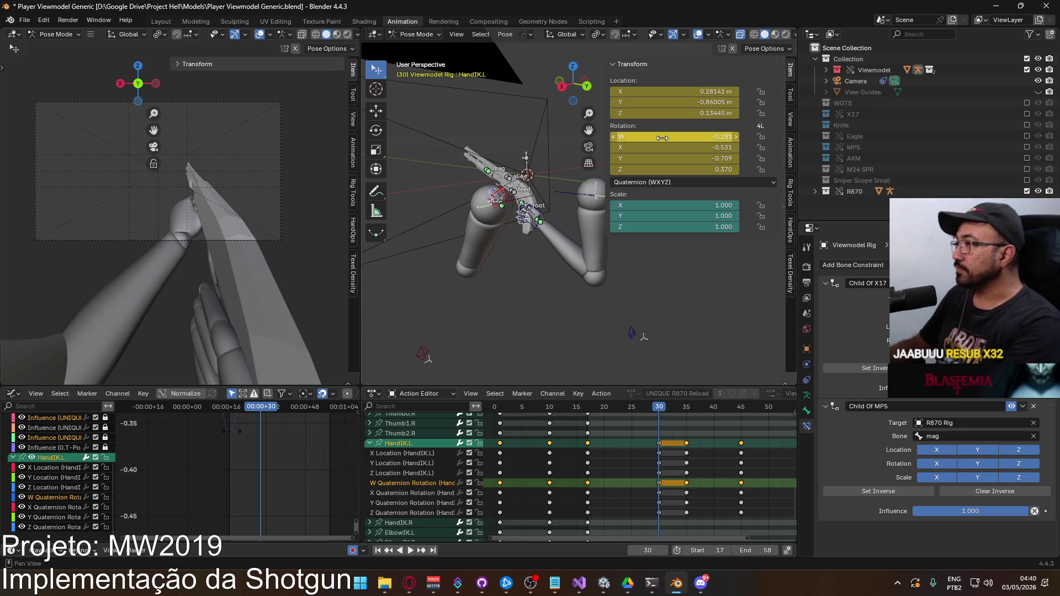
type("1")
key("Return")
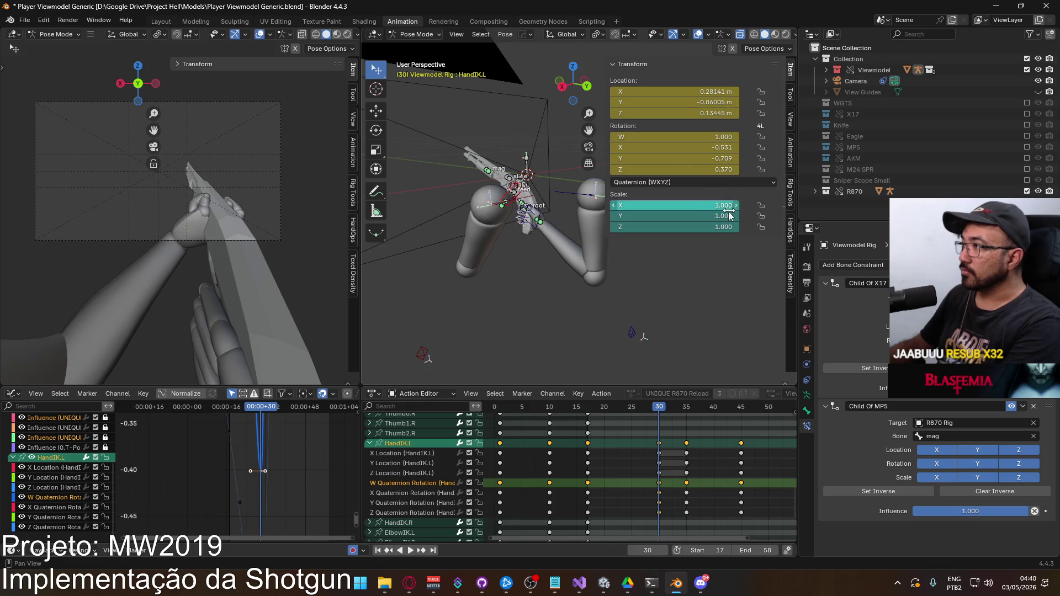
Reset the W rotation of the frame 30 key on the curve to 1
mouse_move(657, 407)
left_mouse_down()
mouse_move(541, 407)
mouse_move(658, 396)
left_mouse_up()
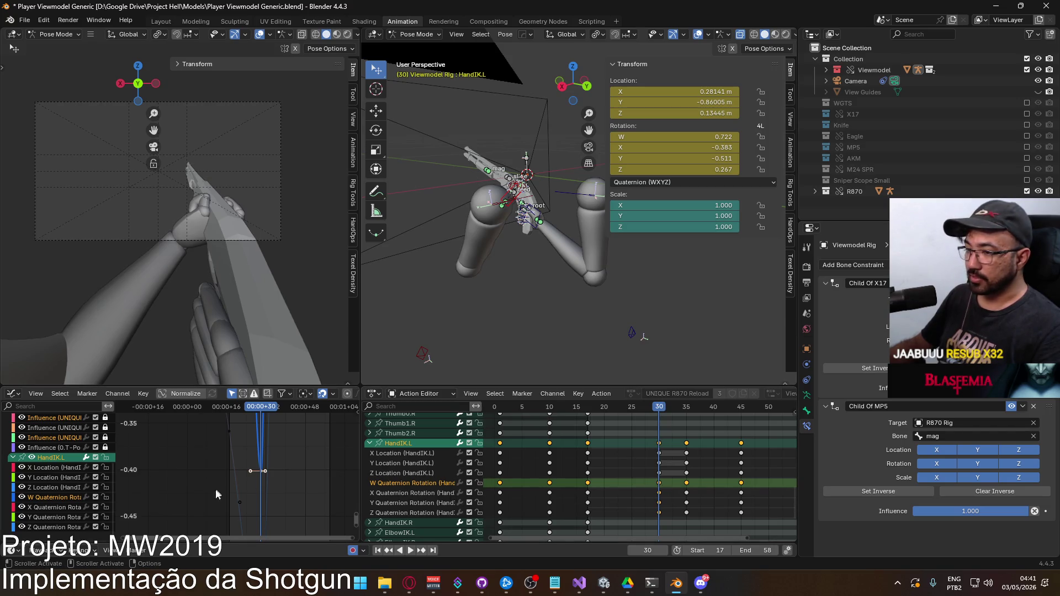
left_click(257, 471)
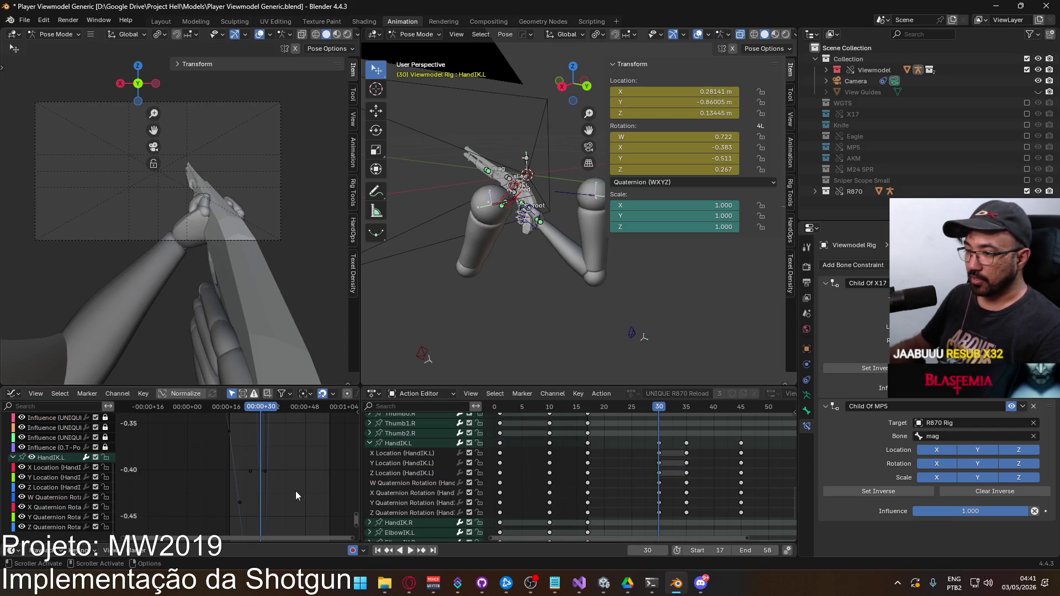
left_click(708, 137)
type("1")
key("Return")
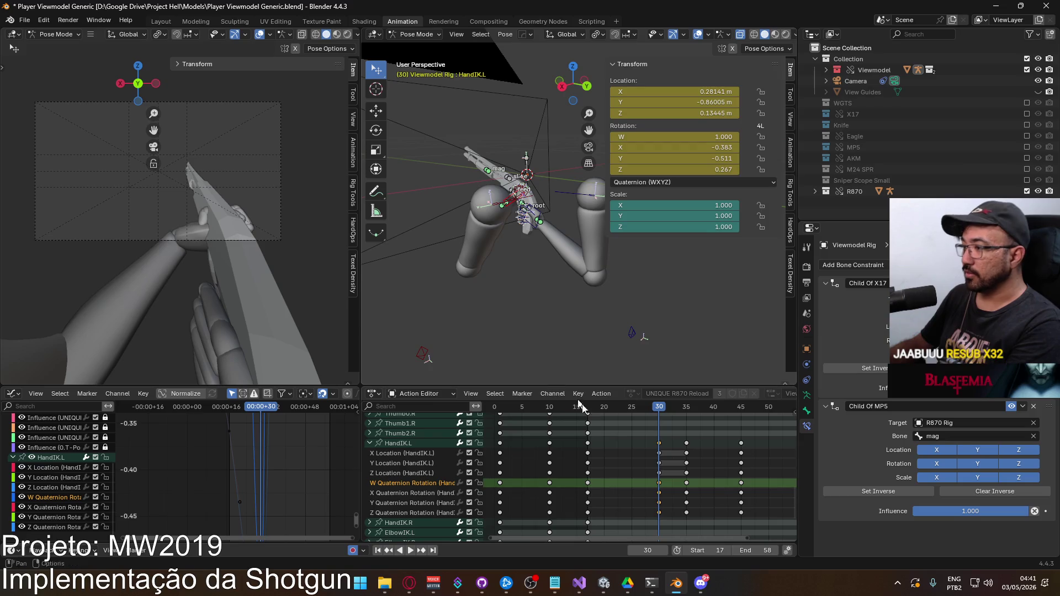
Select all W Quaternion Rotation keys with HandIK.L as the active bone
mouse_move(277, 502)
middle_mouse_down("ctrl")
mouse_move(255, 425)
mouse_move(271, 503)
mouse_move(268, 479)
middle_mouse_up("ctrl")
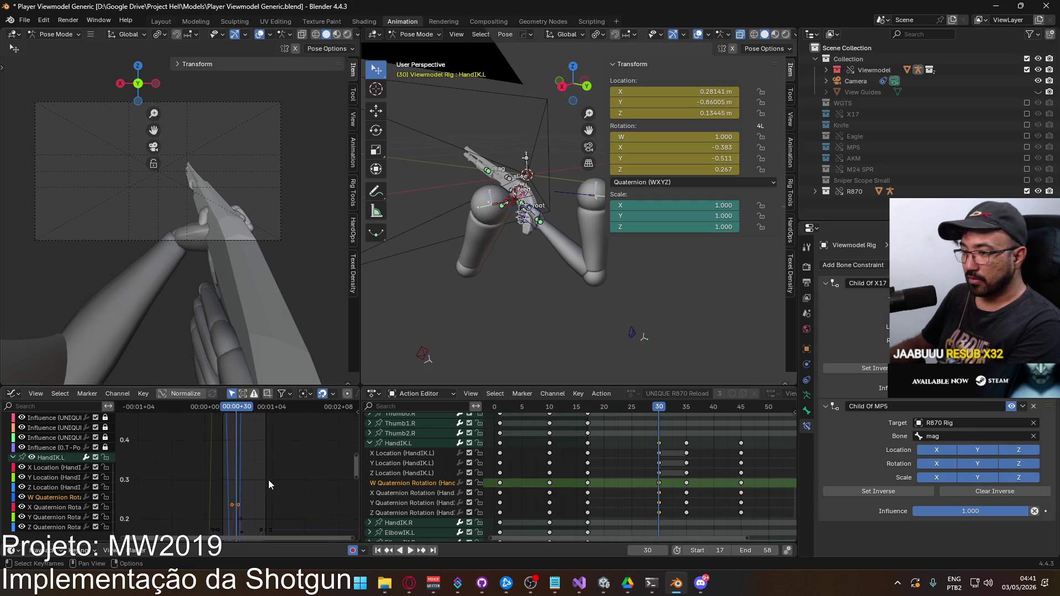
scroll(318, 474, "down", 3)
scroll(315, 475, "down", 2)
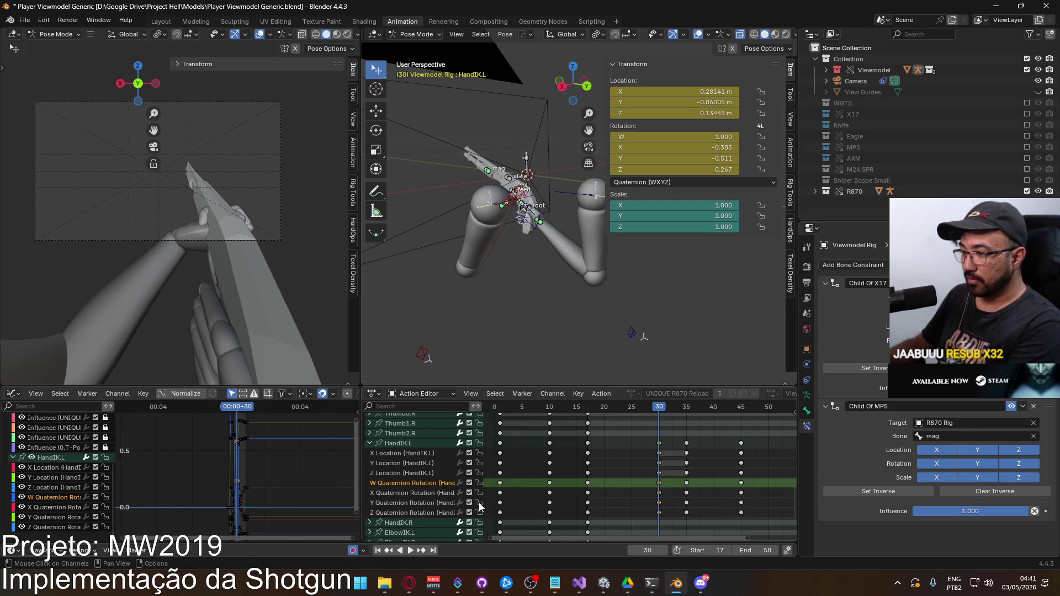
double_click(417, 483)
left_click(404, 445)
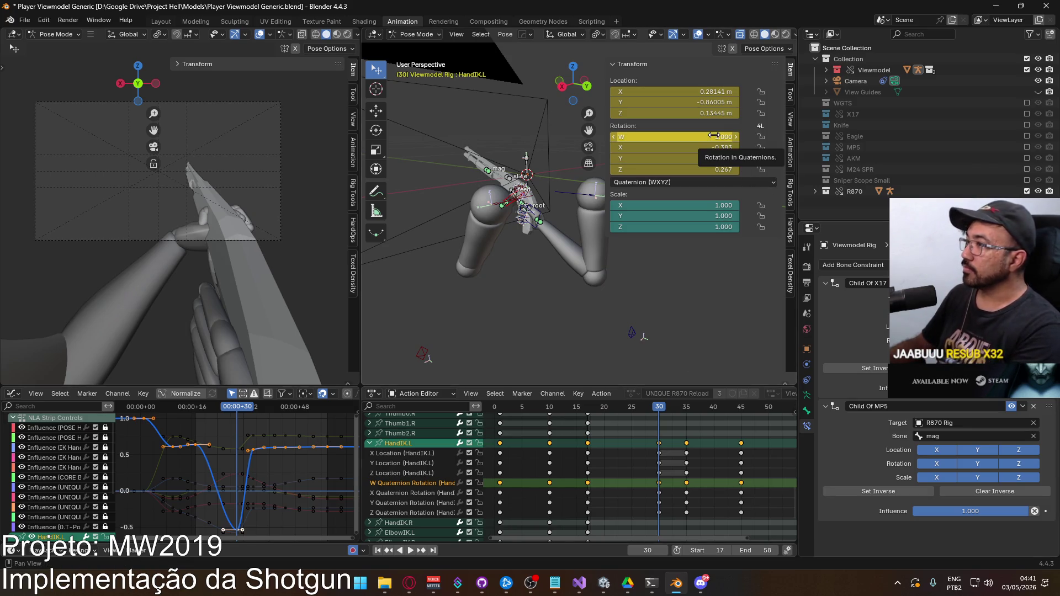
Bring up POLYGON's Steam store page in the browser
scroll(89, 447, "down", 5)
left_click(699, 584)
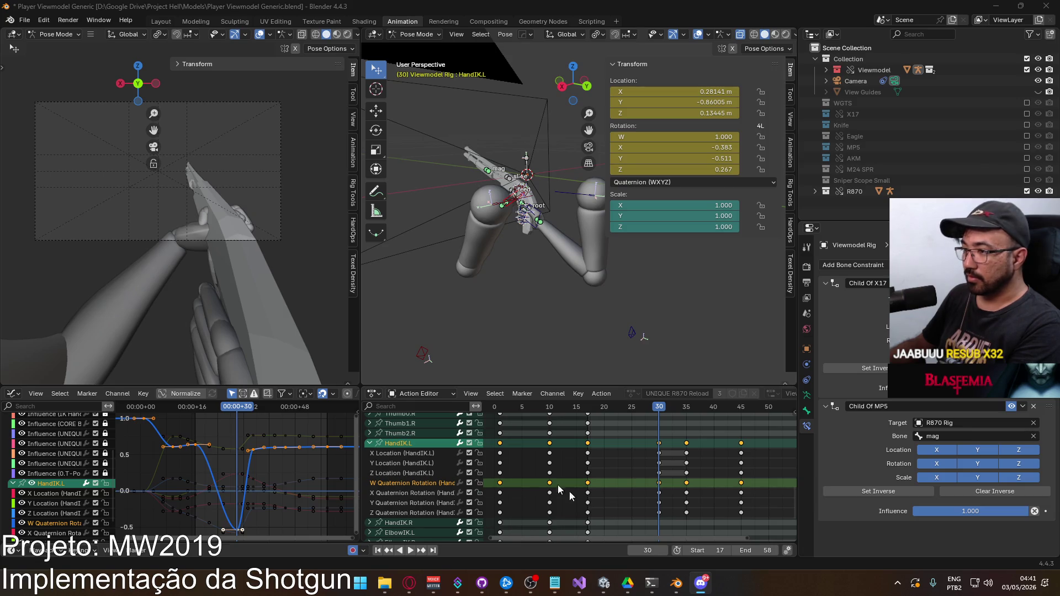
left_click(403, 294)
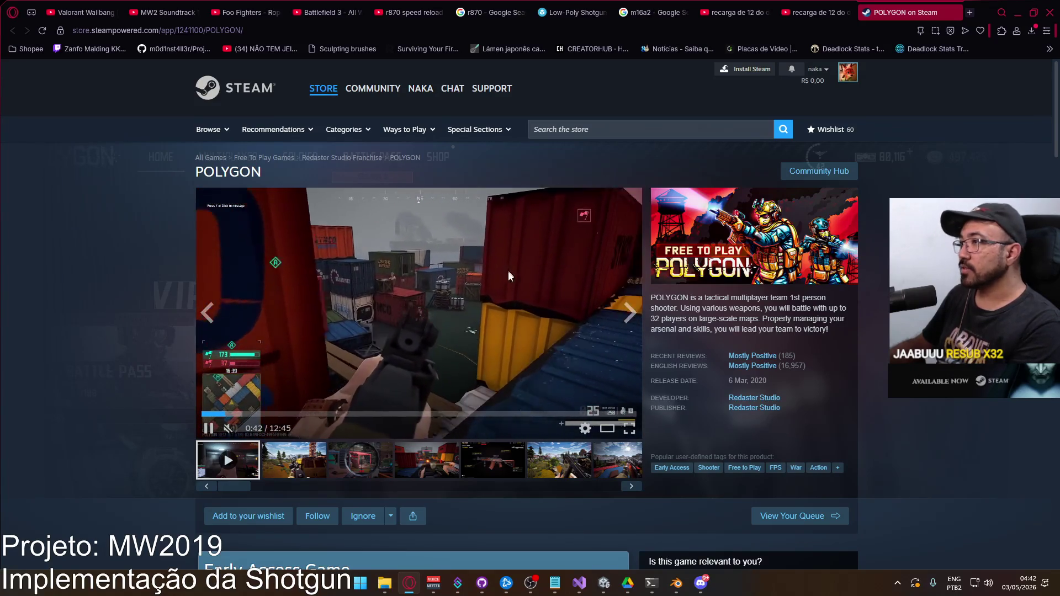
Pause POLYGON's trailer, view its SteamDB page (97 players in-game), then close it and minimize Opera
left_click(547, 264)
left_click(207, 31)
type("steamdb")
key("Return")
left_click(415, 73)
type("polygon")
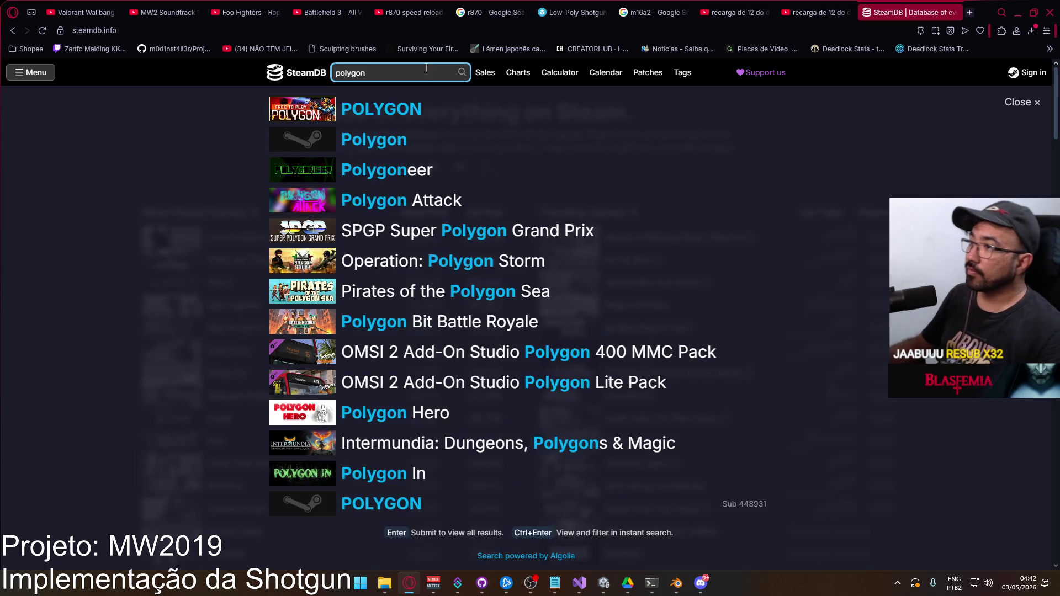
left_click(498, 150)
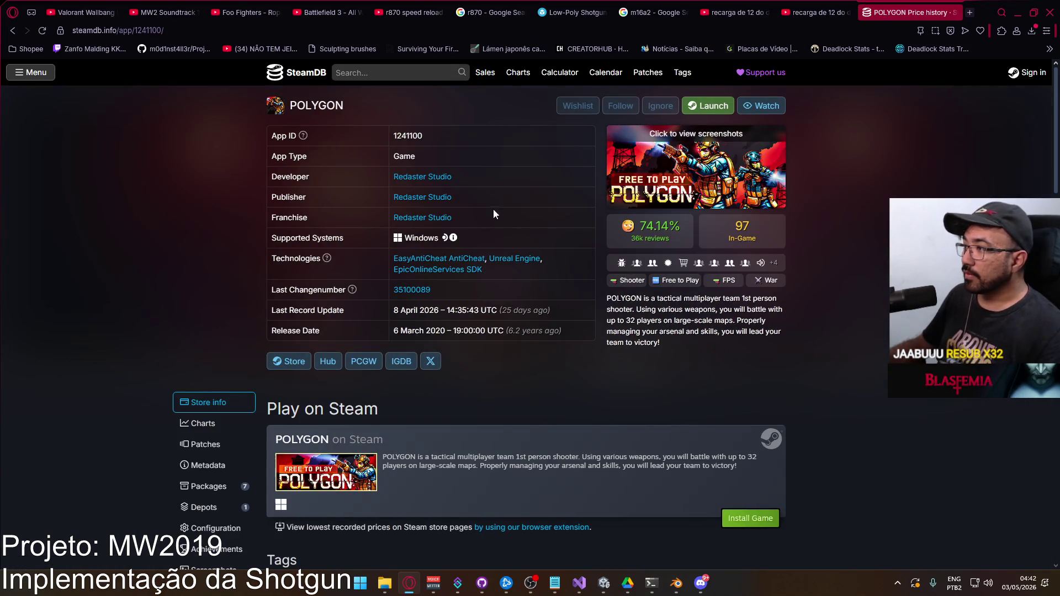
left_click(954, 13)
left_click(1016, 12)
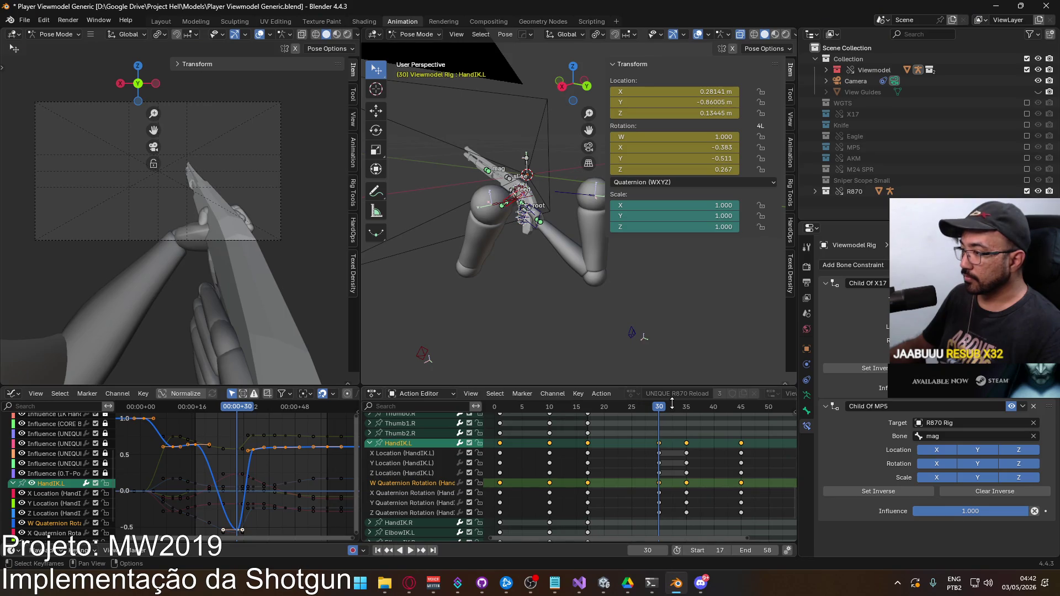
Move HandIK.L's W quaternion key at frame 30 to reshape the rotation curve
key("space")
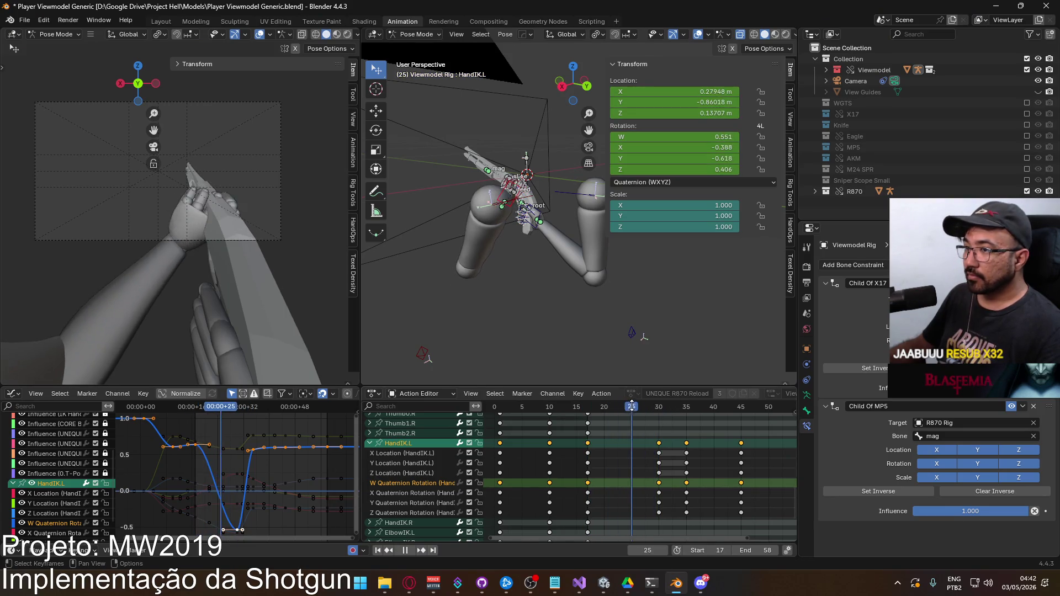
left_click_drag(653, 406, 660, 407)
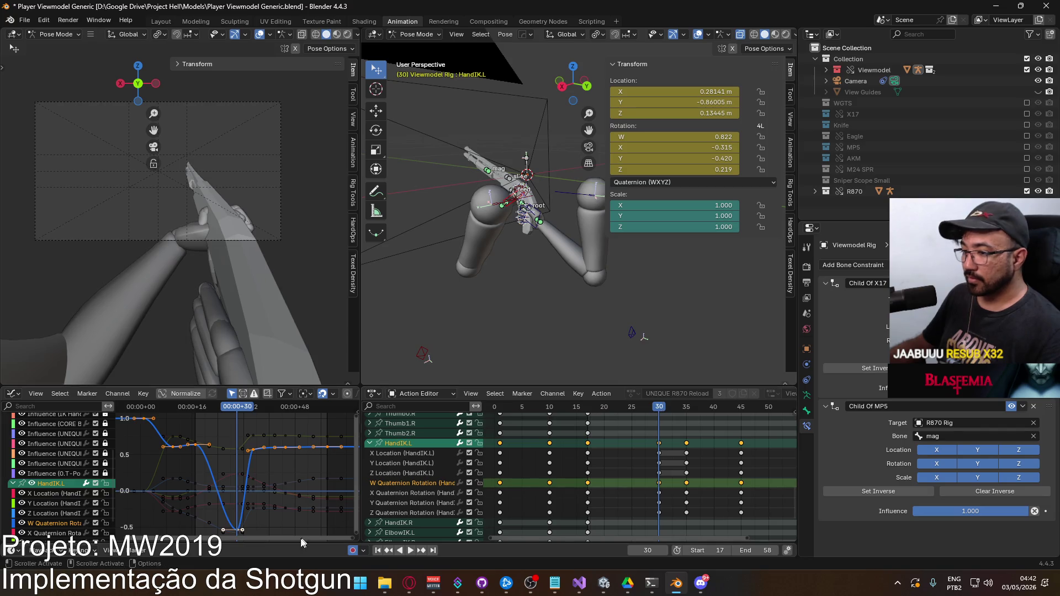
left_click(239, 530)
left_click(237, 532)
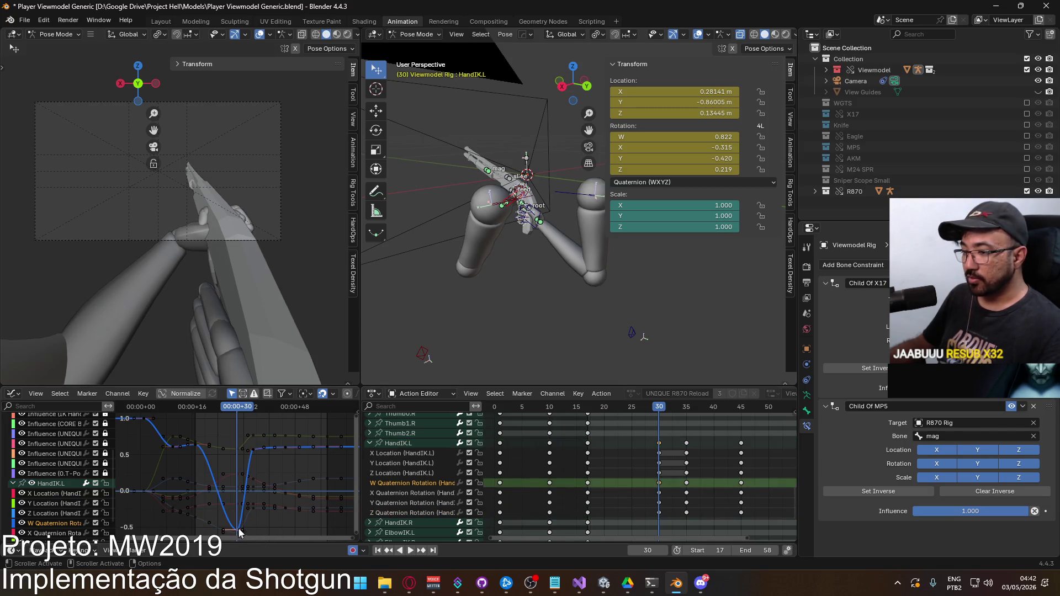
key("g")
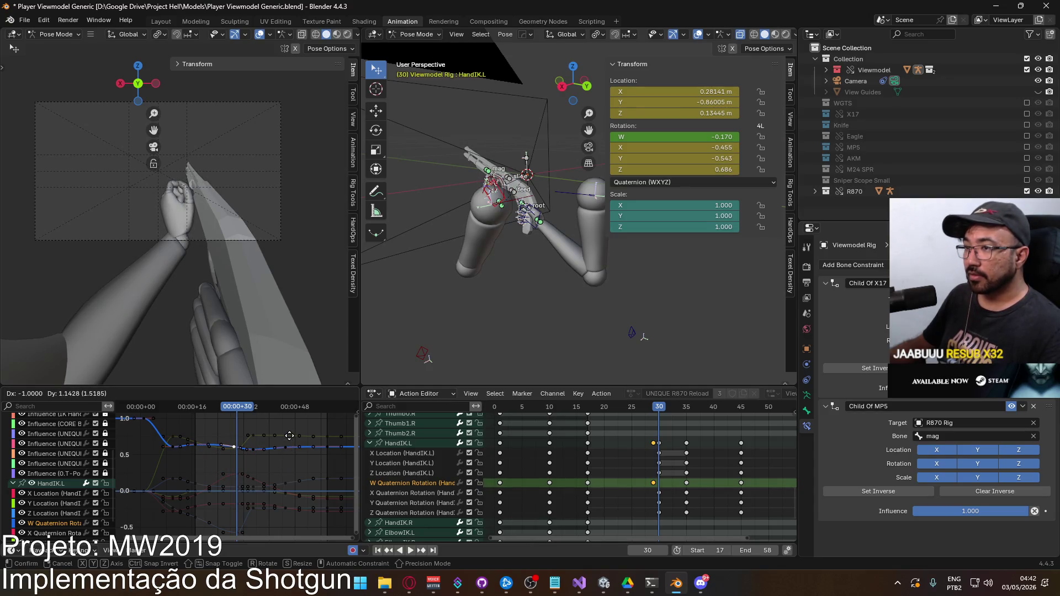
left_click(289, 436)
mouse_move(228, 409)
left_mouse_down()
mouse_move(150, 409)
mouse_move(292, 412)
mouse_move(144, 414)
mouse_move(253, 413)
left_mouse_up()
Paste the copied W rotation keys at frames 17 and 35
left_click(148, 426)
key("b")
key("ctrl+v")
key("ctrl+v")
key("space")
key("space")
key("KP_0")
Play back the refined reload, reselect HandIK.L's frame 30 W key and inspect the arms up close
left_click_drag(230, 411, 265, 421)
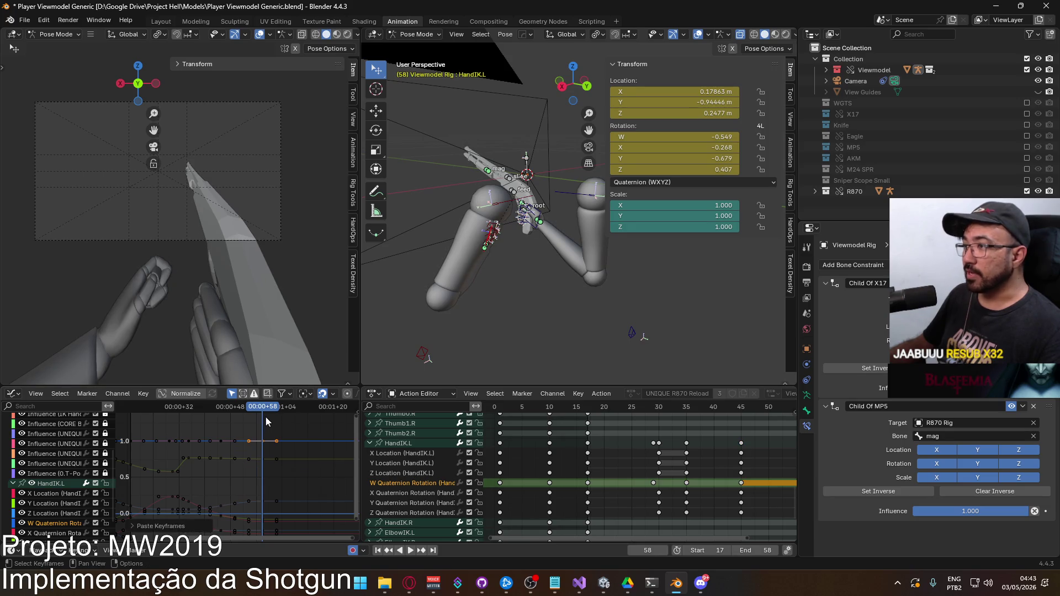
scroll(667, 462, "down", 4)
key("space")
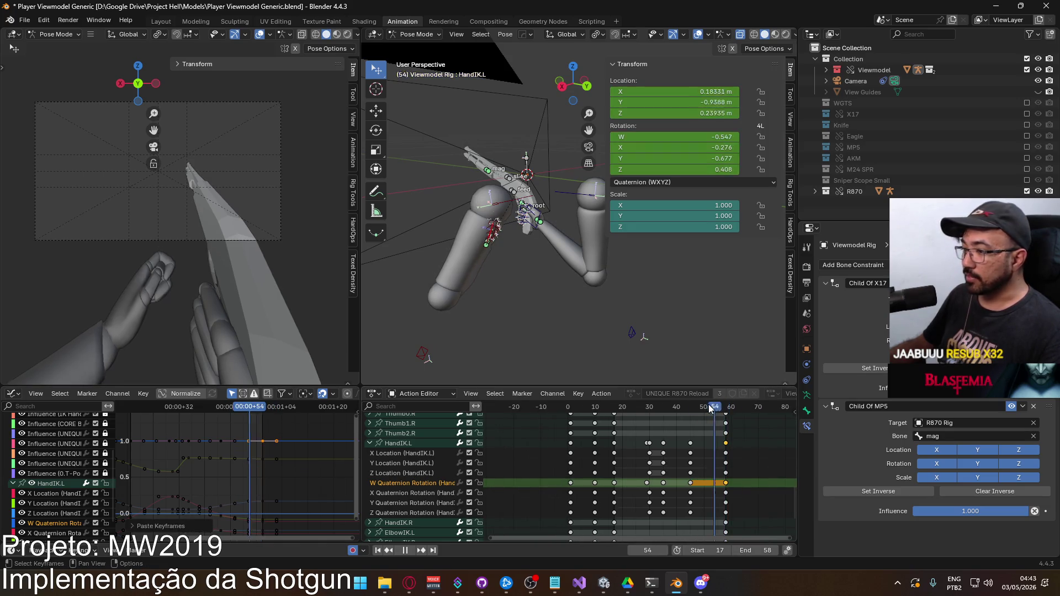
key("space")
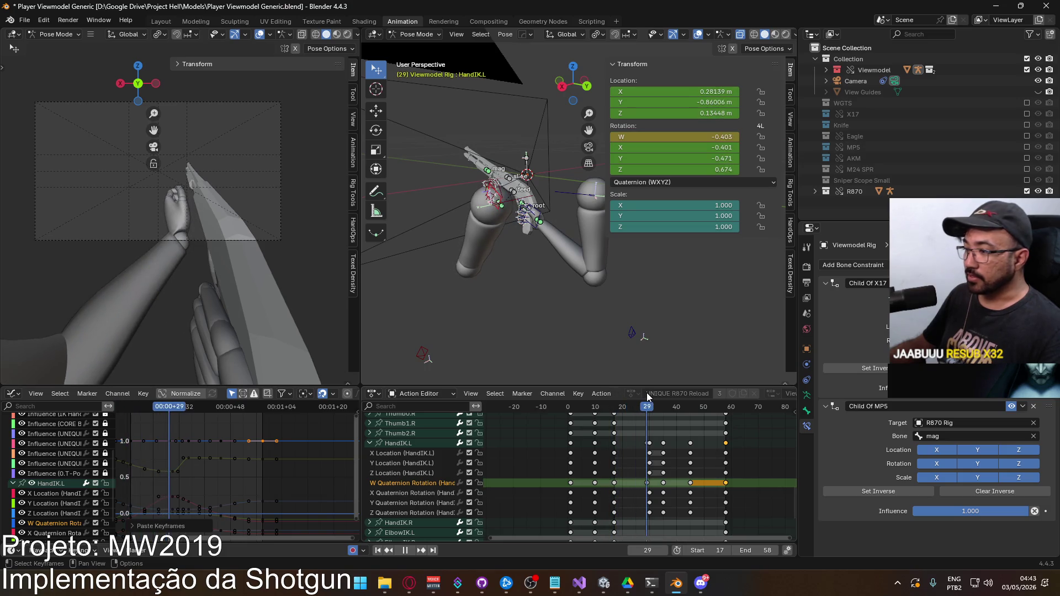
scroll(636, 441, "up", 1)
mouse_move(649, 486)
left_mouse_down()
mouse_move(666, 480)
mouse_move(650, 437)
left_mouse_up()
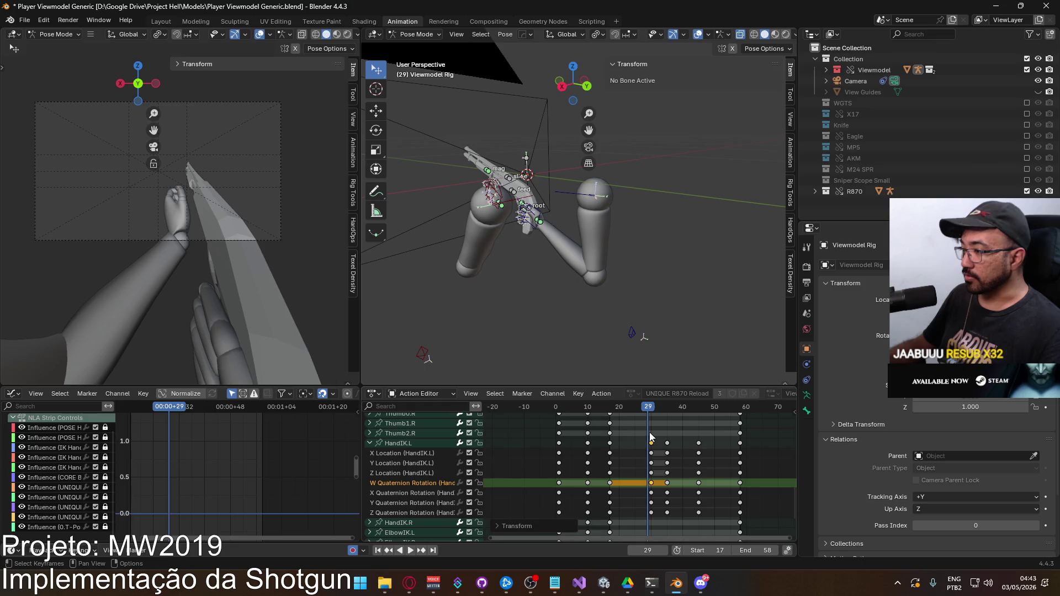
left_click(418, 444)
middle_click_drag(319, 452, 353, 416)
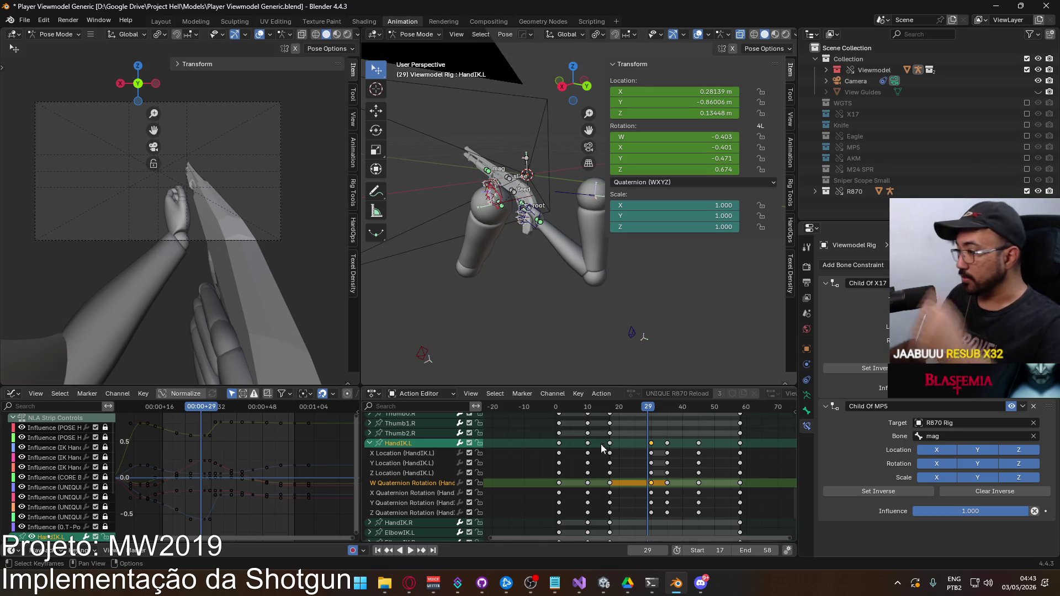
mouse_move(641, 411)
left_mouse_down()
mouse_move(611, 410)
mouse_move(653, 407)
left_mouse_up()
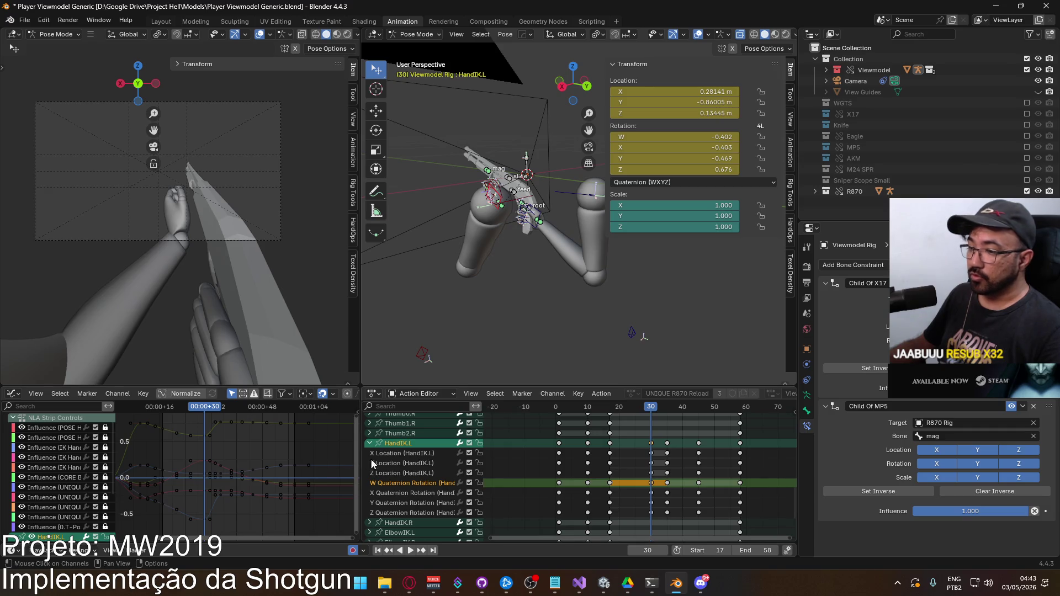
mouse_move(478, 341)
middle_mouse_down()
mouse_move(448, 240)
mouse_move(505, 327)
mouse_move(491, 330)
mouse_move(552, 265)
mouse_move(534, 271)
middle_mouse_up()
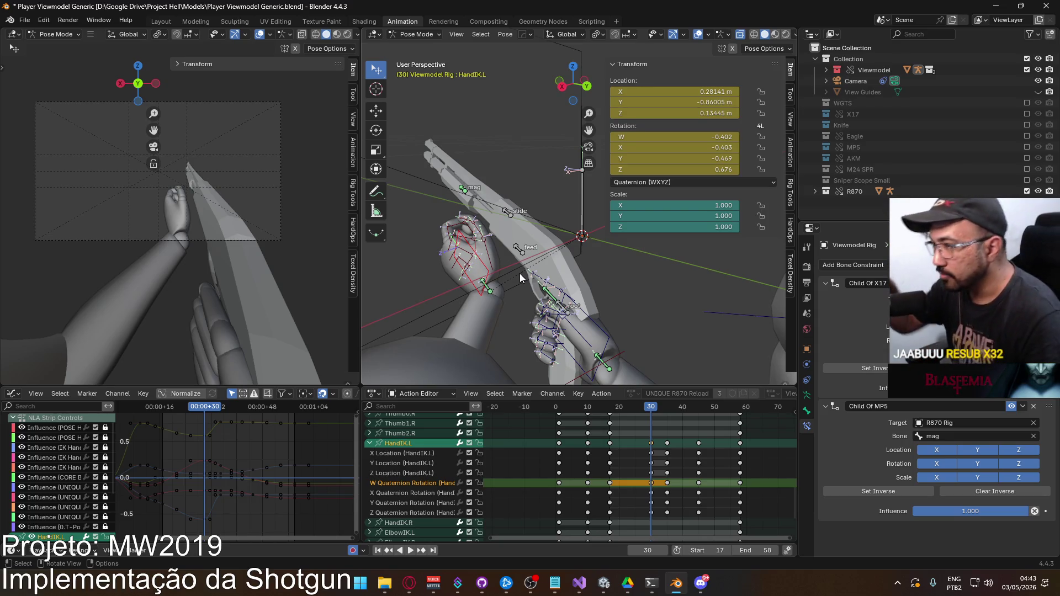
Rotate the left hand IK around its local Y and then global Z at frame 30
middle_click_drag(519, 274, 530, 279)
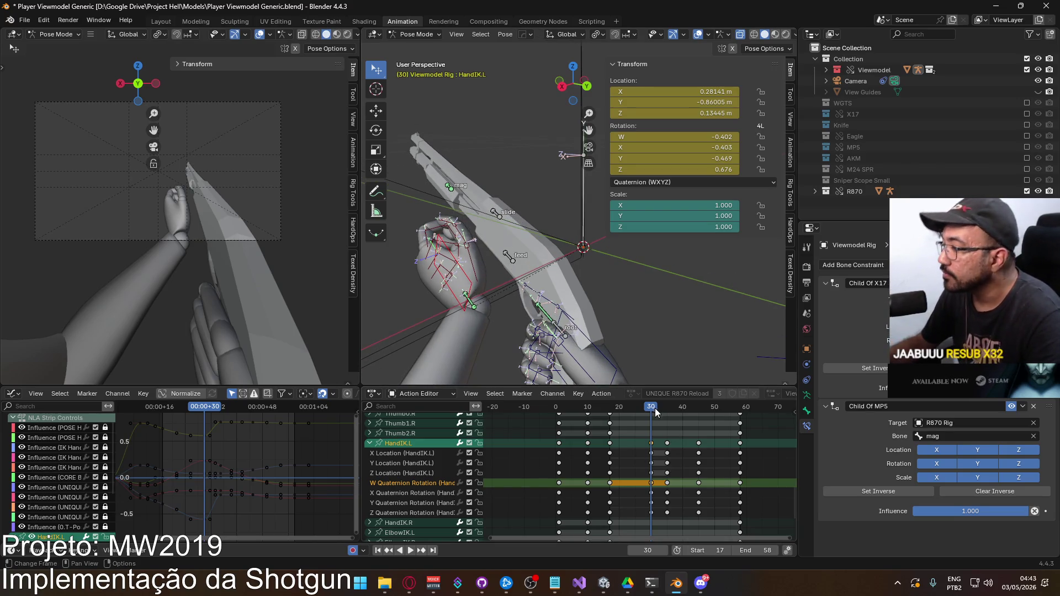
mouse_move(601, 232)
middle_mouse_down()
mouse_move(549, 220)
mouse_move(640, 264)
middle_mouse_up()
key("r")
key("y")
key("y")
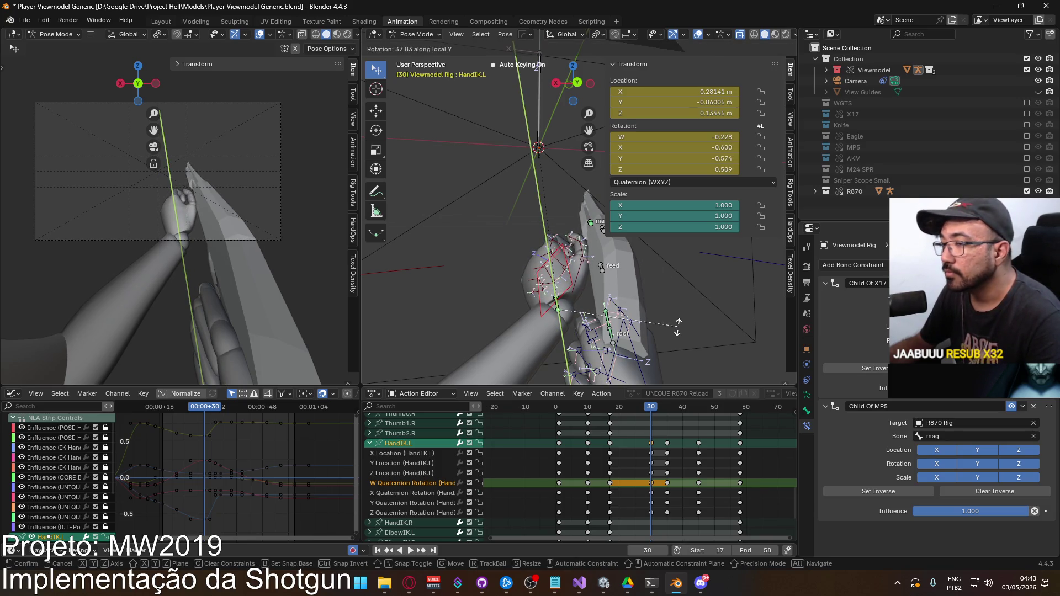
left_click(677, 329)
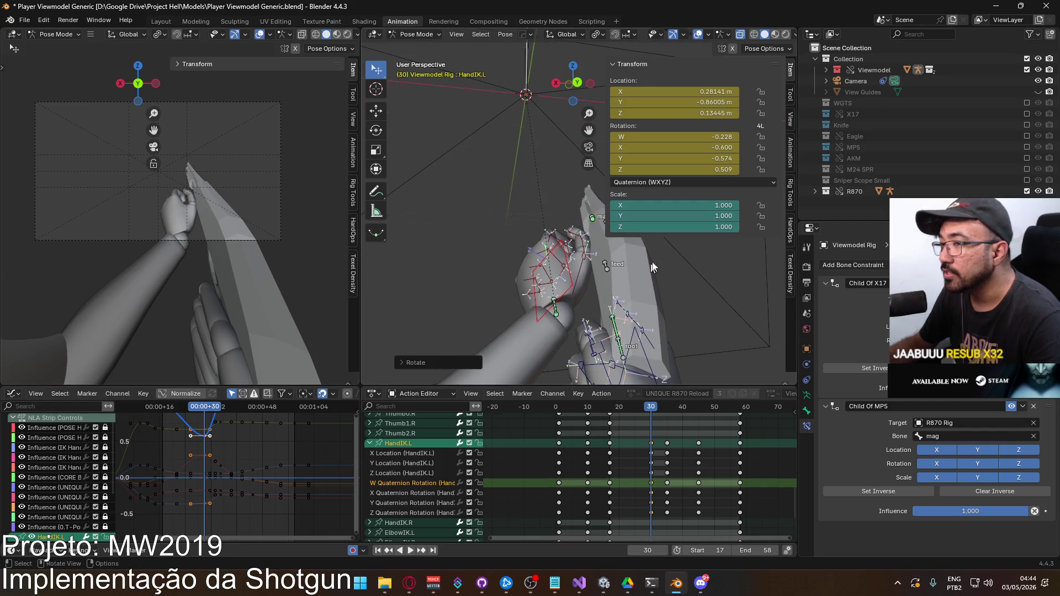
key("r")
key("z")
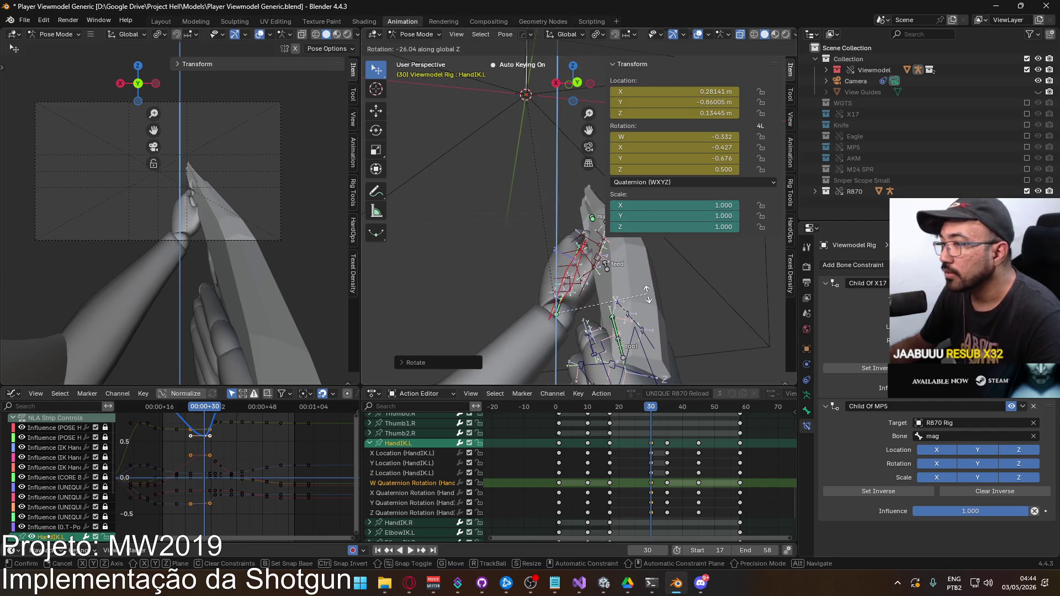
left_click(520, 293)
Reposition the left hand IK on the gun and play back the reload to check it
mouse_move(512, 294)
middle_mouse_down()
mouse_move(459, 297)
mouse_move(523, 280)
mouse_move(456, 249)
mouse_move(508, 206)
mouse_move(522, 226)
middle_mouse_up()
key("g")
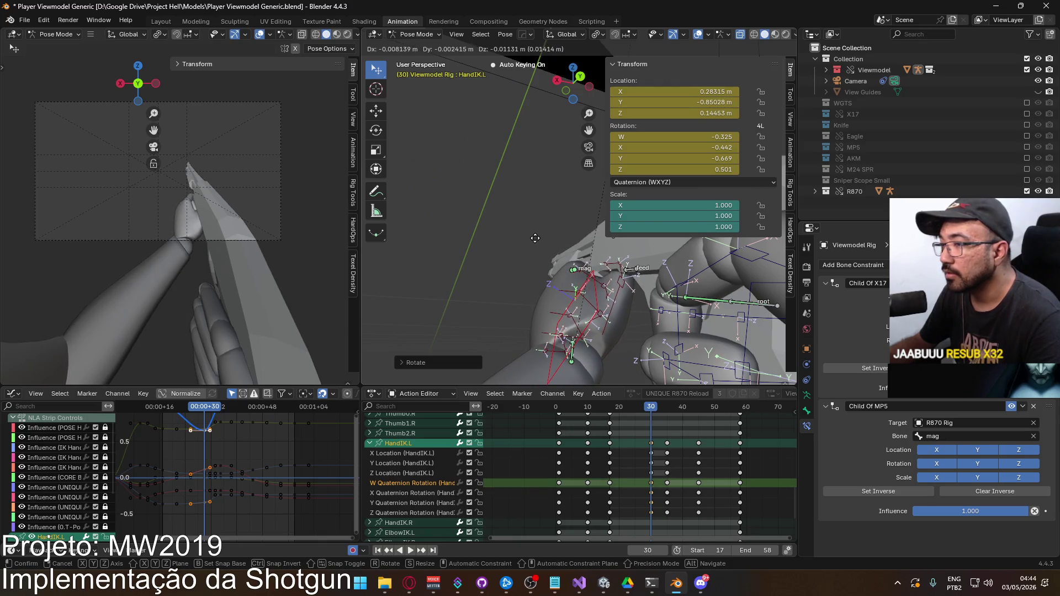
left_click(535, 245)
key("space")
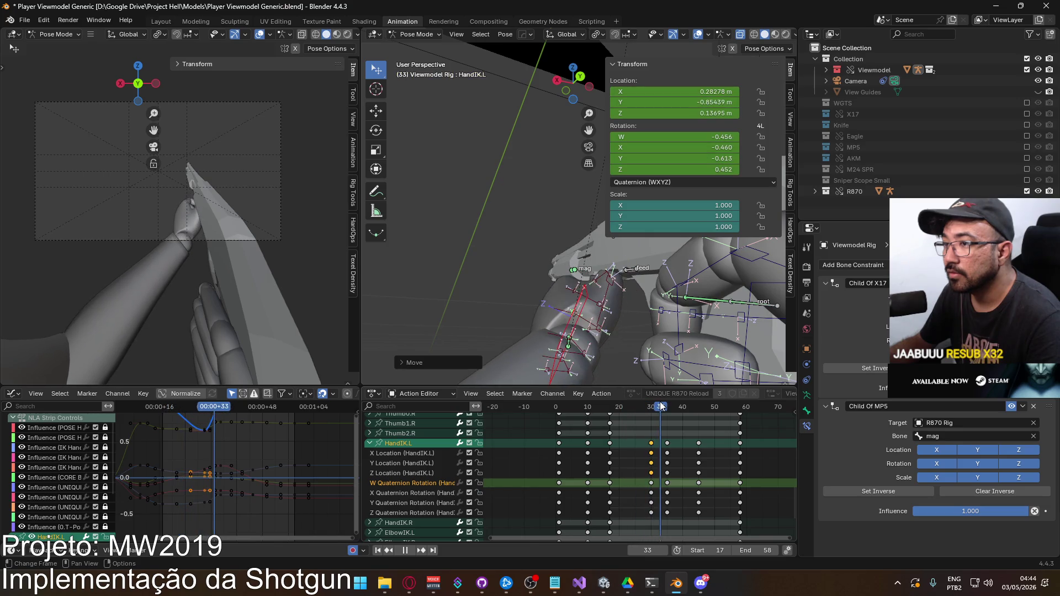
key("space")
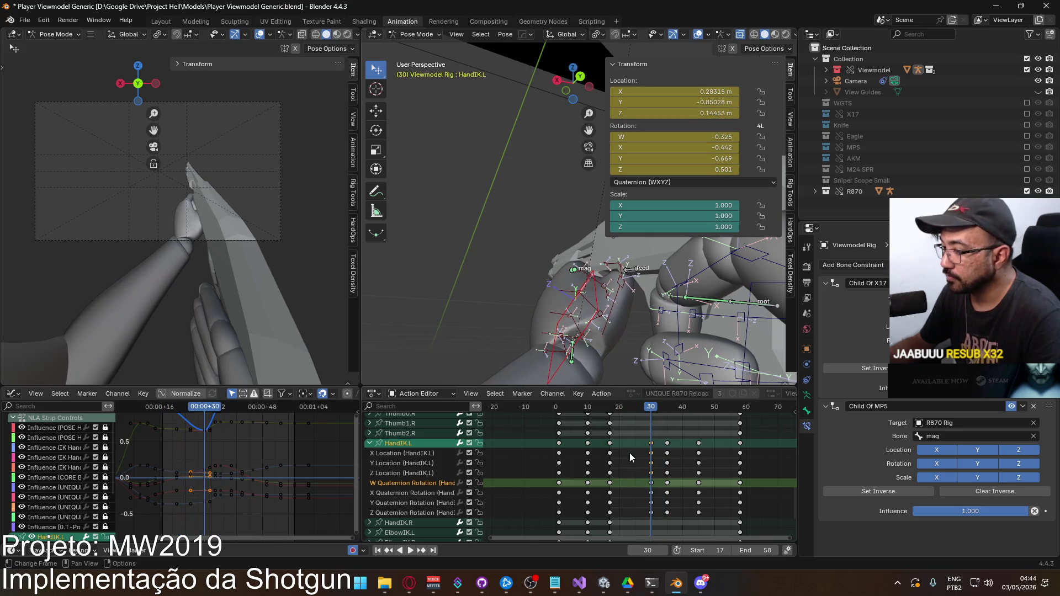
Copy all HandIK.L keyframes from frame 30 and paste them at frame 35
left_click_drag(659, 439, 638, 533)
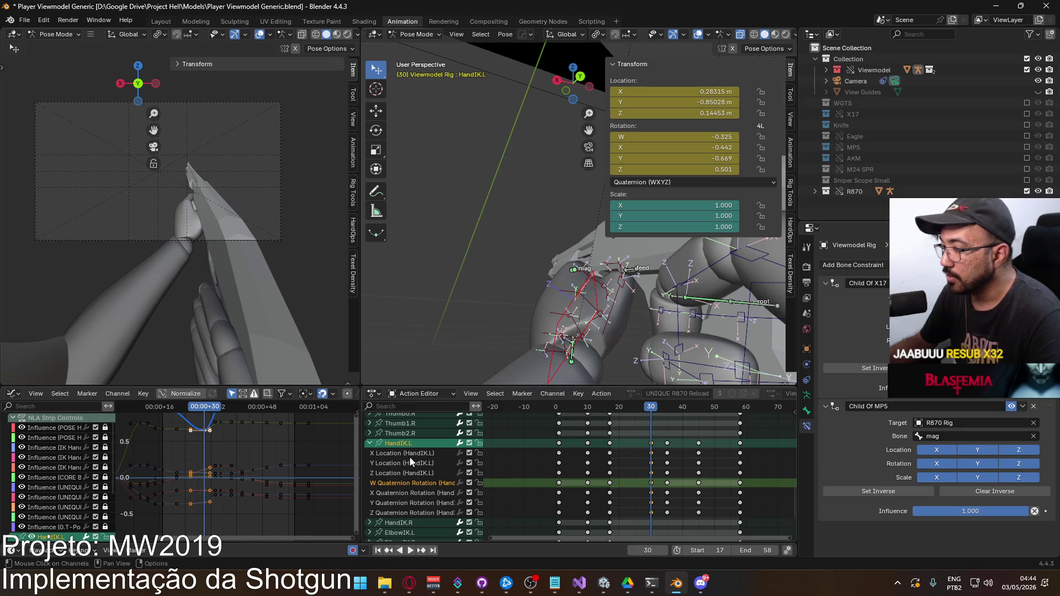
left_click(410, 455)
left_click(416, 510, "shift")
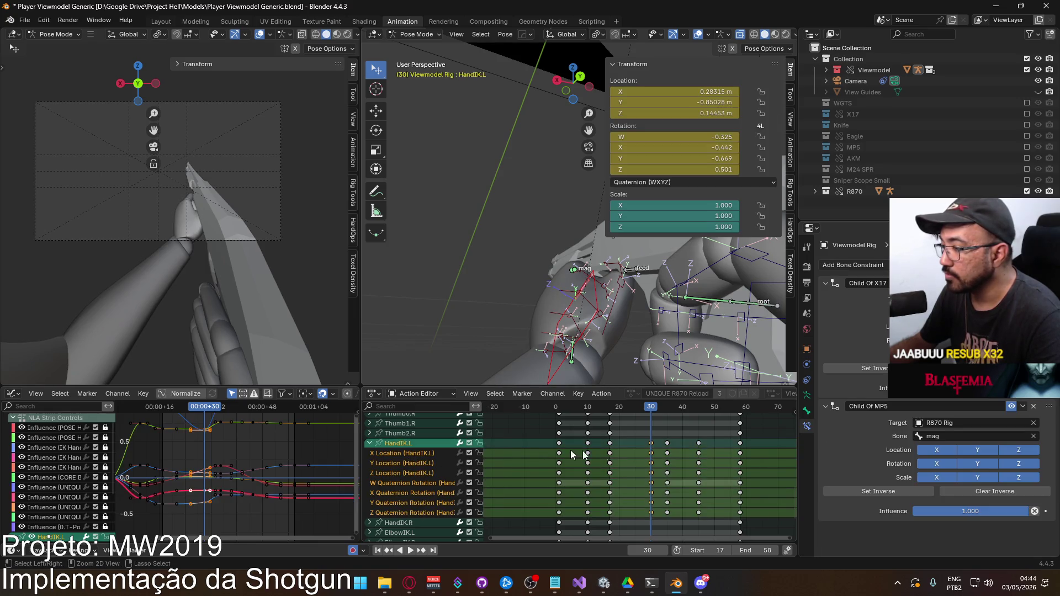
key("ctrl+c")
left_click(667, 407)
key("ctrl+v")
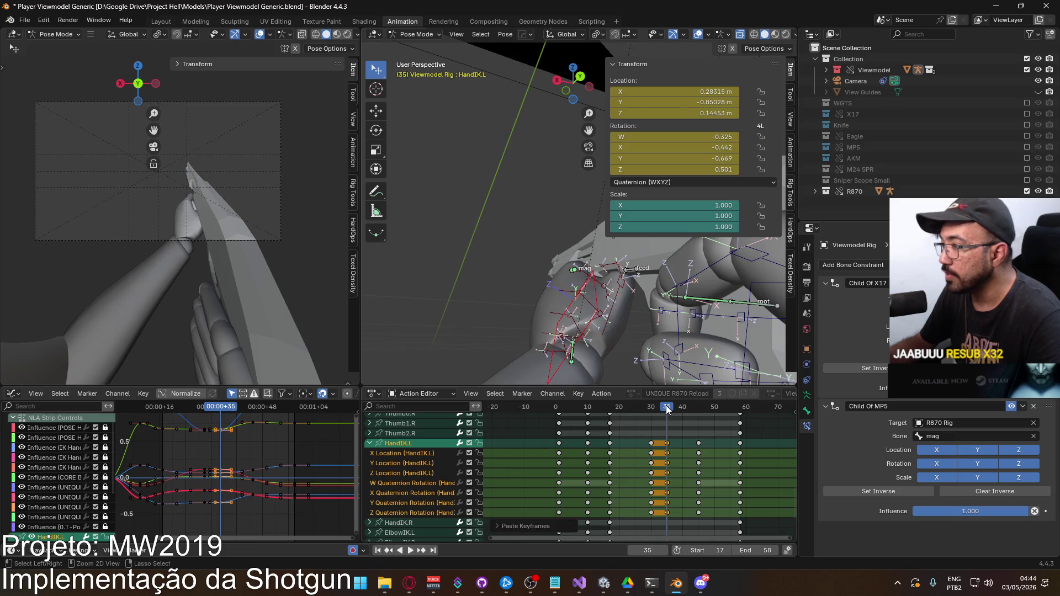
mouse_move(667, 408)
left_mouse_down()
mouse_move(652, 409)
mouse_move(686, 411)
mouse_move(651, 409)
left_mouse_up()
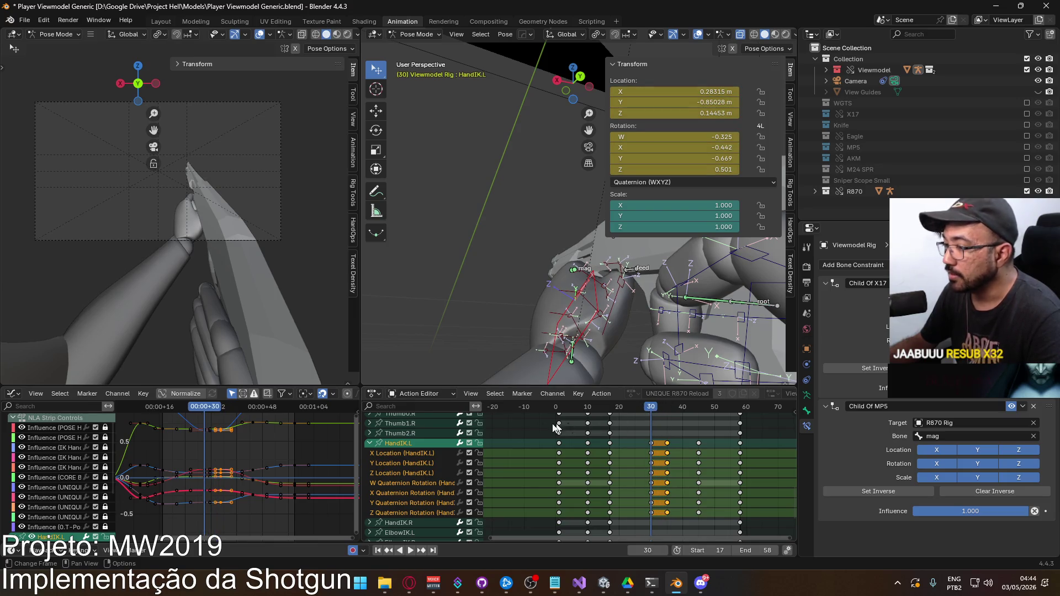
Bend the Thumb2.L bone further by rotating it around X
left_click(379, 444)
middle_click_drag(548, 346, 478, 232)
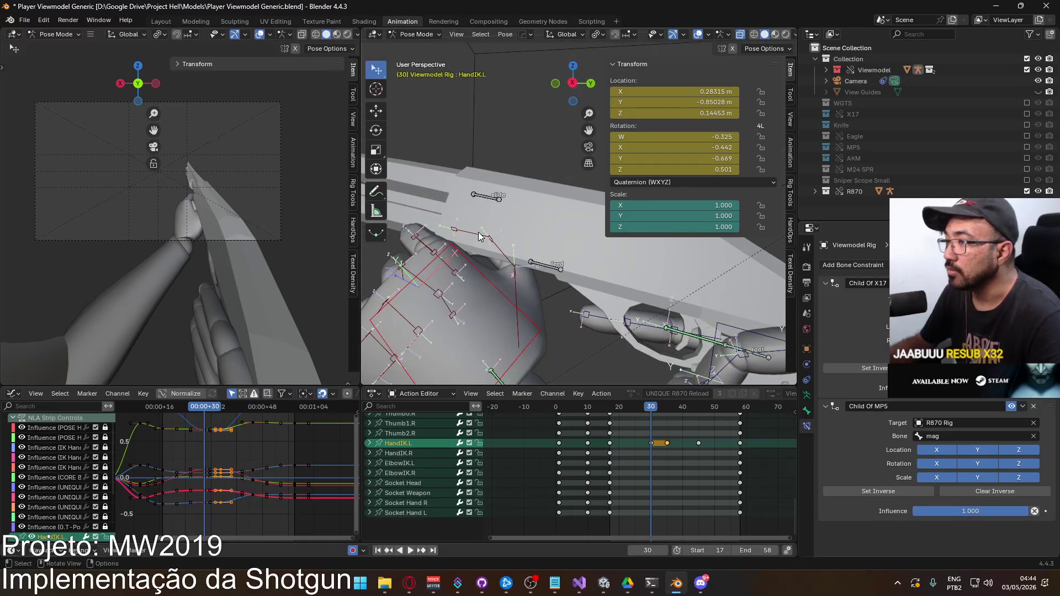
left_click(478, 232)
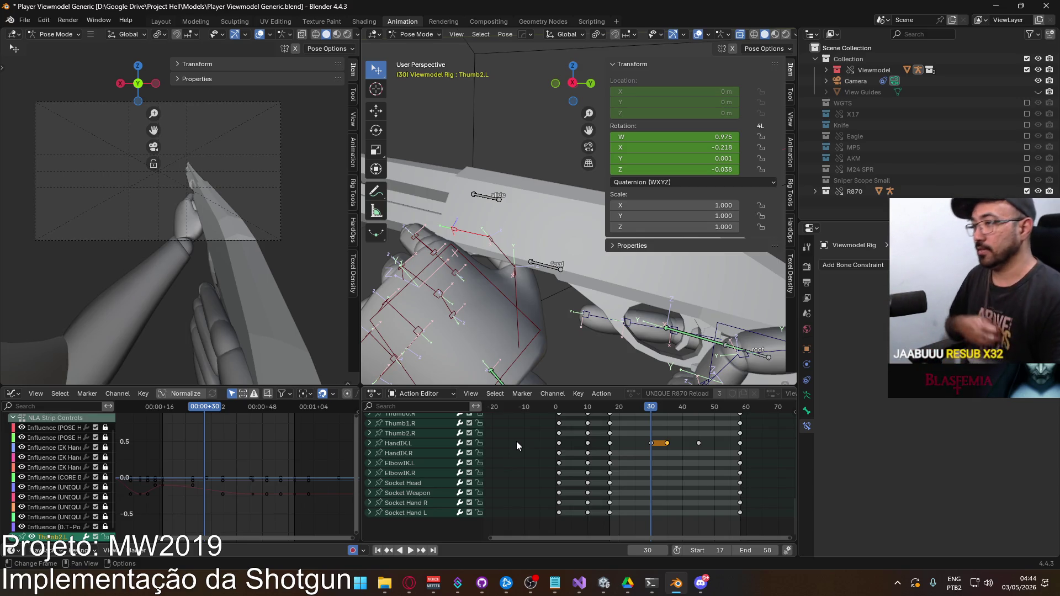
key("r")
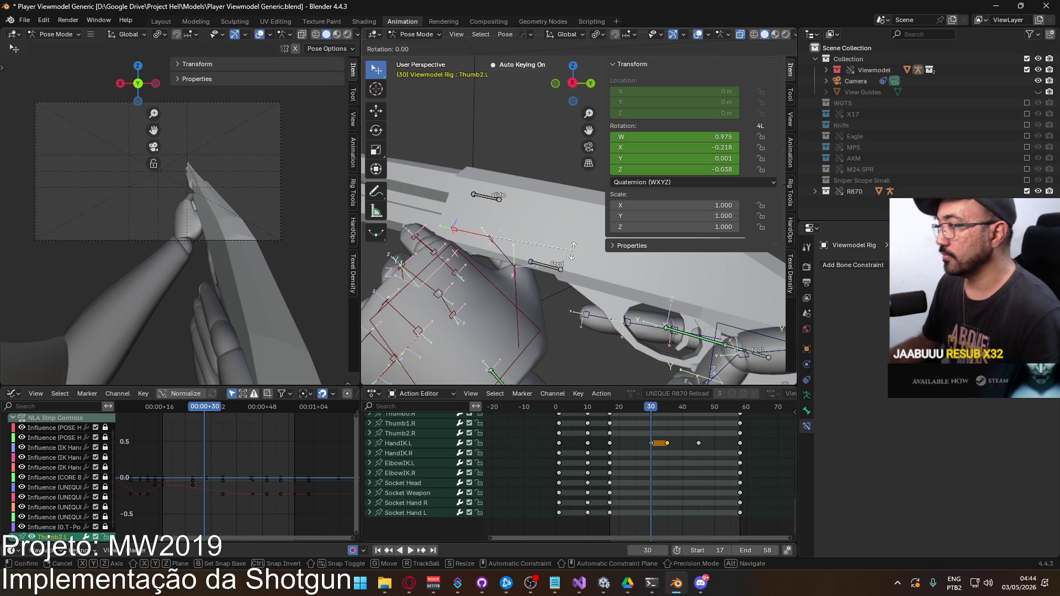
key("x")
key("x")
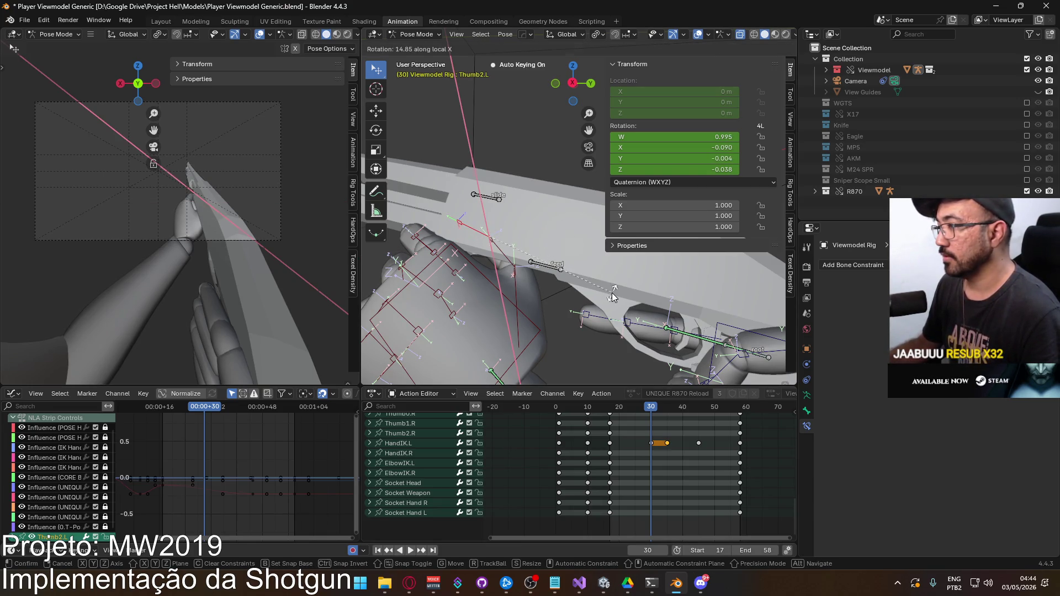
left_click(611, 291)
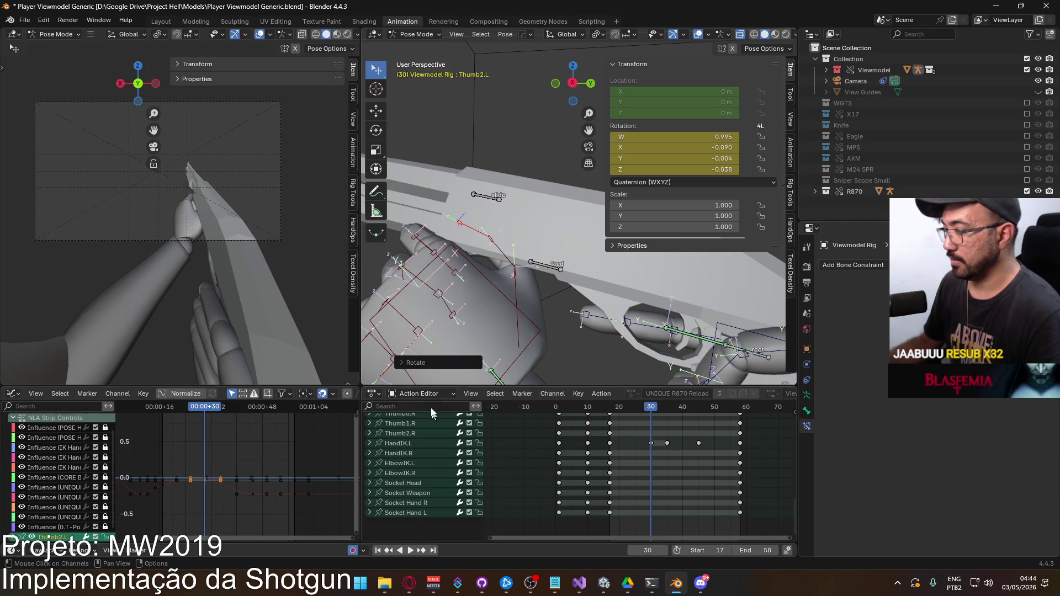
Select the left-hand finger bones (Thumb0, middle, pinky, Ring3) and copy their pose
left_click(522, 280)
mouse_move(522, 280)
middle_mouse_down()
mouse_move(432, 256)
mouse_move(524, 280)
mouse_move(483, 272)
mouse_move(500, 325)
mouse_move(494, 231)
middle_mouse_up()
key("c")
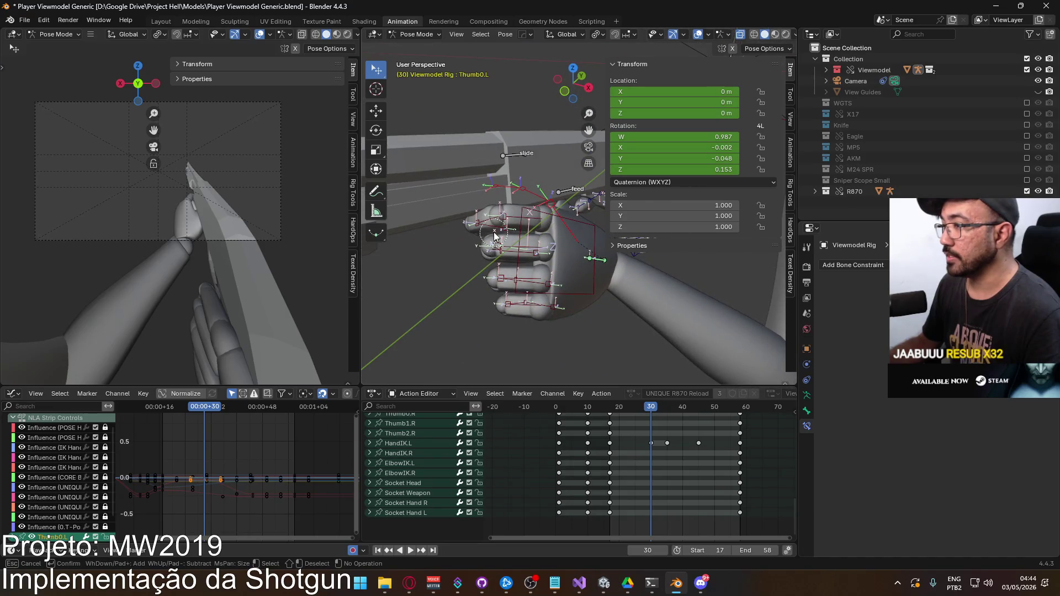
left_click(496, 229)
left_click(506, 302)
key("Escape")
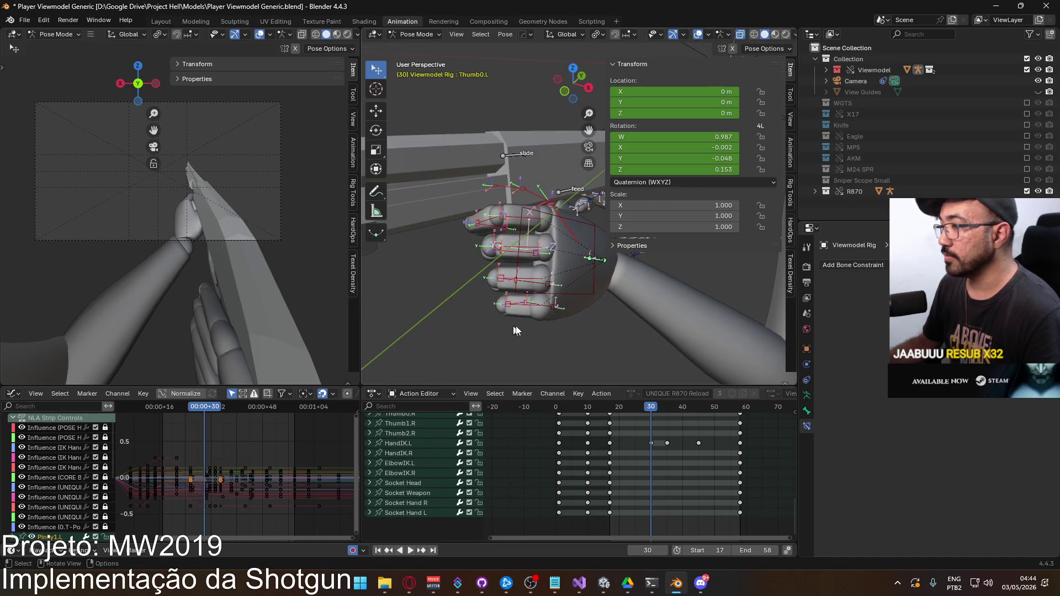
left_click(546, 283)
mouse_move(546, 283)
middle_mouse_down()
mouse_move(499, 264)
mouse_move(515, 229)
mouse_move(580, 212)
mouse_move(571, 235)
mouse_move(527, 238)
middle_mouse_up()
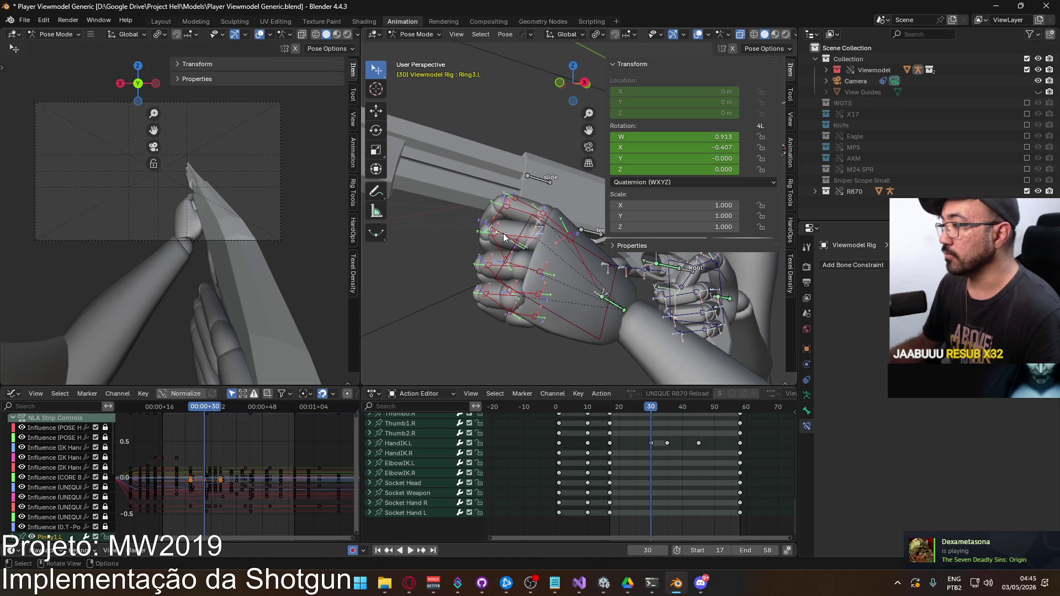
right_click(502, 238)
left_click(503, 234)
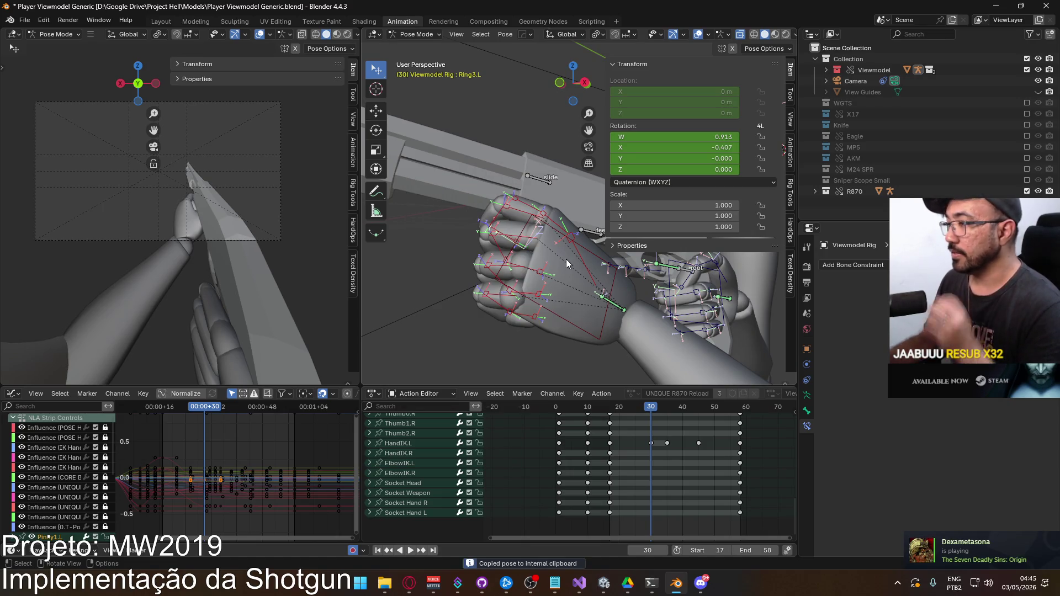
Keyframe the finger pose at frames 30 and 35, reviewing the playback
middle_click_drag(593, 426, 640, 502)
scroll(627, 410, "up", 3)
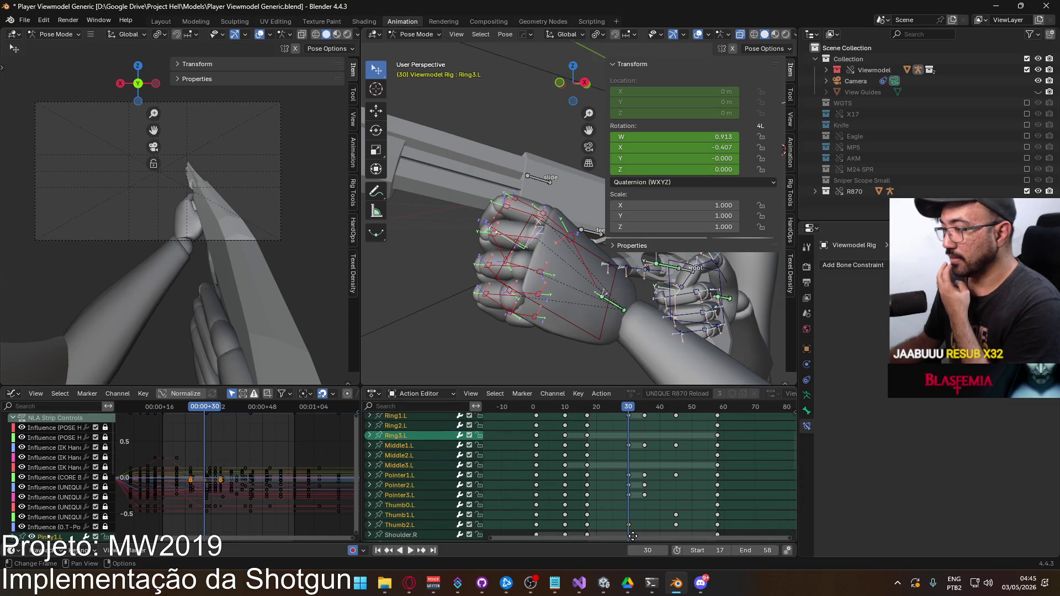
middle_click_drag(641, 464, 643, 512)
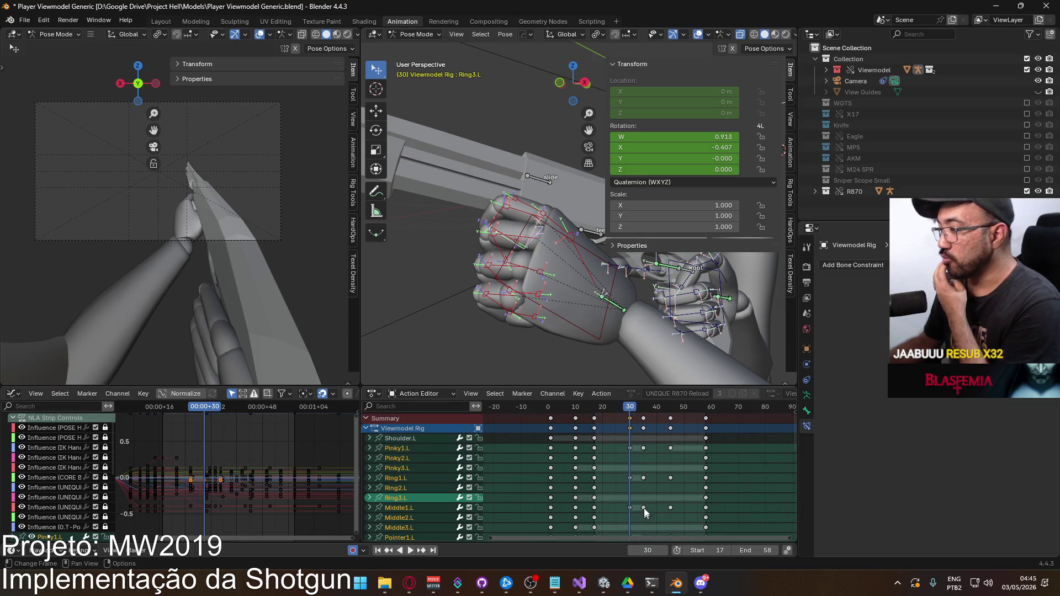
mouse_move(628, 411)
left_mouse_down()
mouse_move(594, 418)
mouse_move(630, 416)
left_mouse_up()
key("space")
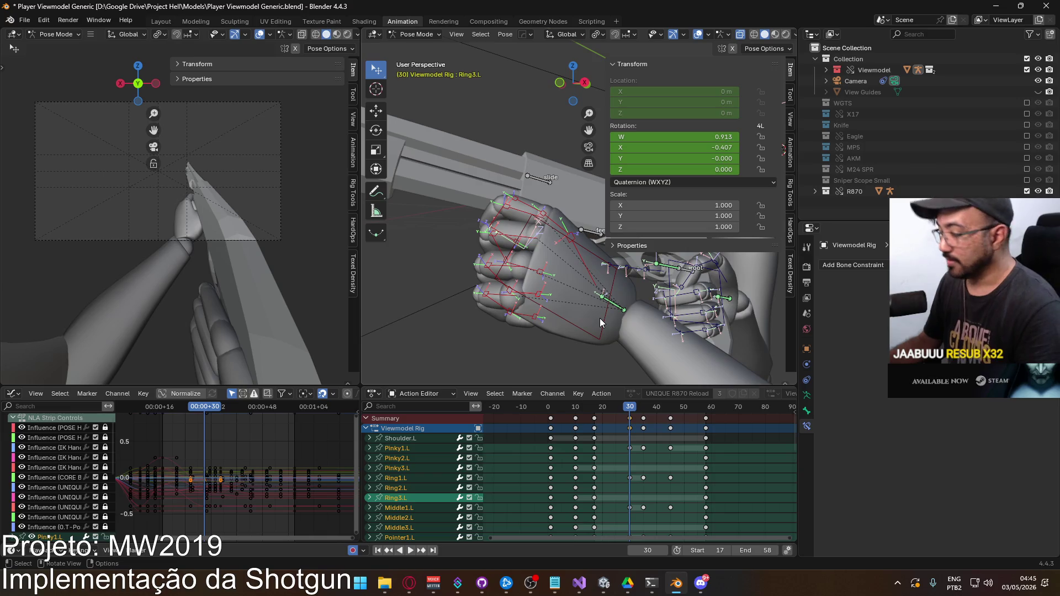
key("i")
key("space")
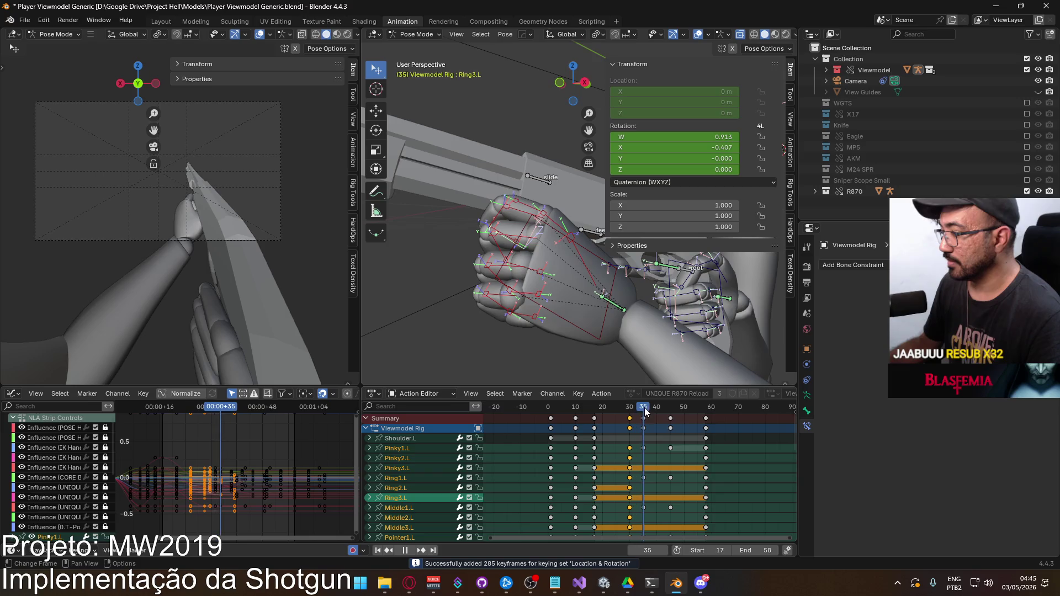
key("Escape")
left_click_drag(632, 411, 642, 403)
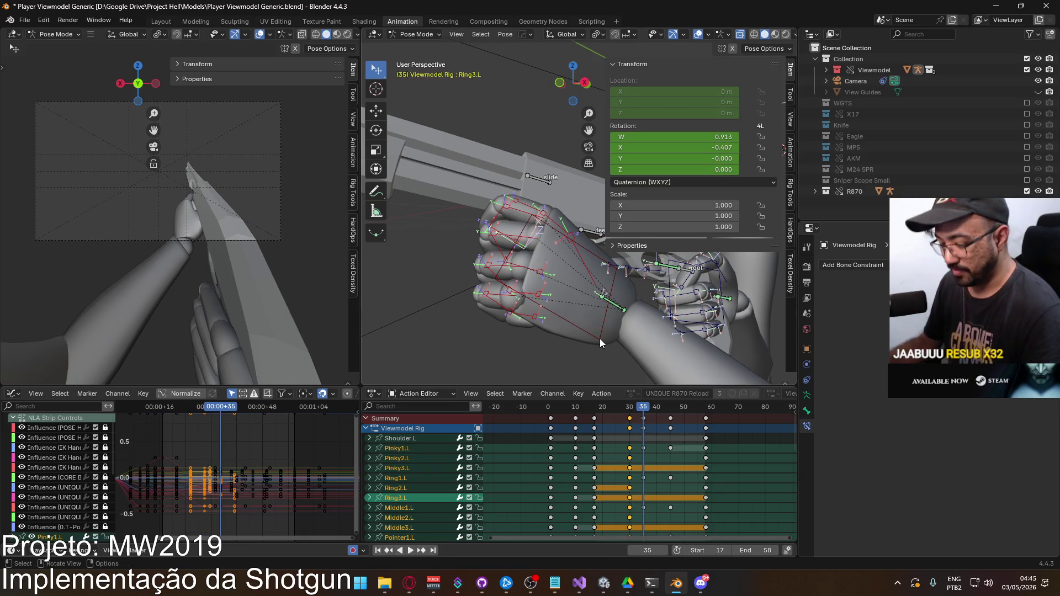
key("i")
left_click_drag(639, 406, 614, 413)
key("space")
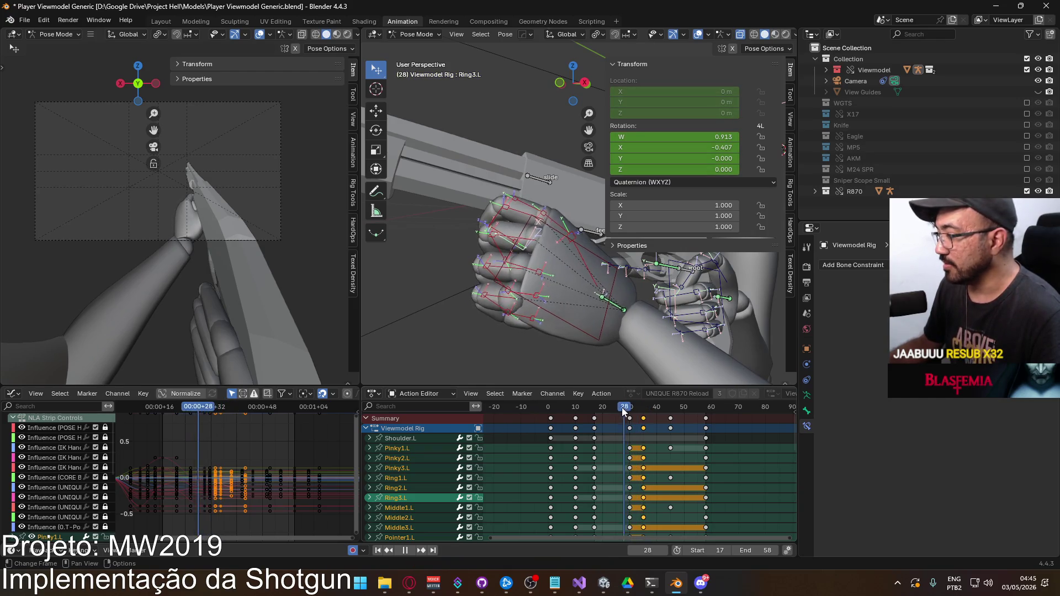
At frame 17, rotate the HandIK.L bone around its local Y axis
left_click_drag(624, 411, 596, 411)
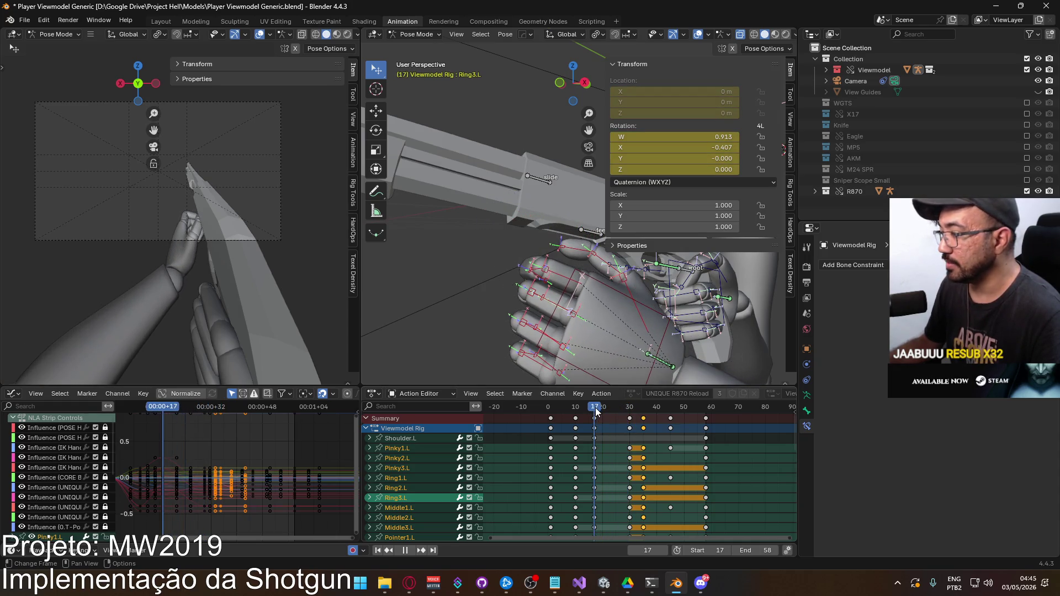
left_click(631, 298)
mouse_move(630, 298)
middle_mouse_down()
mouse_move(429, 246)
mouse_move(403, 266)
mouse_move(436, 259)
middle_mouse_up()
key("r")
key("y")
key("y")
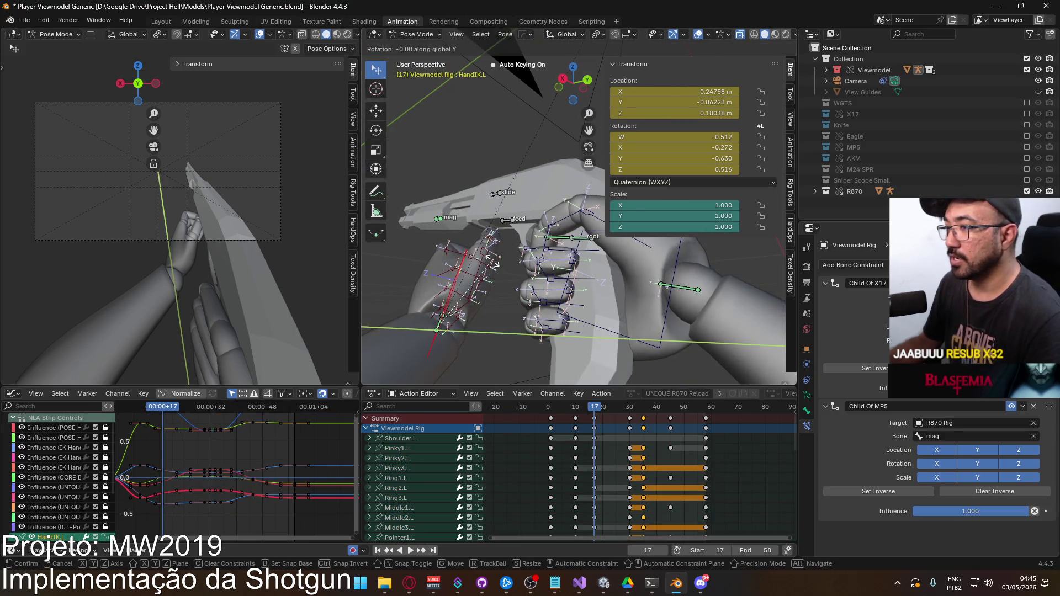
left_click(528, 271)
At frame 30, reposition the left hand IK and rotate it around local X, then switch to the browser
key("space")
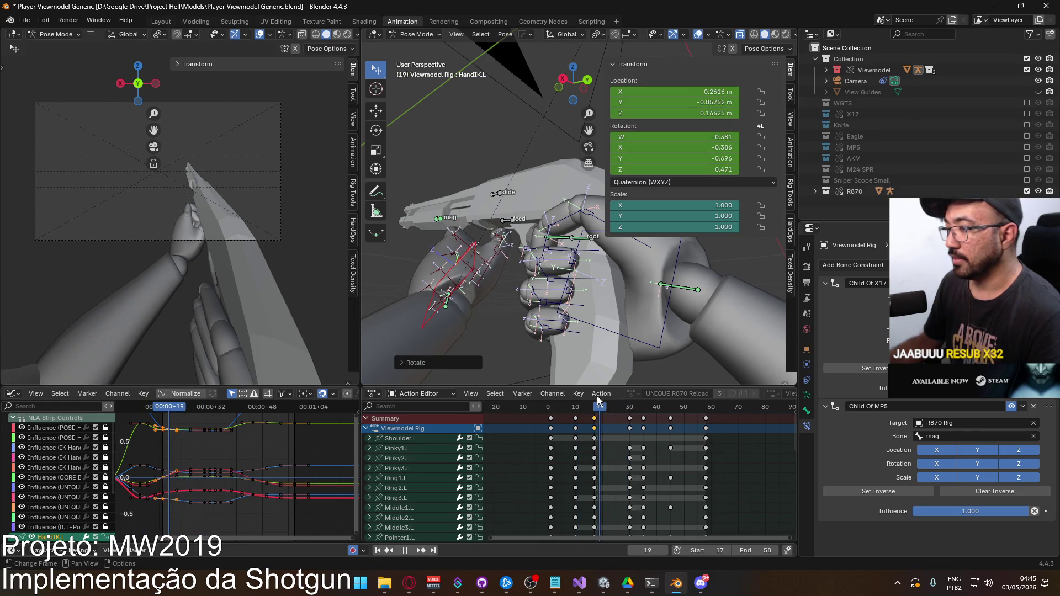
key("space")
mouse_move(574, 309)
middle_mouse_down()
mouse_move(555, 285)
mouse_move(501, 275)
middle_mouse_up()
key("g")
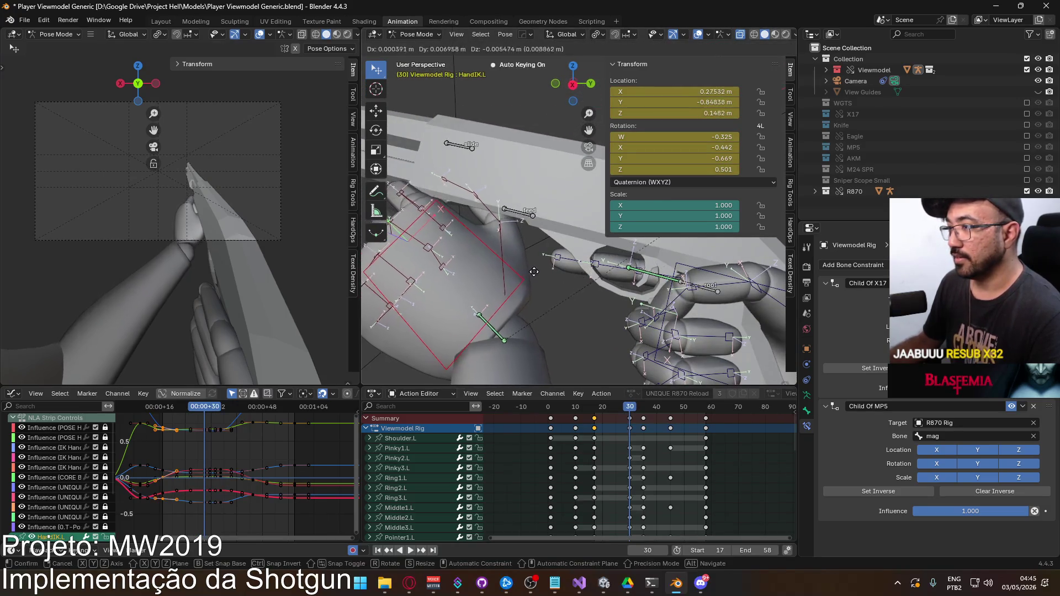
left_click(547, 278)
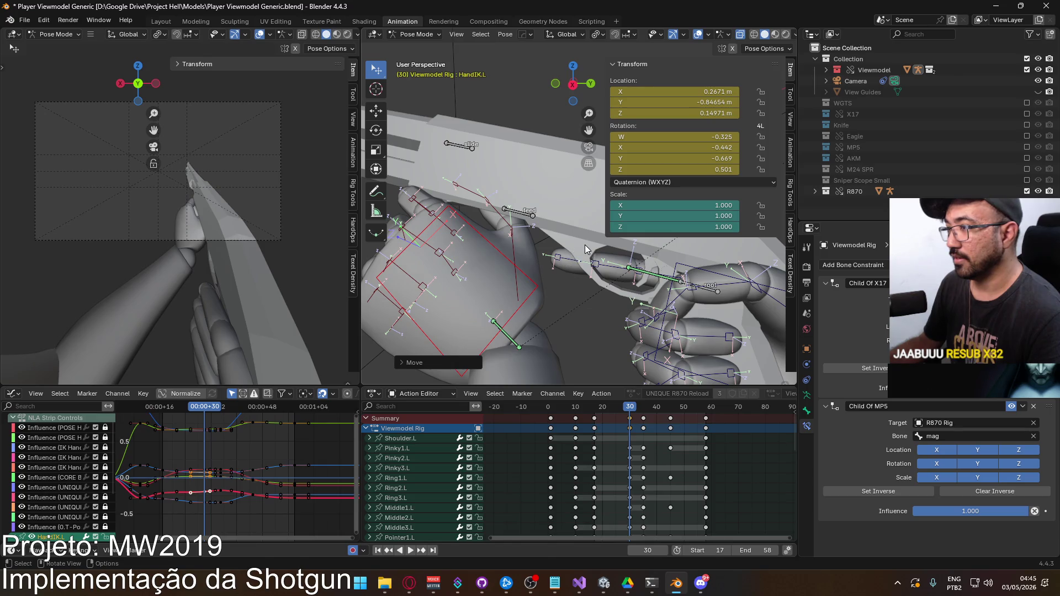
key("r")
key("x")
key("x")
left_click(584, 245)
key("g")
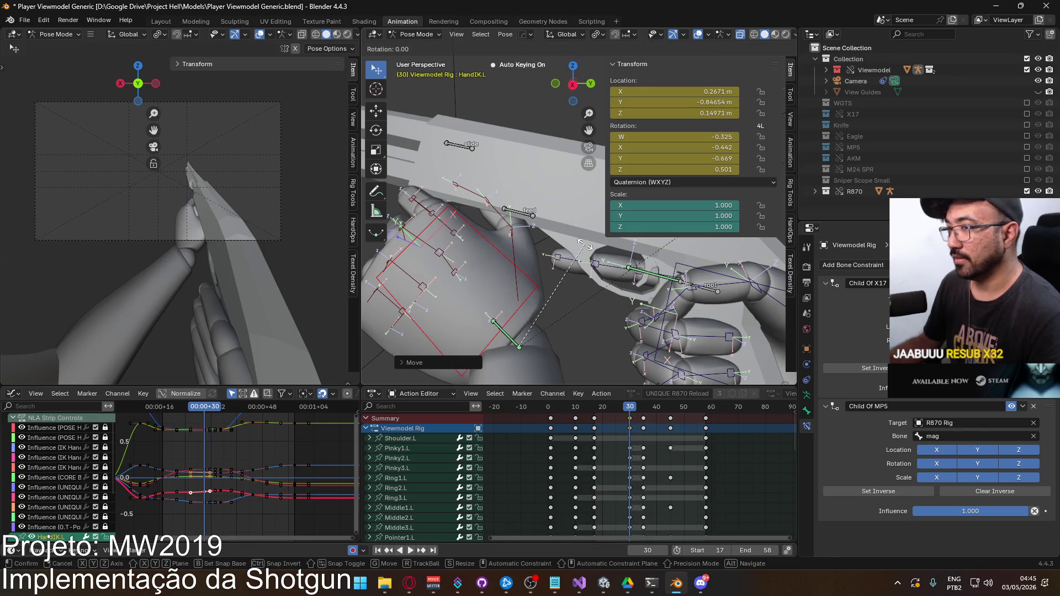
left_click(574, 246)
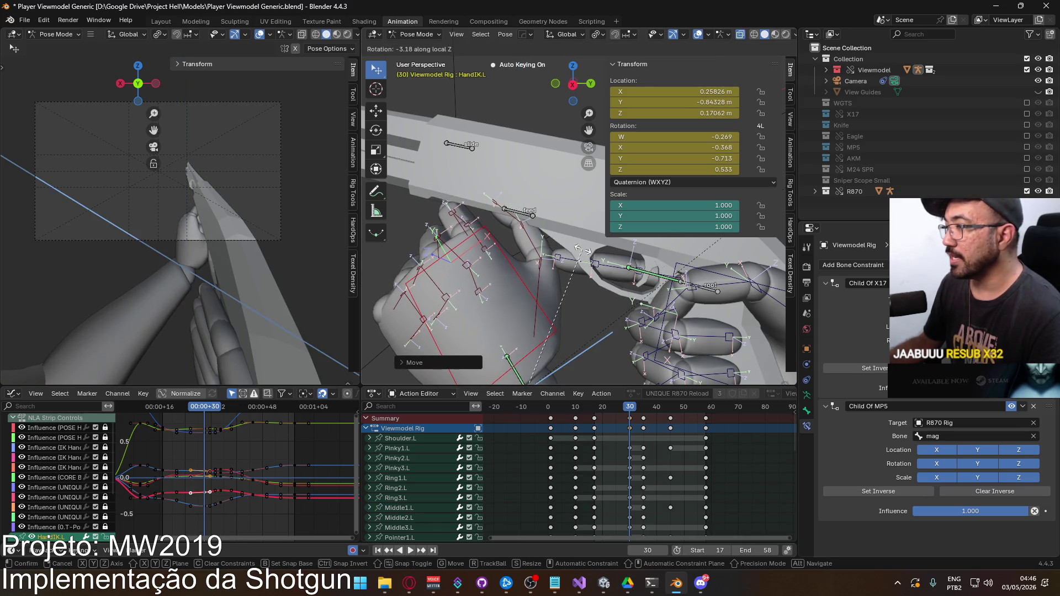
left_click(502, 345)
left_click(408, 580)
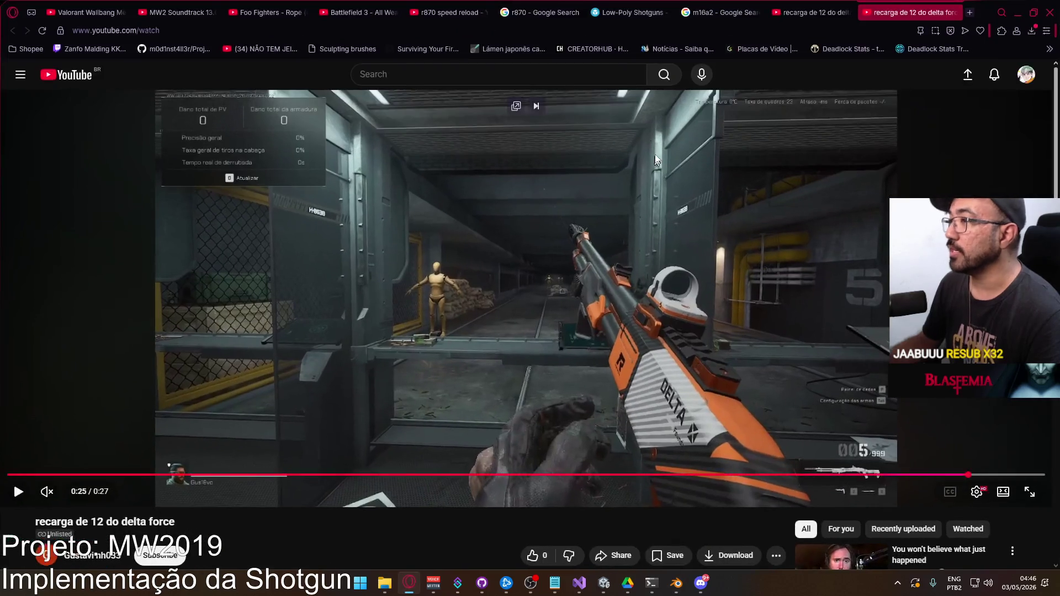
Search Google Images for 'krony batata' in a new tab
left_click(971, 12)
type("krony")
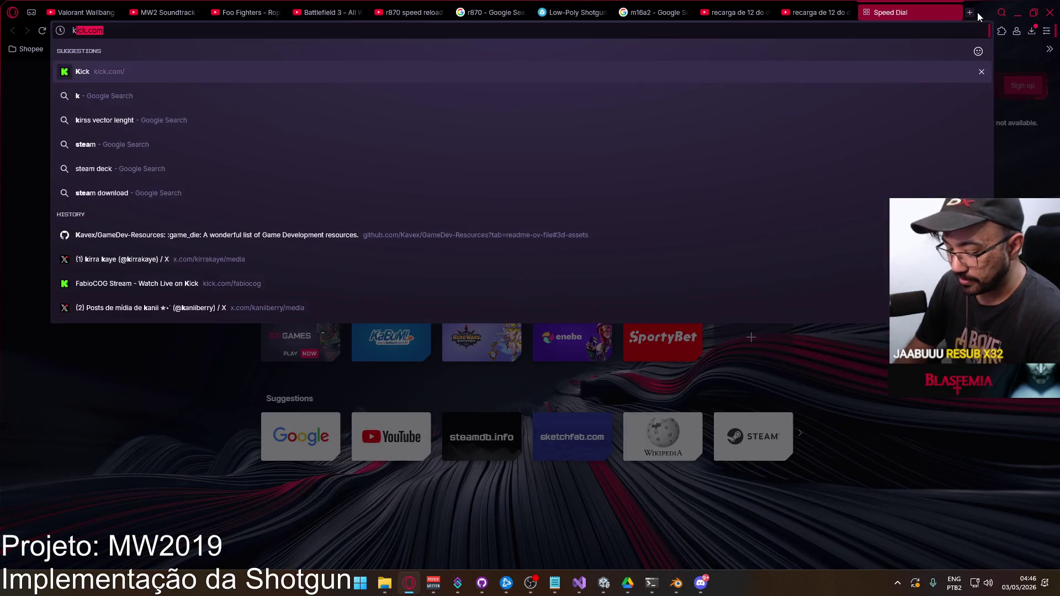
key("Return")
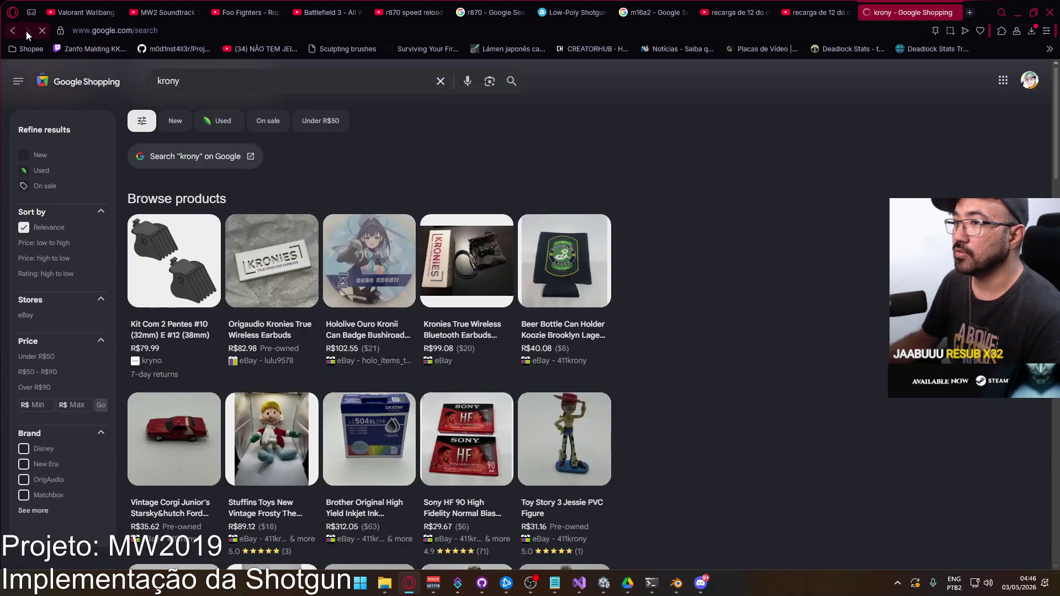
left_click(12, 34)
left_click(249, 122)
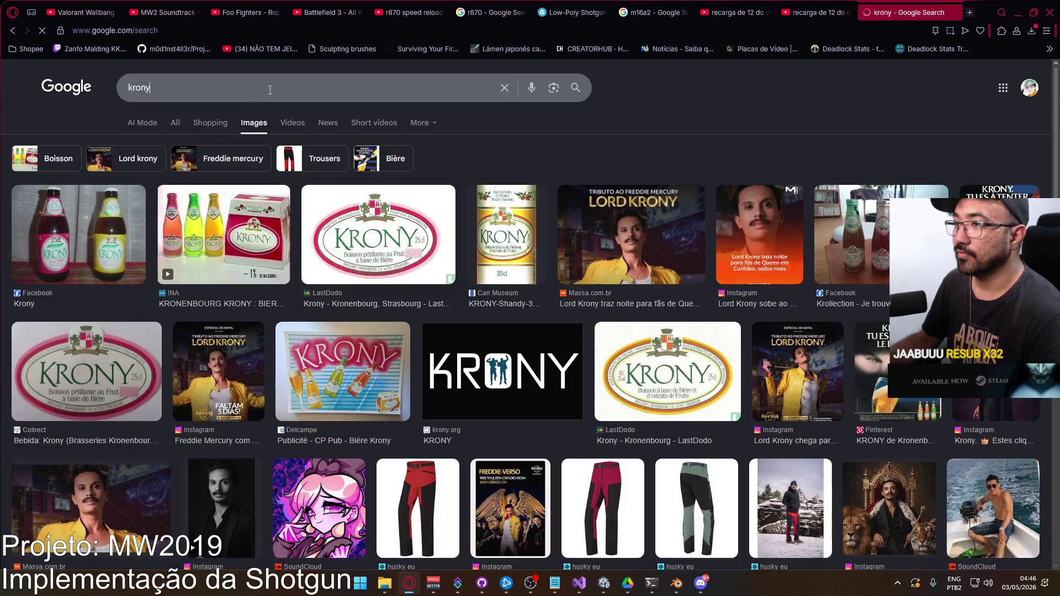
left_click(271, 90)
type("batata")
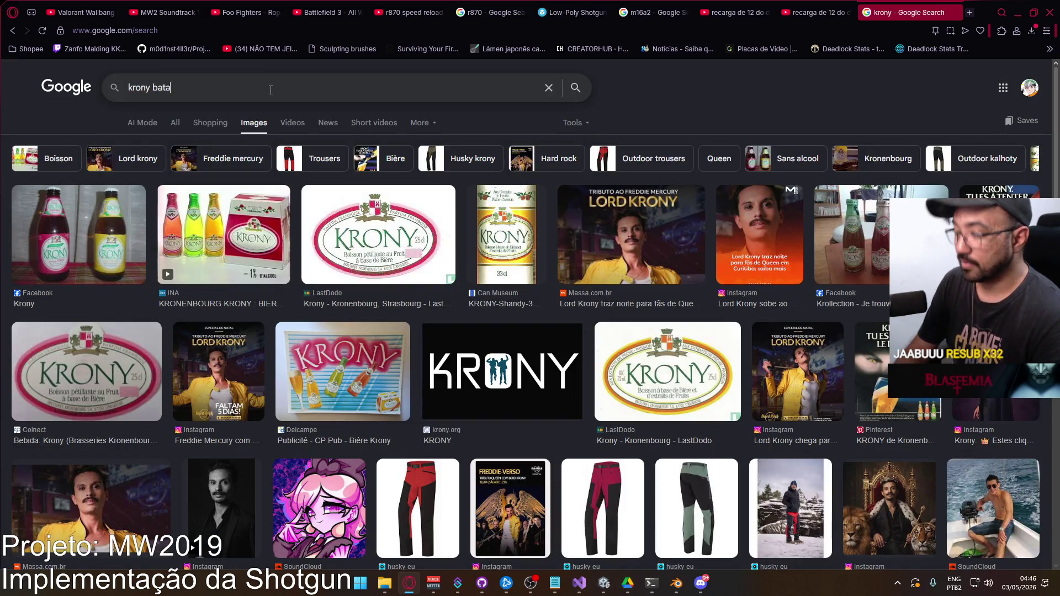
key("Return")
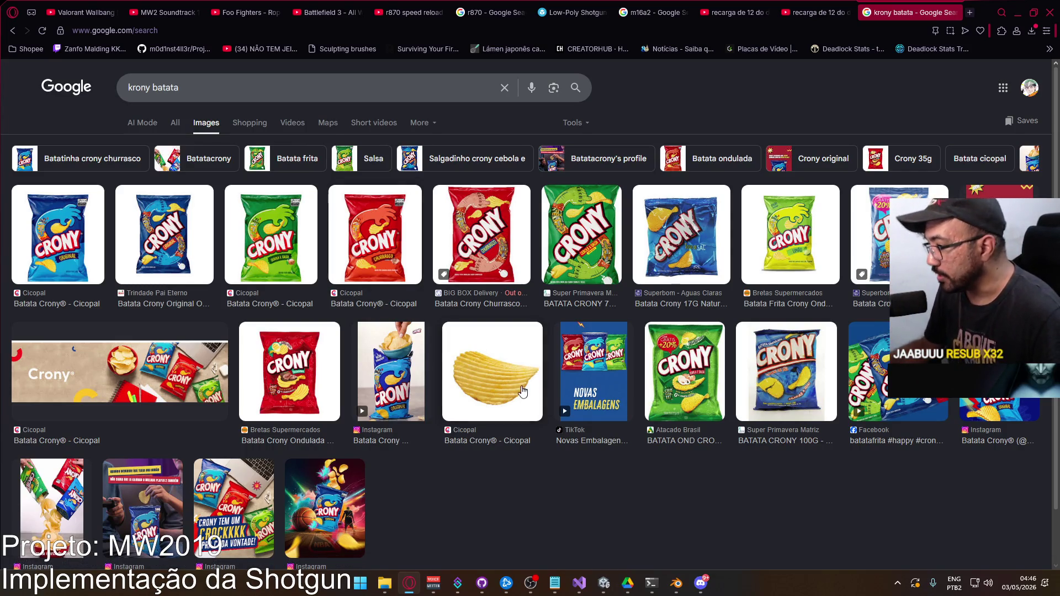
Search images for 'salgadinho fofura' and preview the Fofura cebola bag
scroll(525, 387, "down", 2)
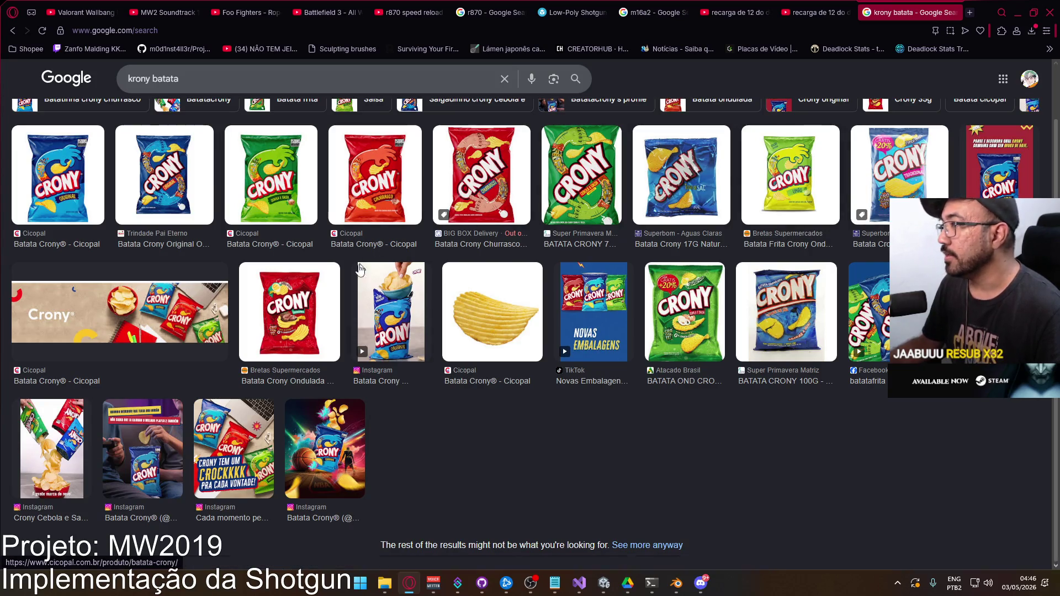
scroll(387, 220, "up", 2)
triple_click(144, 89)
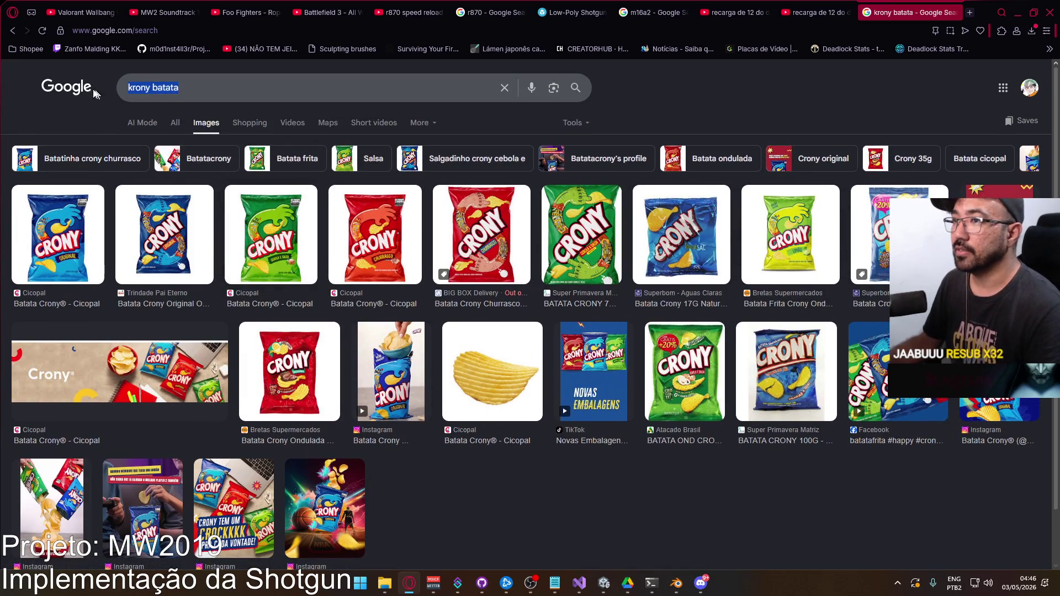
type("salgadinho fofura")
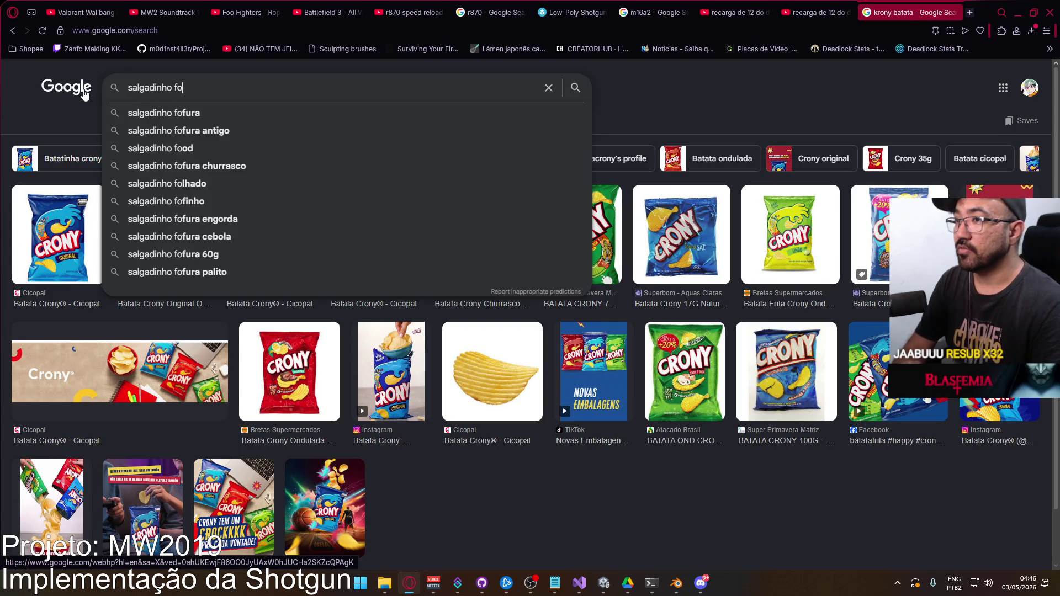
key("Return")
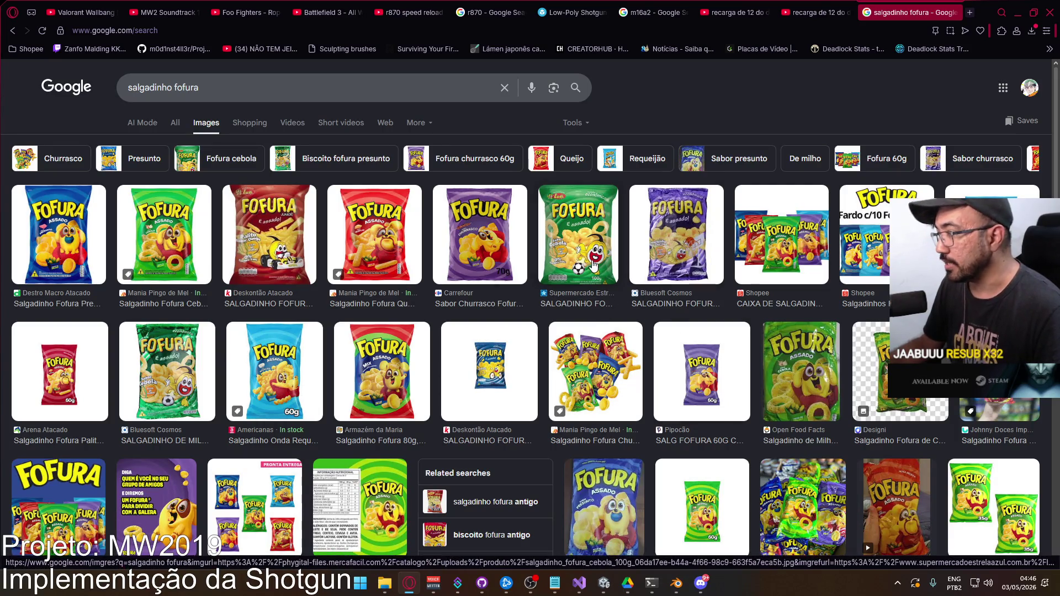
left_click(612, 257)
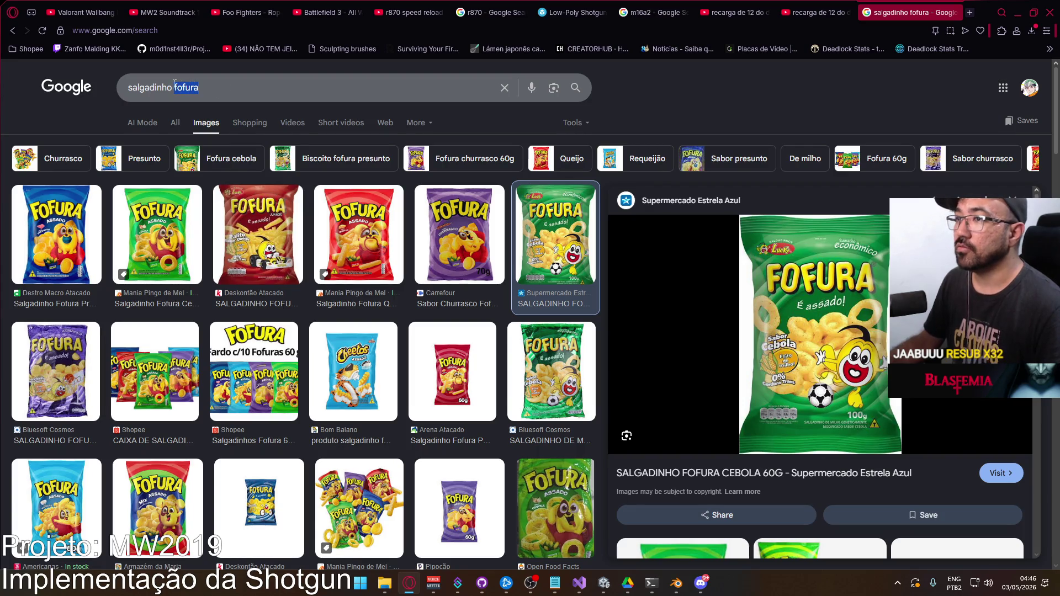
Refine the search to 'salgadinho lays', browse the results, and return to Blender
type("lays")
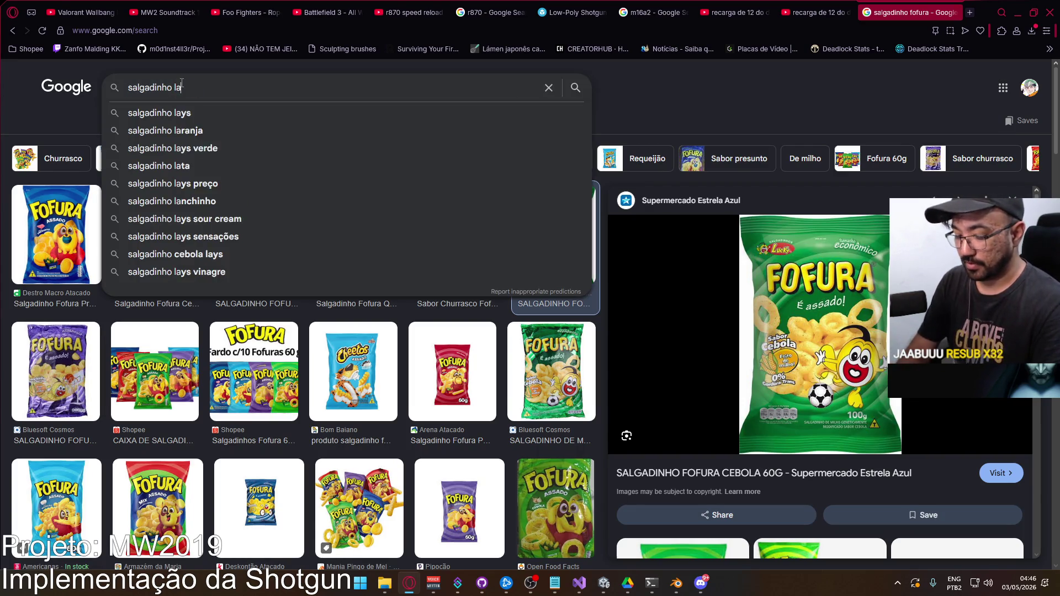
key("Return")
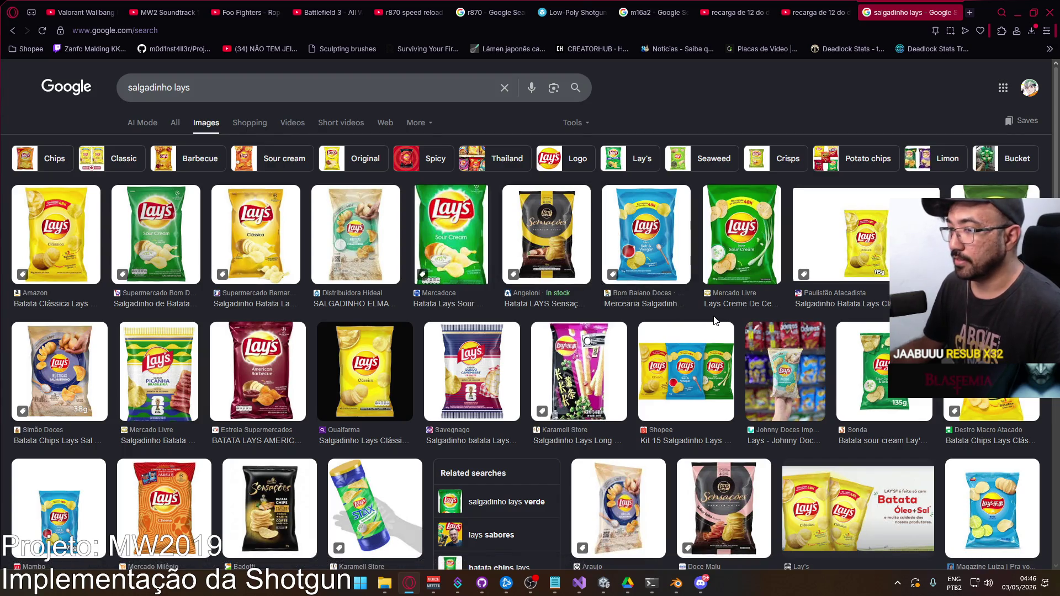
scroll(509, 313, "down", 3)
scroll(451, 363, "up", 2)
scroll(451, 363, "up", 1)
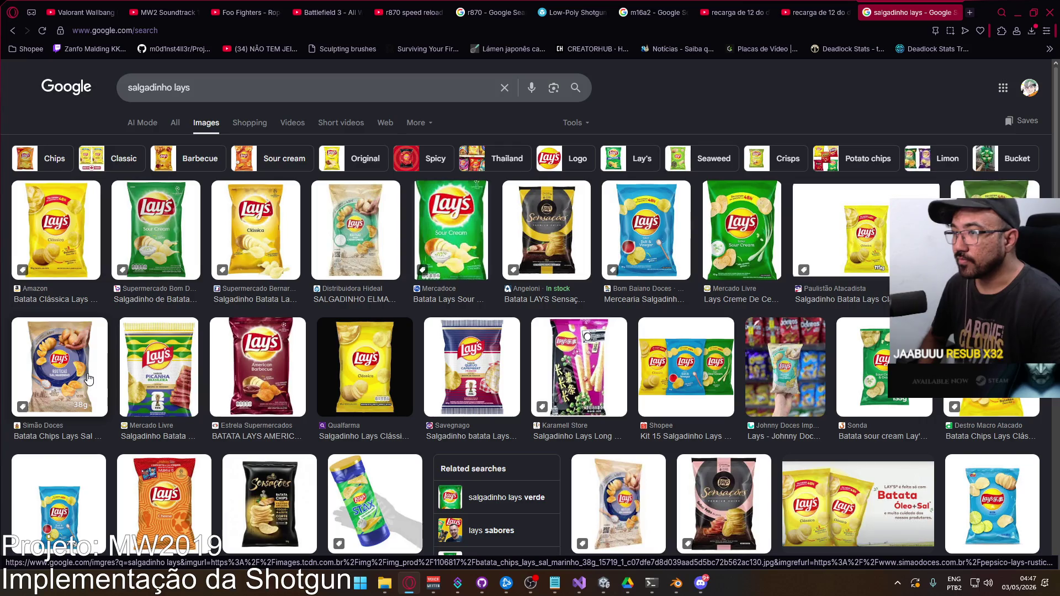
left_click(1018, 7)
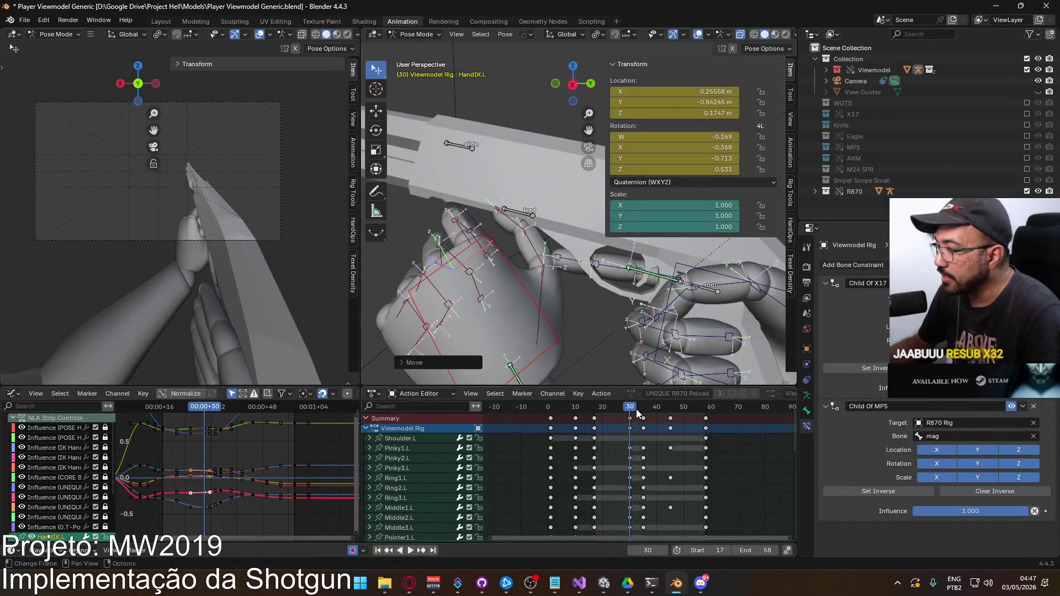
Play back the reload and stop at frame 30 to judge the timing
key("space")
left_click_drag(645, 412, 631, 412)
key("space")
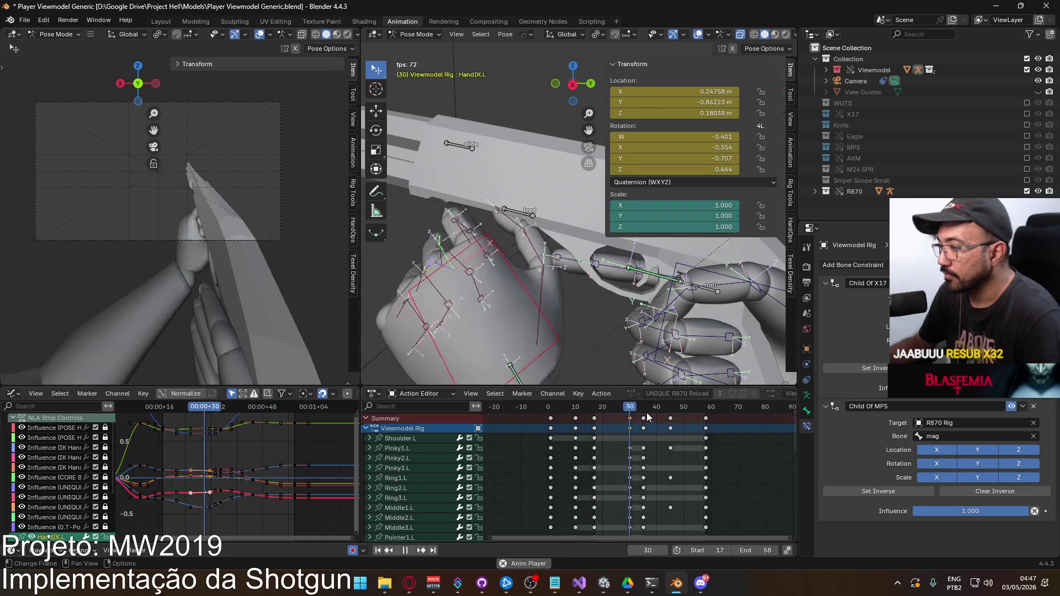
scroll(645, 414, "up", 2)
key("space")
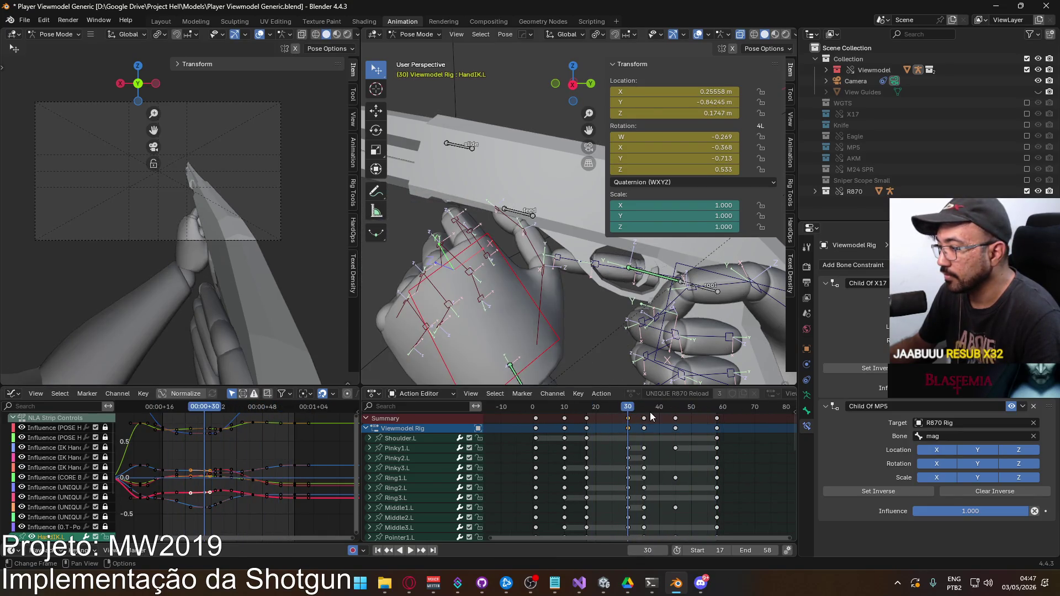
Move the frame-30 keyframes earlier to about frame 27, replaying to check
left_click(631, 421)
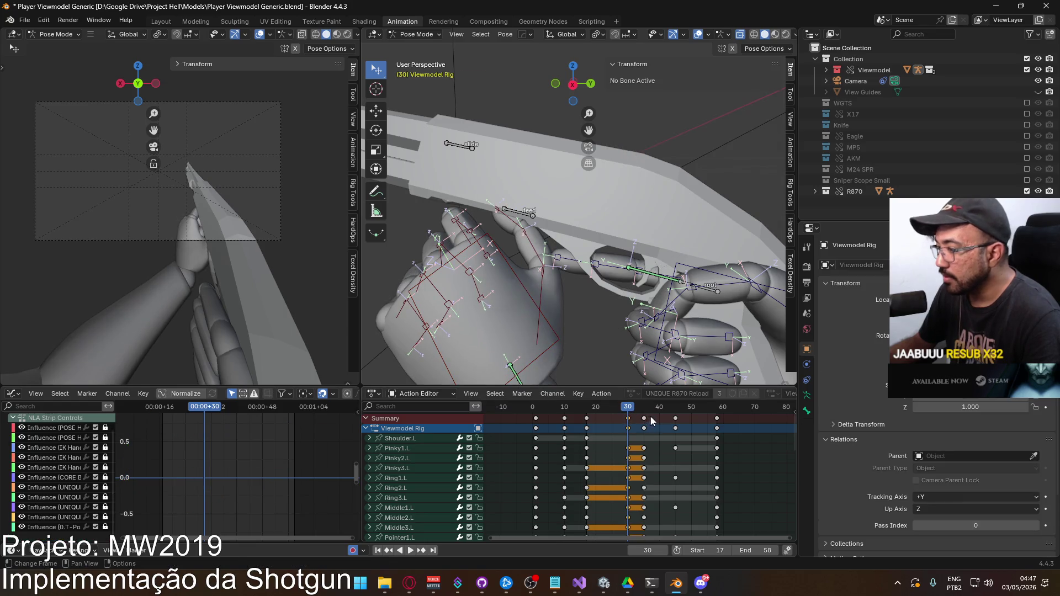
key("g")
left_click(642, 412)
left_click(619, 408)
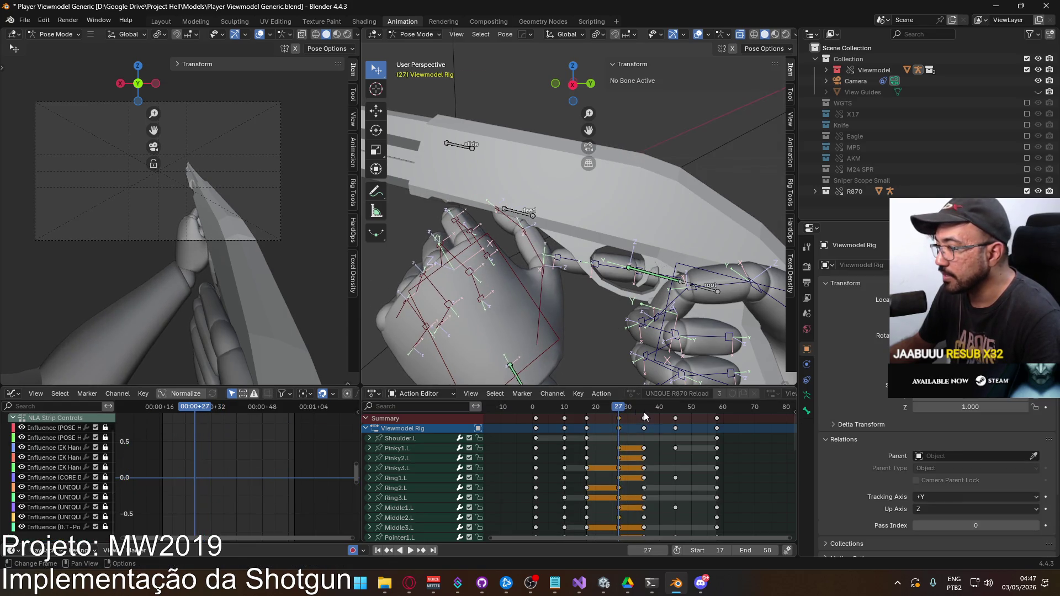
key("space")
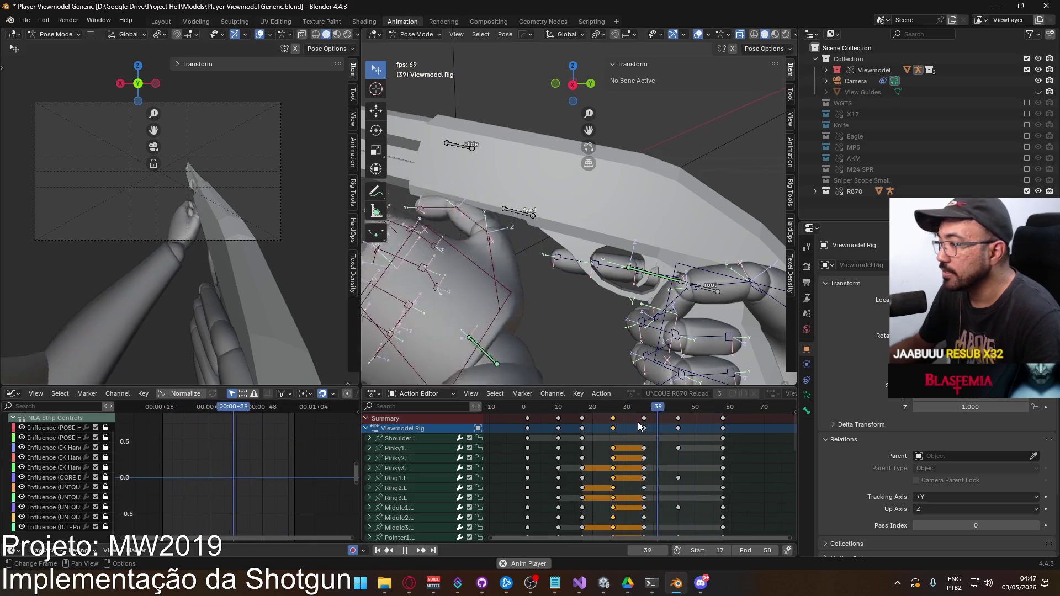
key("g")
left_click(672, 419)
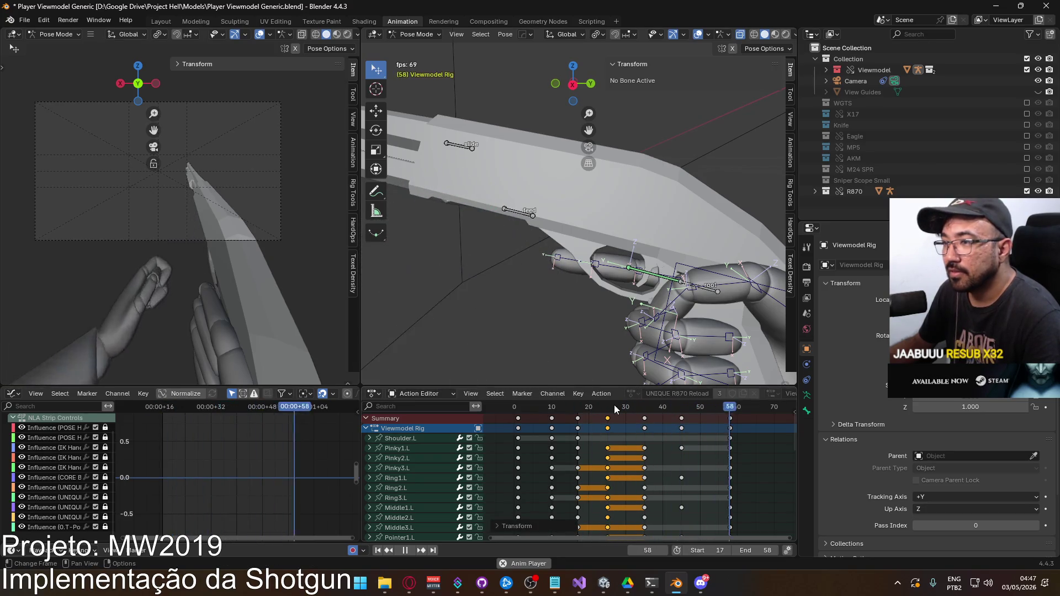
key("space")
Scrub to frame 25 and select a left pointer finger bone
left_click(581, 407)
left_click_drag(582, 410, 610, 409)
key("space")
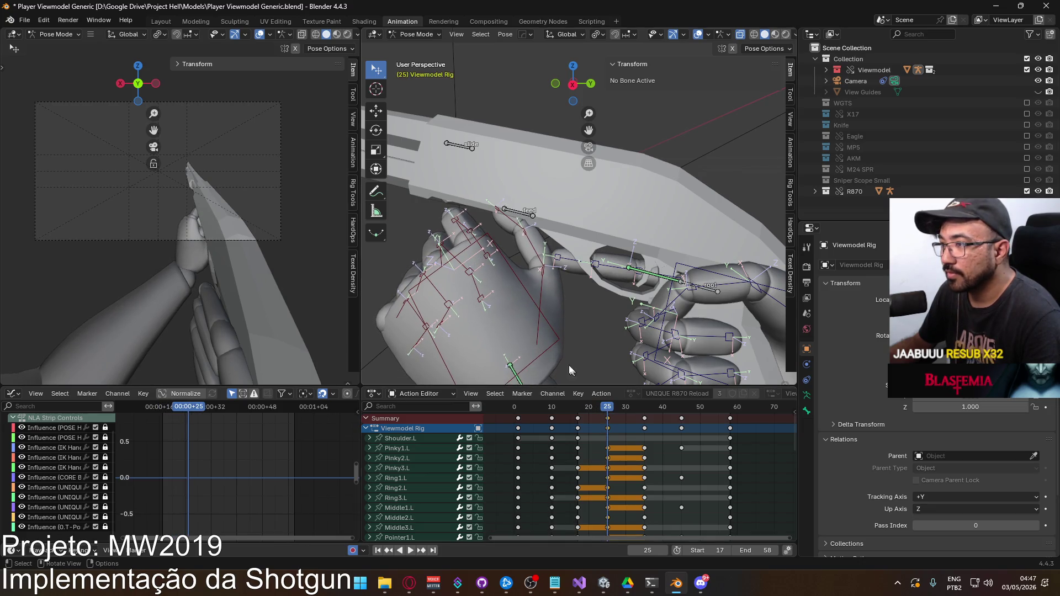
left_click(464, 231, "shift")
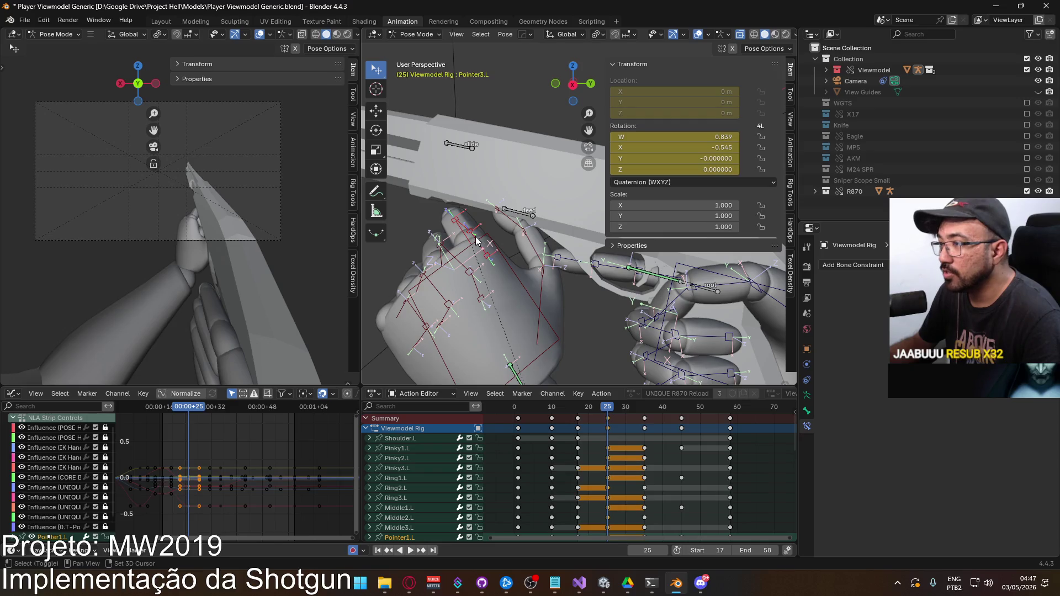
Make Pointer1.L active, select its keys, and trial a pose paste at frame 17, then undo it
left_click(464, 236)
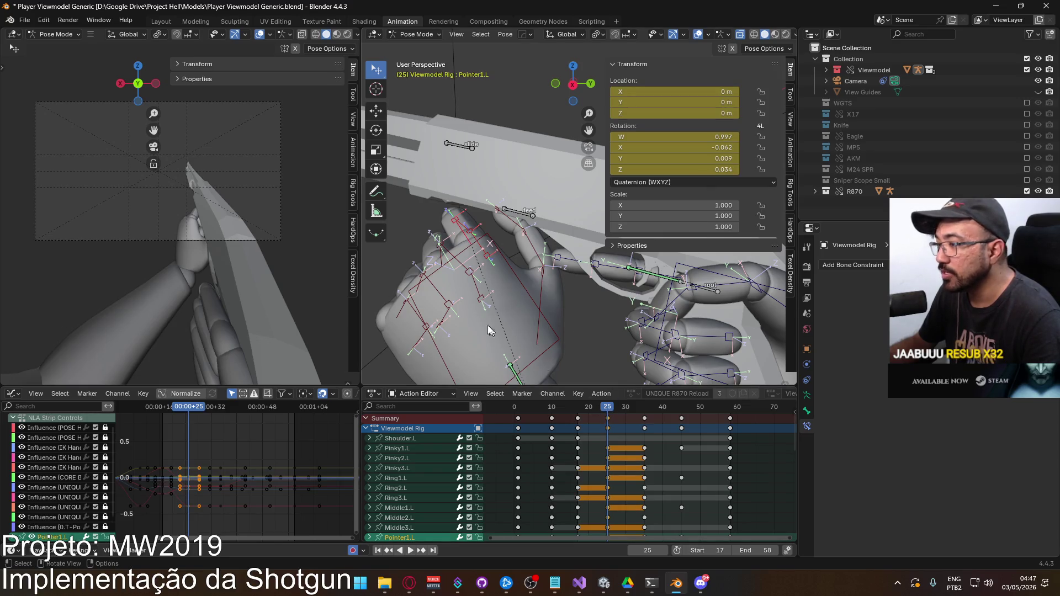
middle_click_drag(591, 500, 585, 433)
left_click_drag(603, 496, 643, 494)
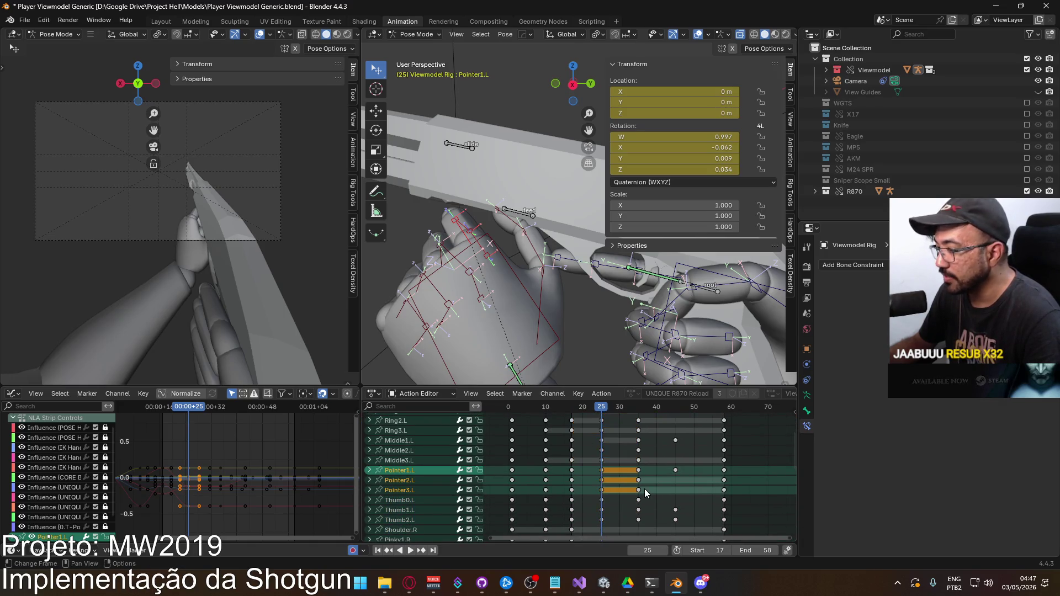
right_click(604, 473)
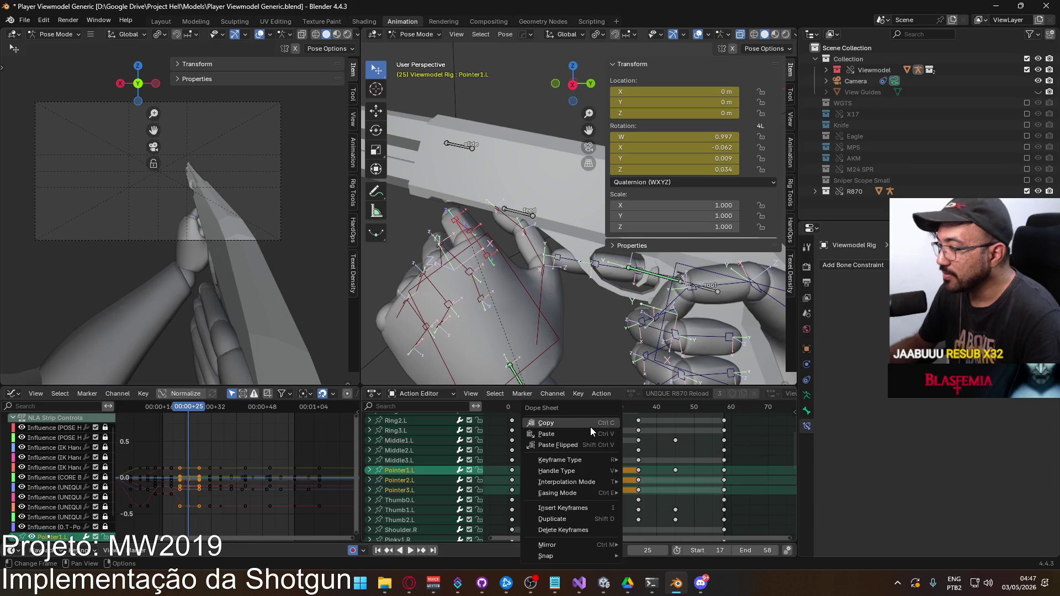
left_click_drag(600, 408, 573, 411)
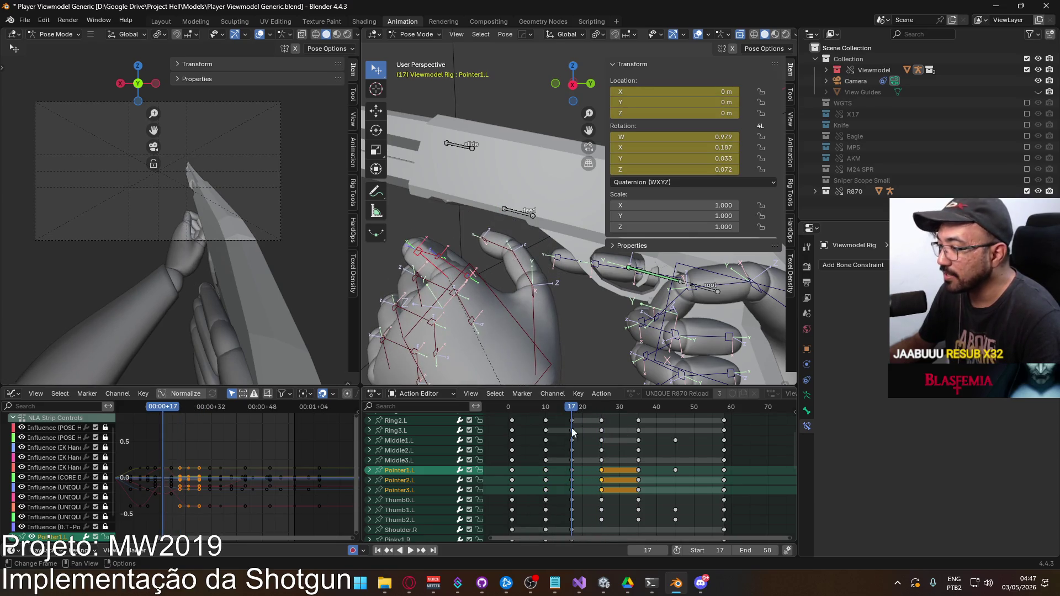
right_click(452, 278)
left_click(439, 279)
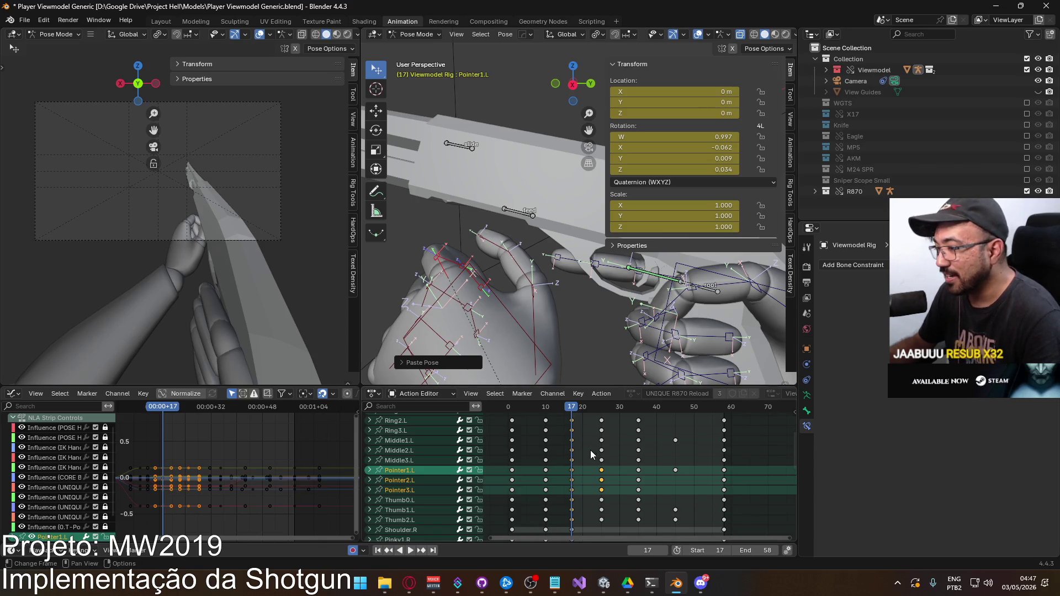
key("ctrl+z")
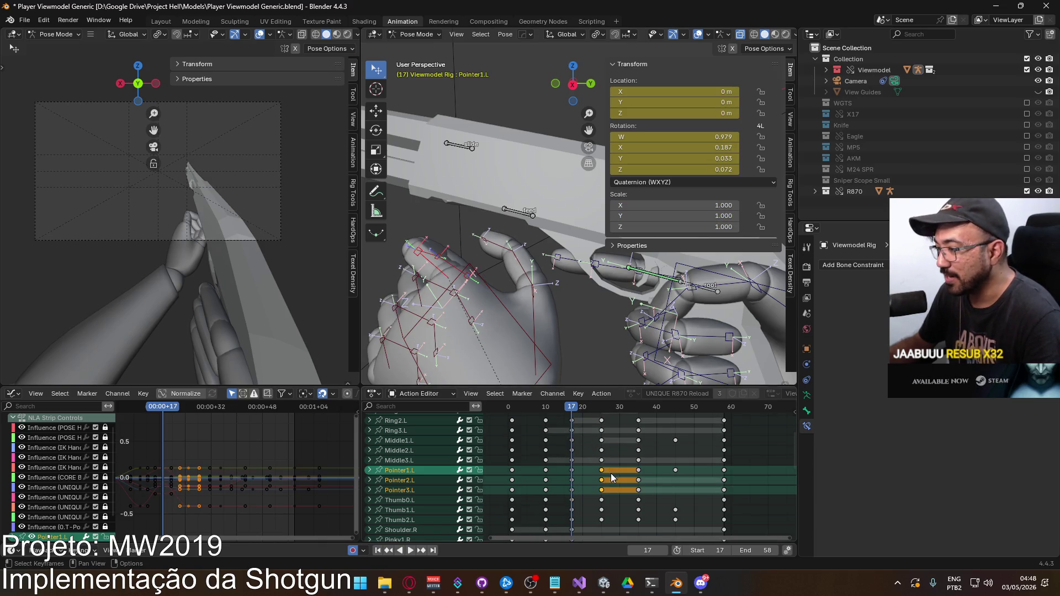
Copy the pointer finger pose at frame 25 and paste it onto frame 17
left_click_drag(596, 490, 596, 492)
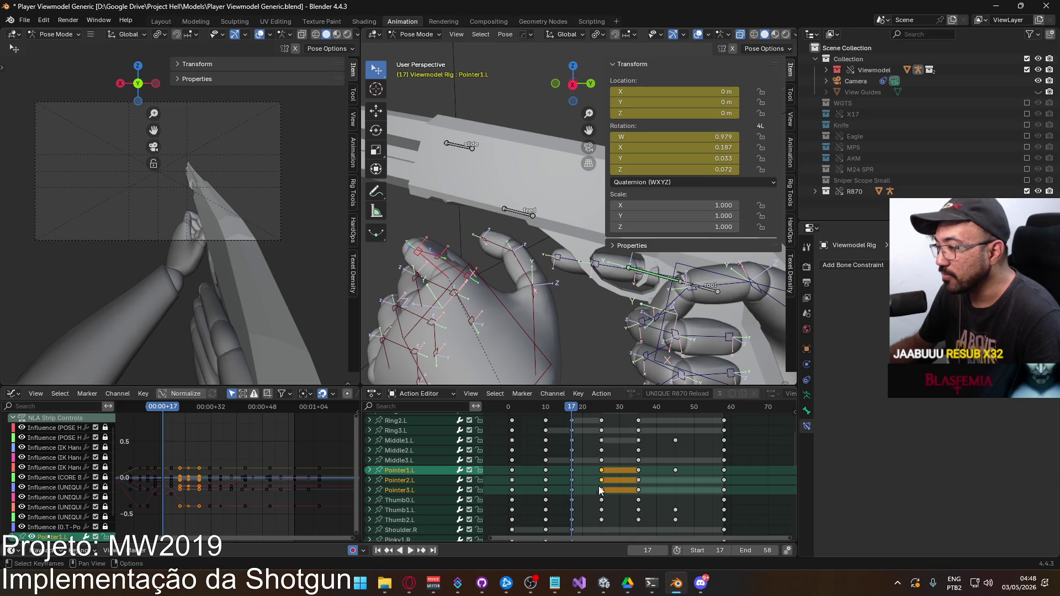
left_click_drag(570, 412, 603, 411)
right_click(458, 226)
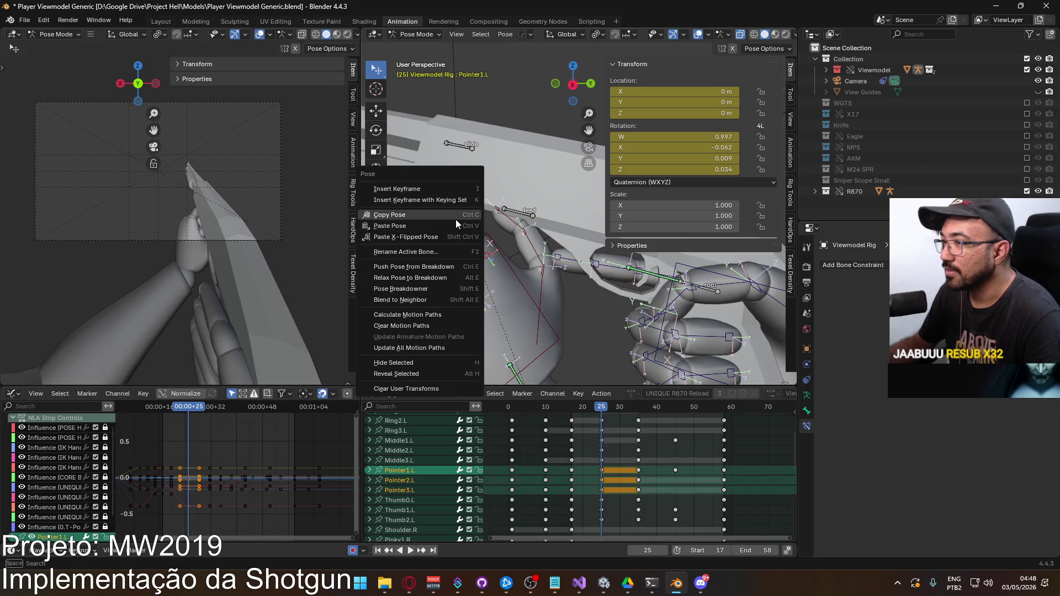
left_click(455, 220)
left_click_drag(602, 411, 571, 411)
right_click(429, 265)
left_click(425, 275)
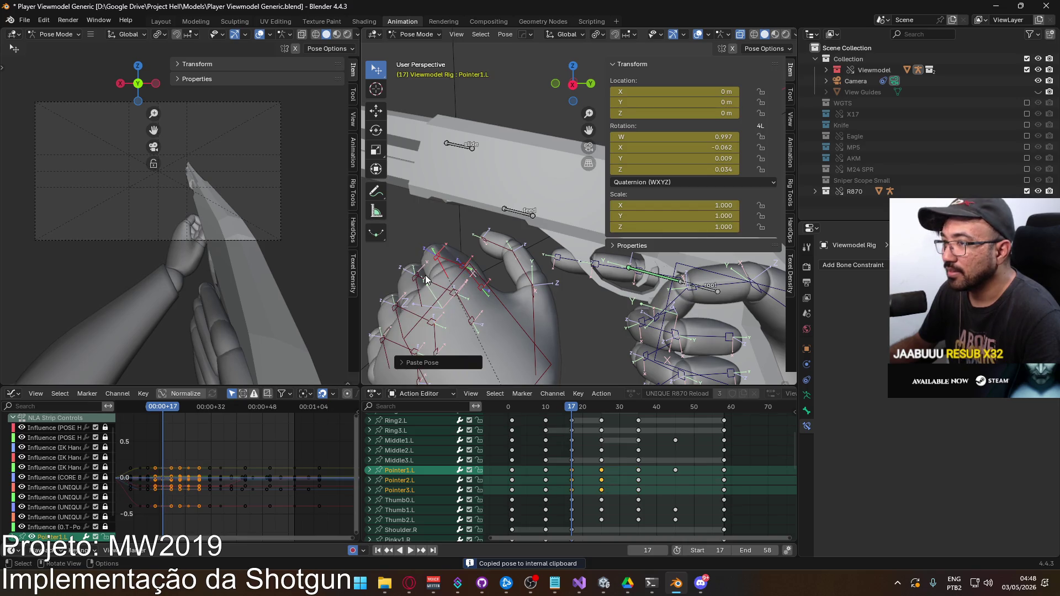
Select only Pointer1.L and rotate it around its local X axis
mouse_move(465, 300)
middle_mouse_down()
mouse_move(447, 328)
mouse_move(542, 273)
mouse_move(610, 292)
middle_mouse_up()
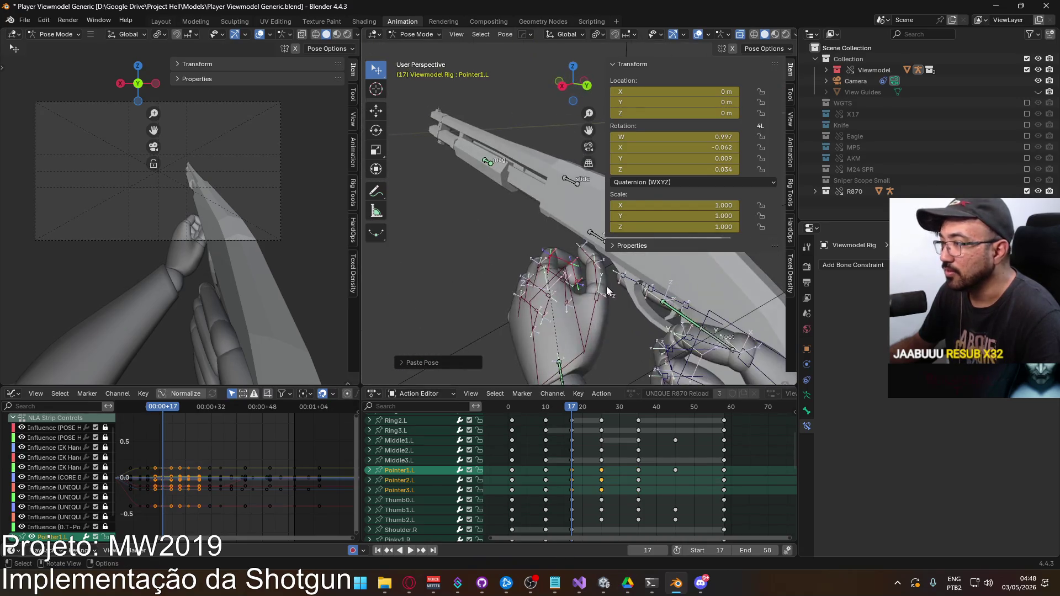
left_click(548, 262)
key("r")
key("x")
key("x")
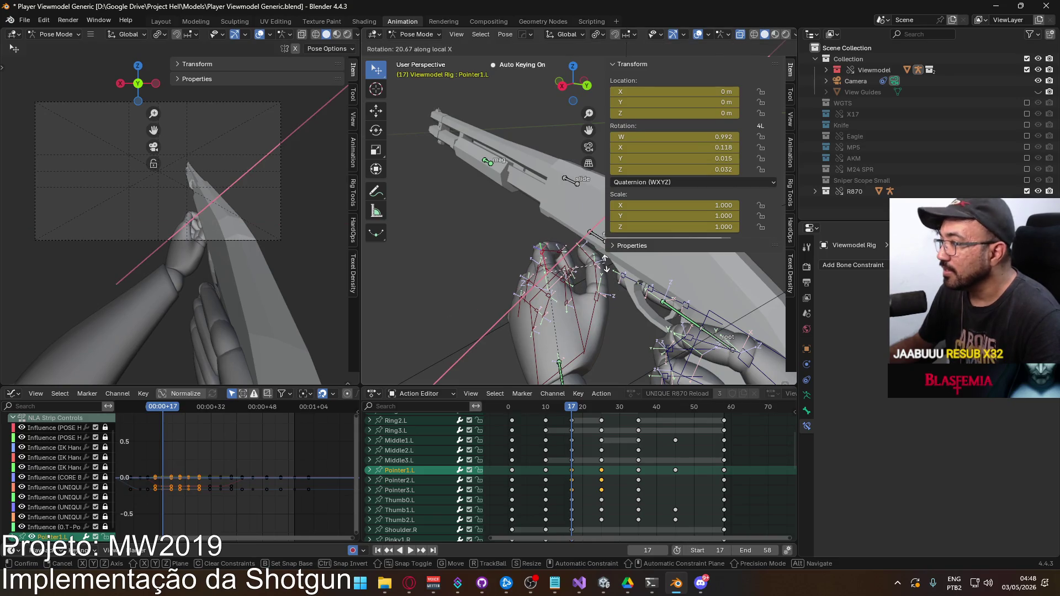